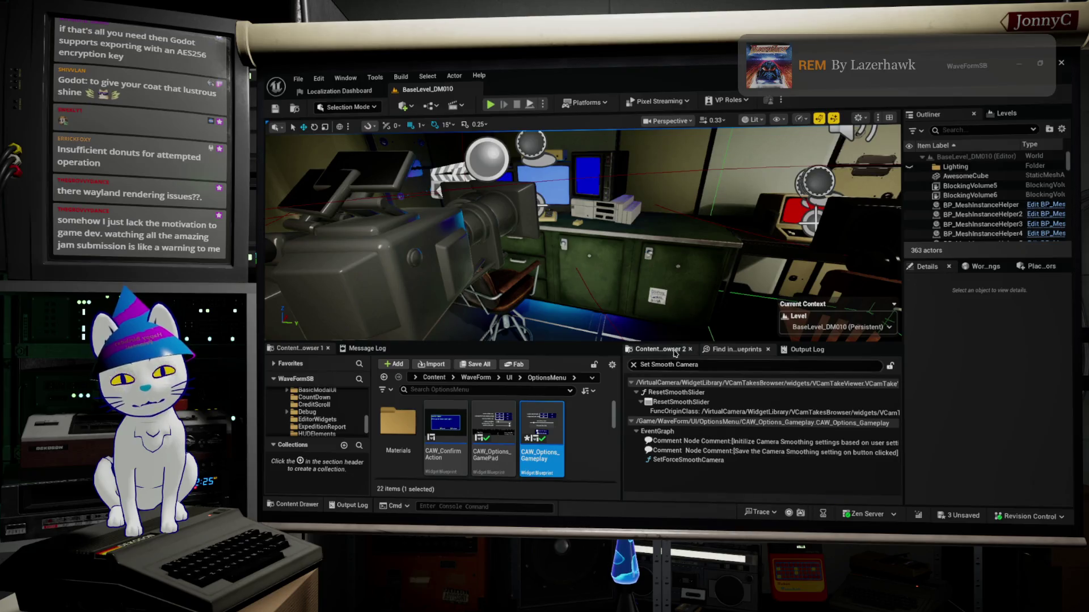
Search Find in Blueprints for 'Get Force Smooth', widen the results panel, and switch to Content Browser 2.
click(650, 365)
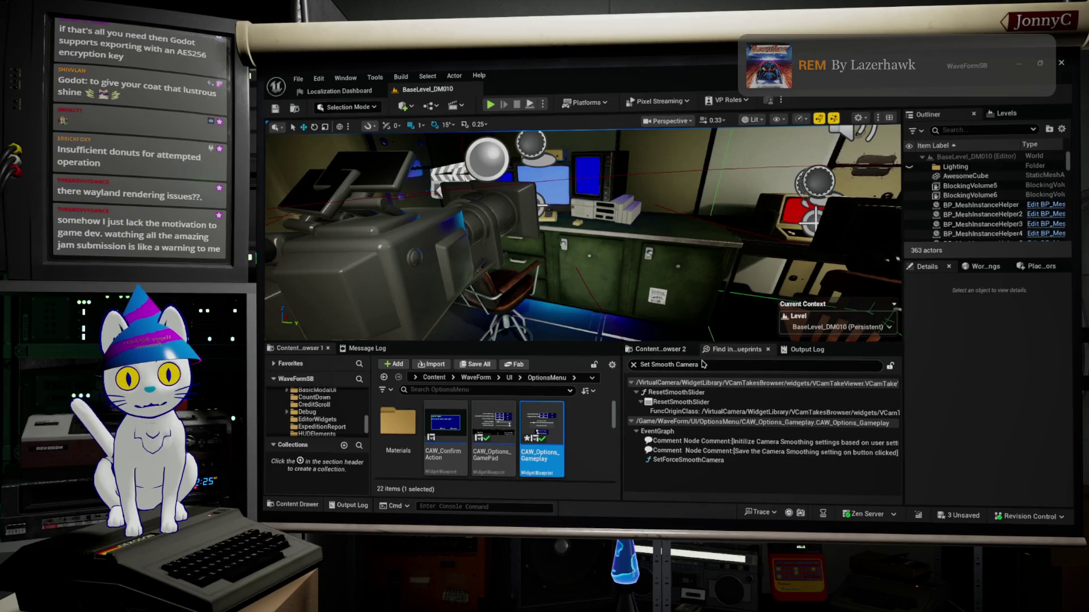
text(Get Force)
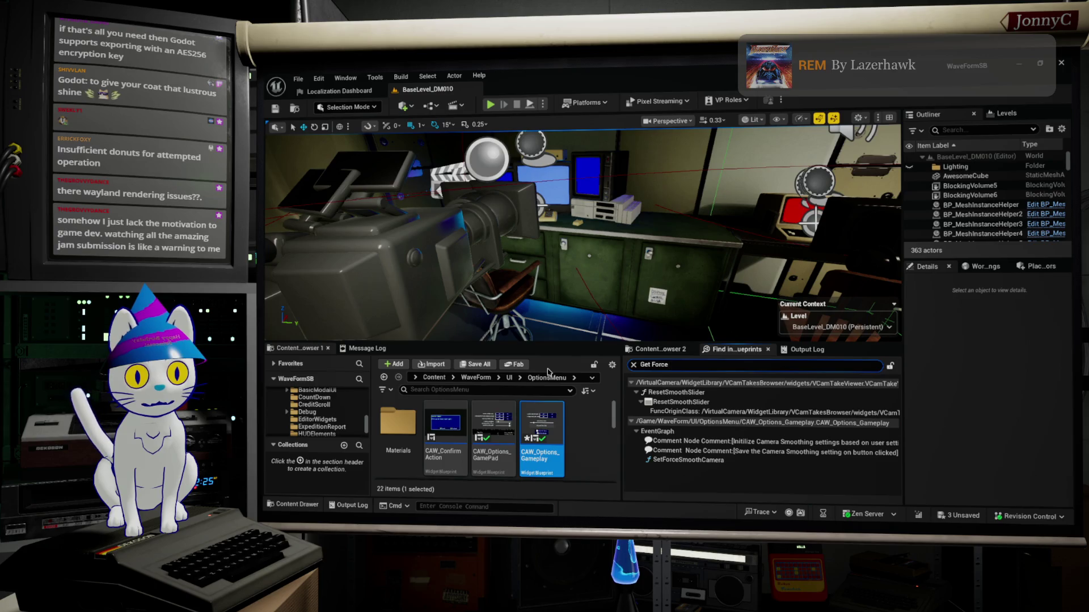
key(Return)
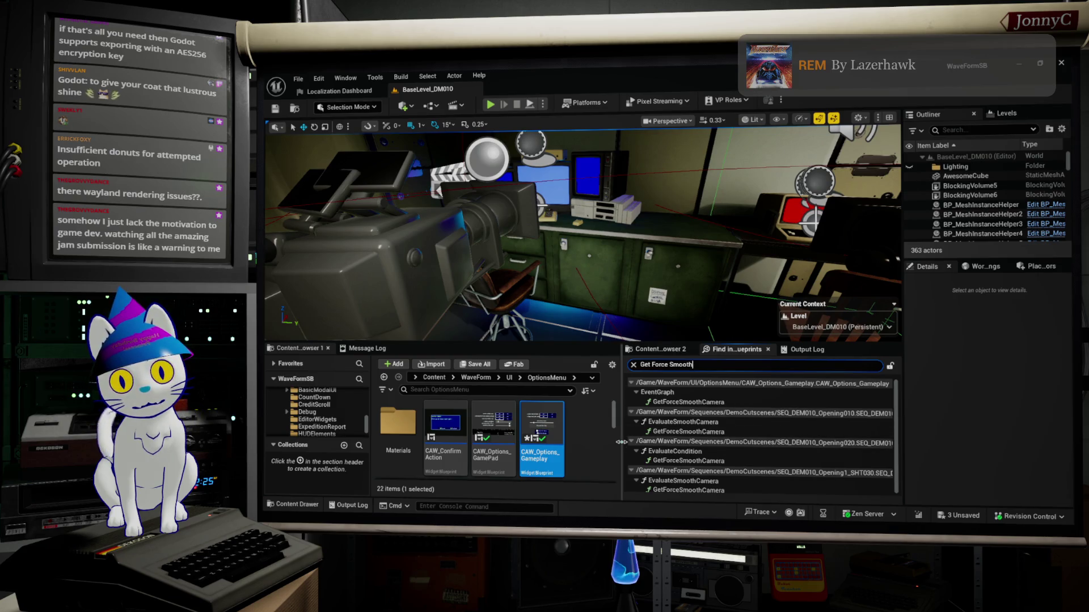
drag(622, 442, 569, 442)
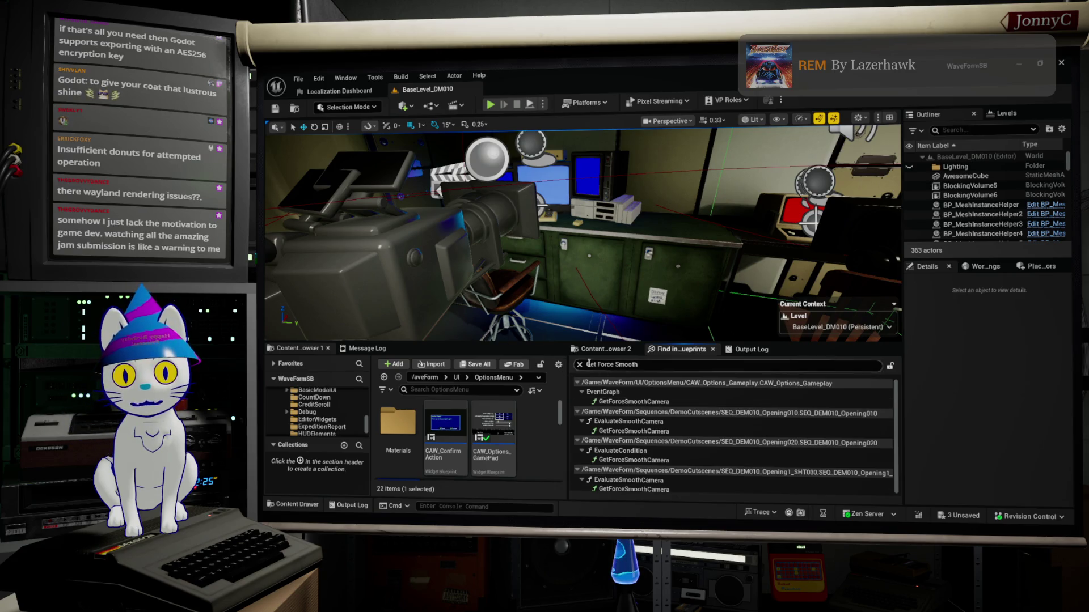
click(605, 349)
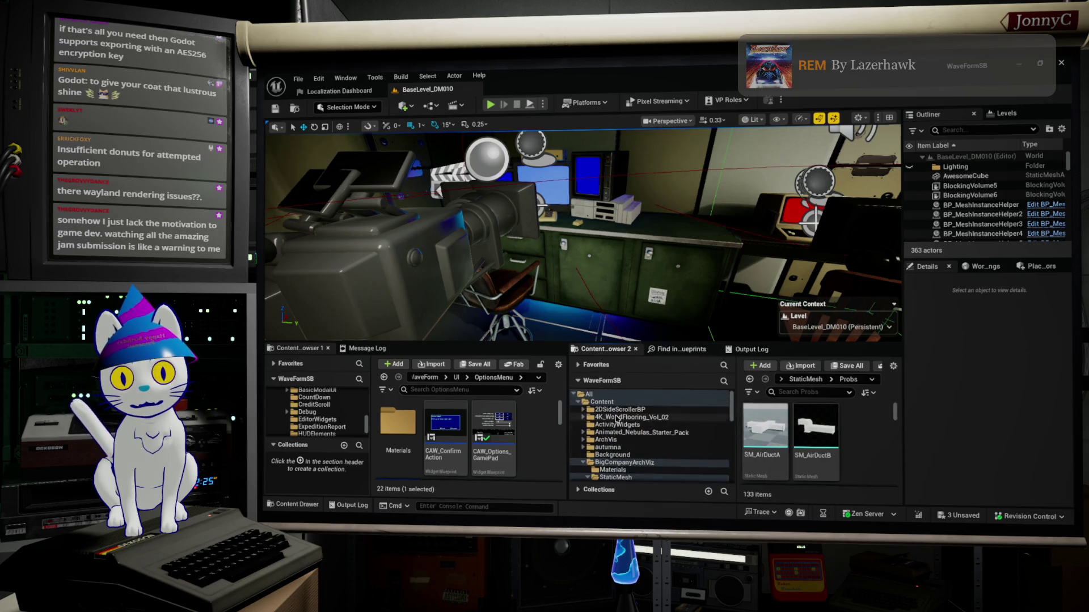
Browse Content Browser 2 to the WaveForm > Game folder and open BP_WaveFormGameMode.
scroll(617, 419, down, 3)
scroll(619, 440, down, 2)
scroll(619, 446, down, 2)
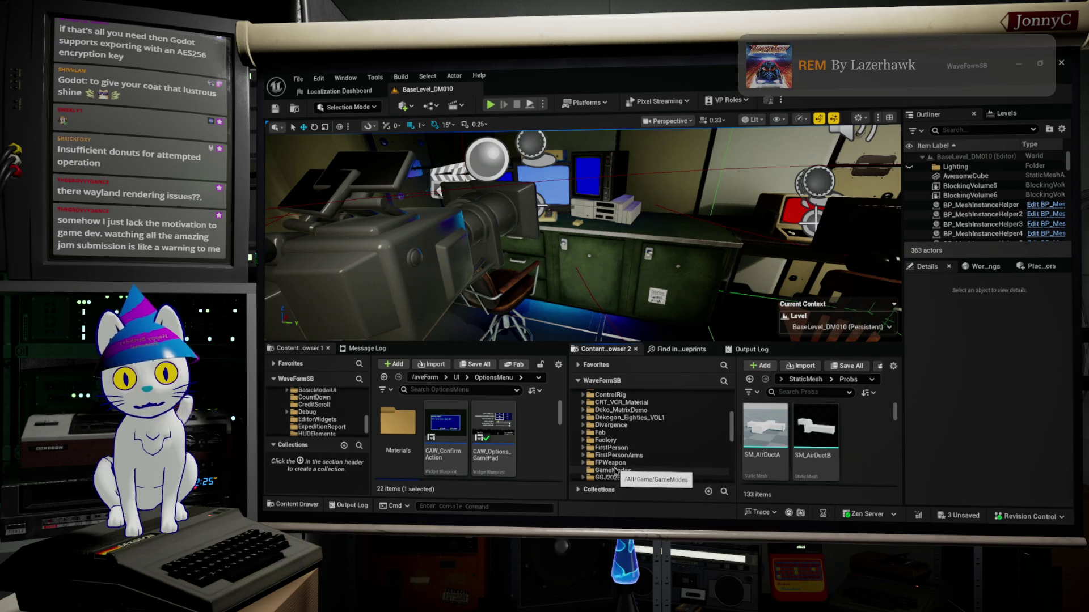
scroll(619, 462, up, 2)
scroll(622, 457, down, 10)
click(584, 463)
scroll(601, 454, down, 5)
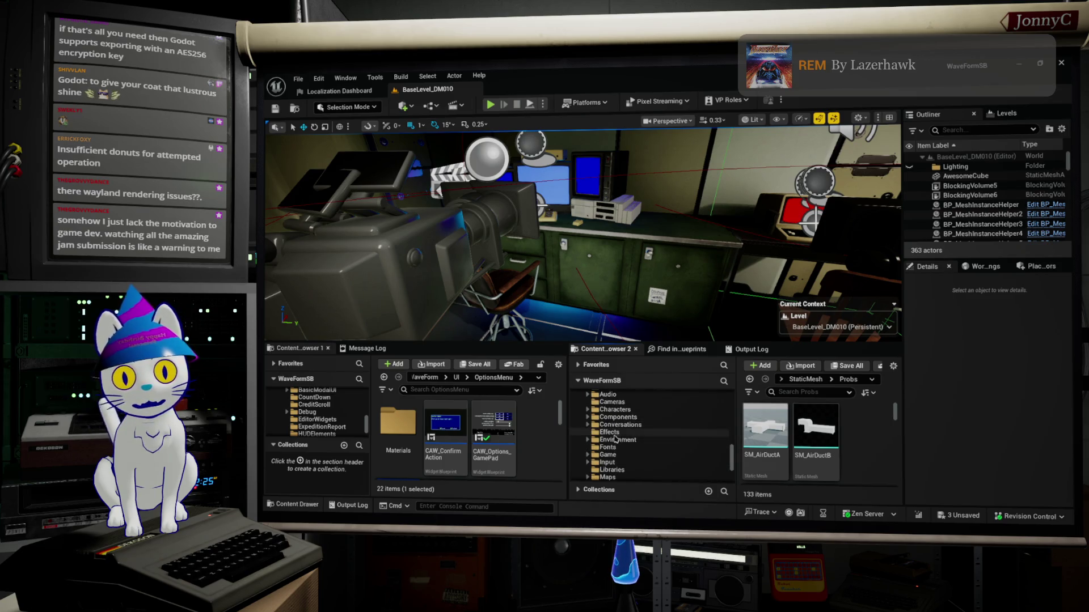
click(607, 454)
scroll(882, 424, down, 4)
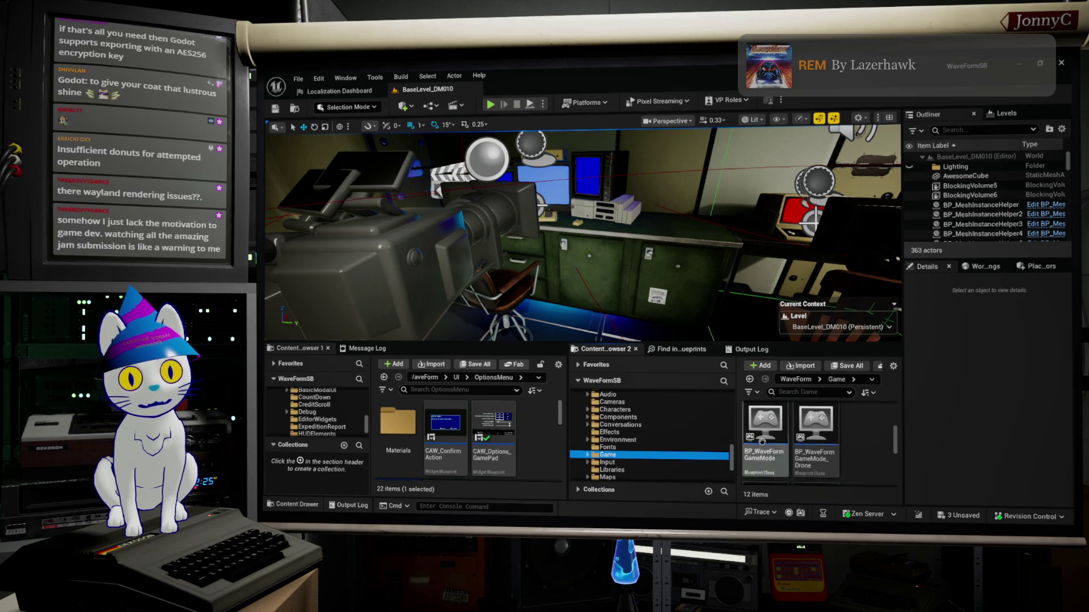
double_click(770, 426)
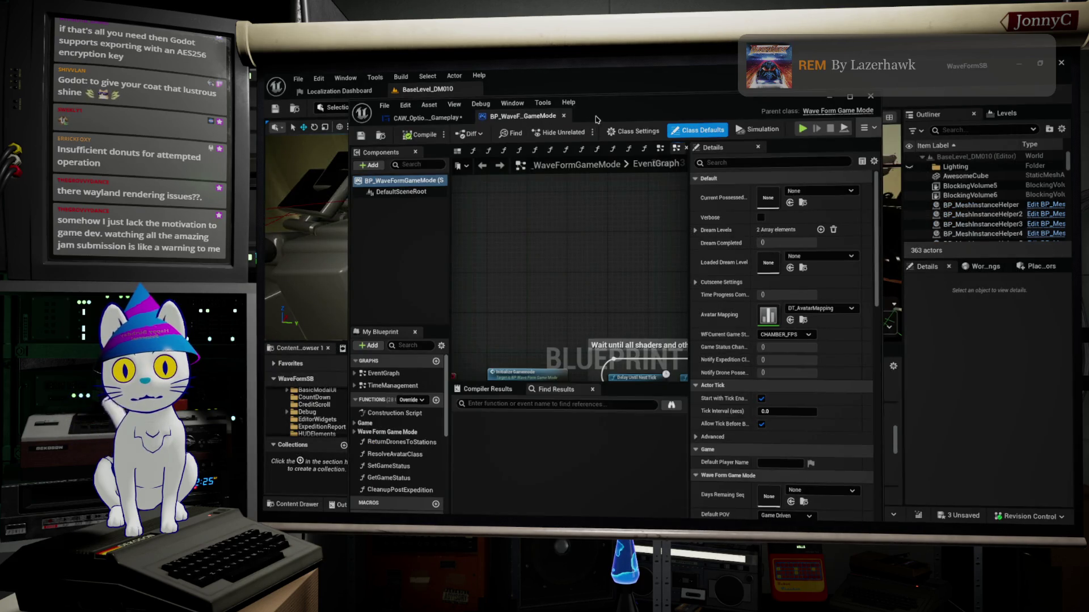
Maximize the BP_WaveFormGameMode editor and review its Format Text, Print Text and Branch nodes.
double_click(596, 119)
scroll(582, 214, up, 5)
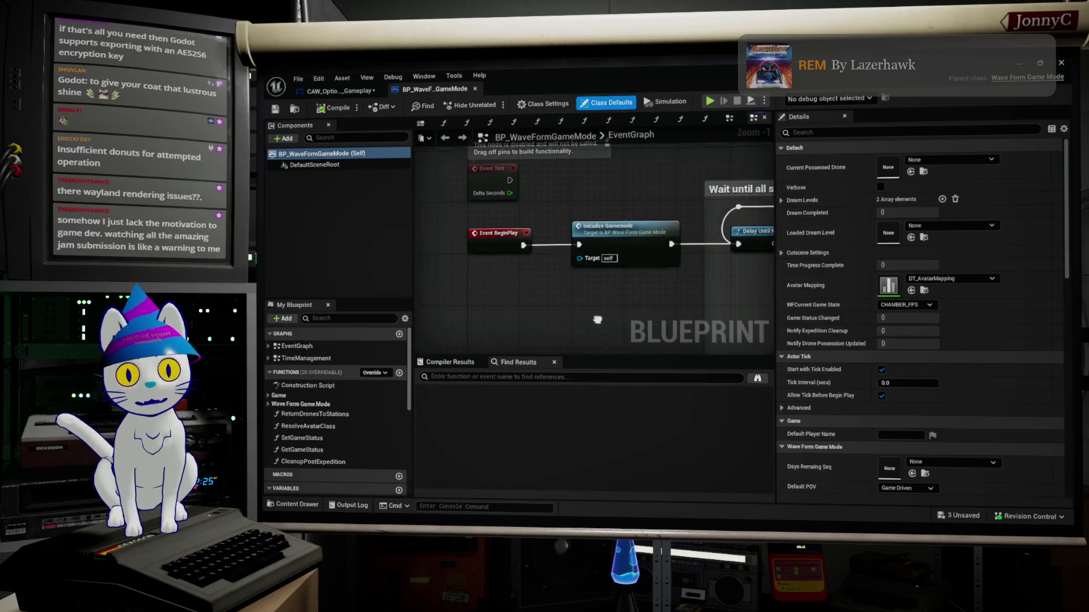
scroll(601, 319, down, 1)
drag(601, 318, 520, 293)
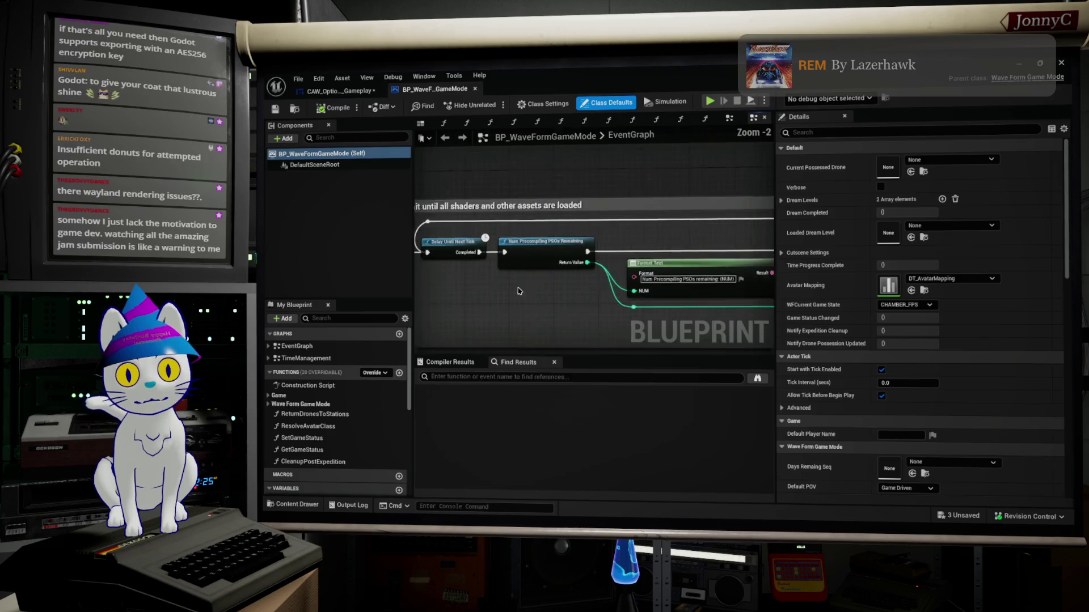
scroll(520, 293, up, 2)
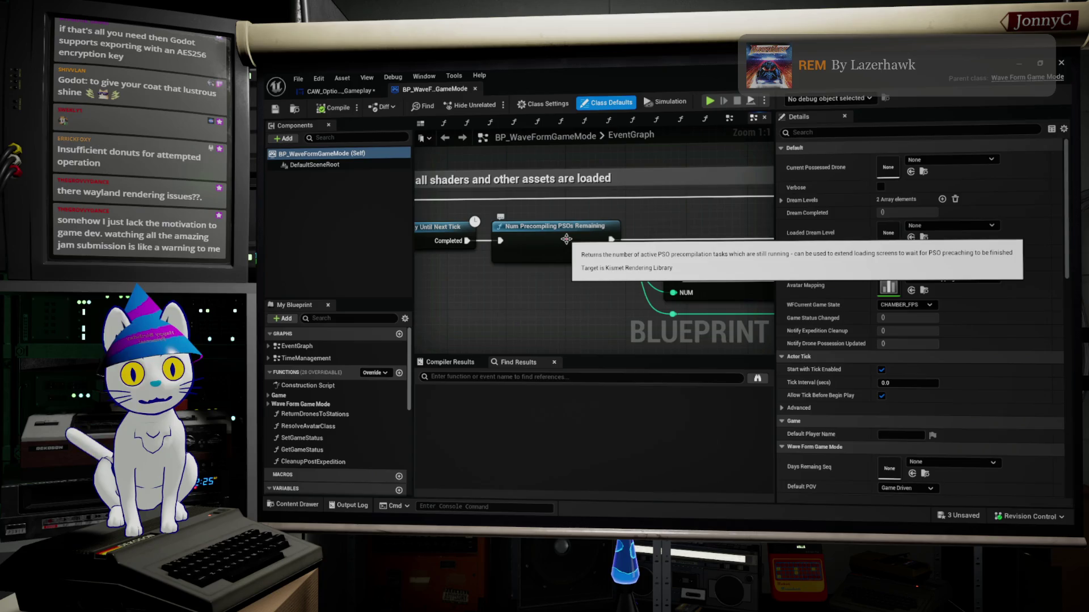
scroll(576, 232, down, 2)
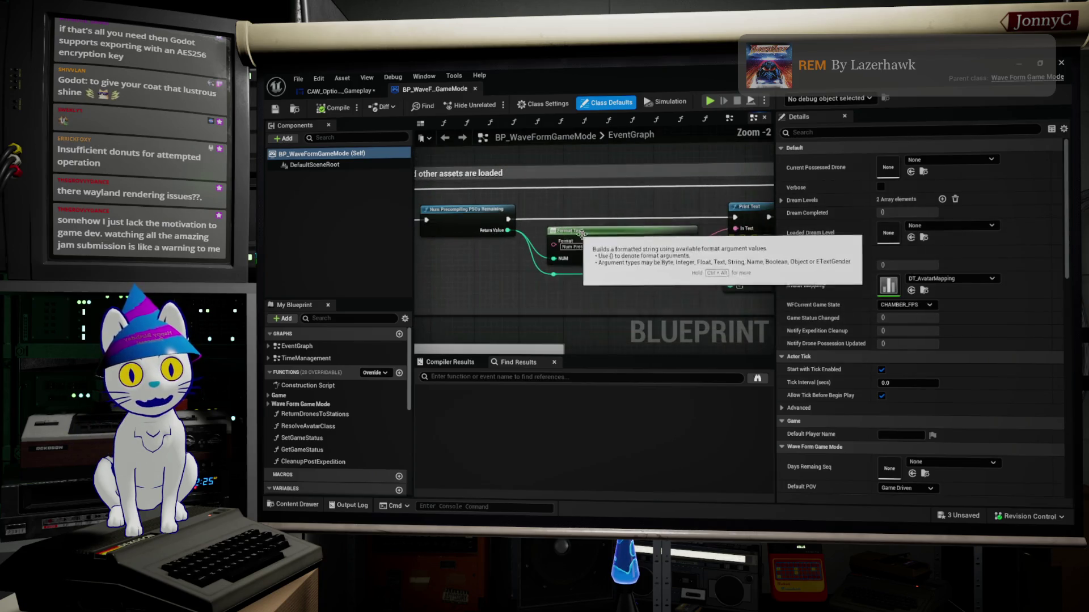
drag(576, 232, 511, 241)
drag(637, 254, 590, 253)
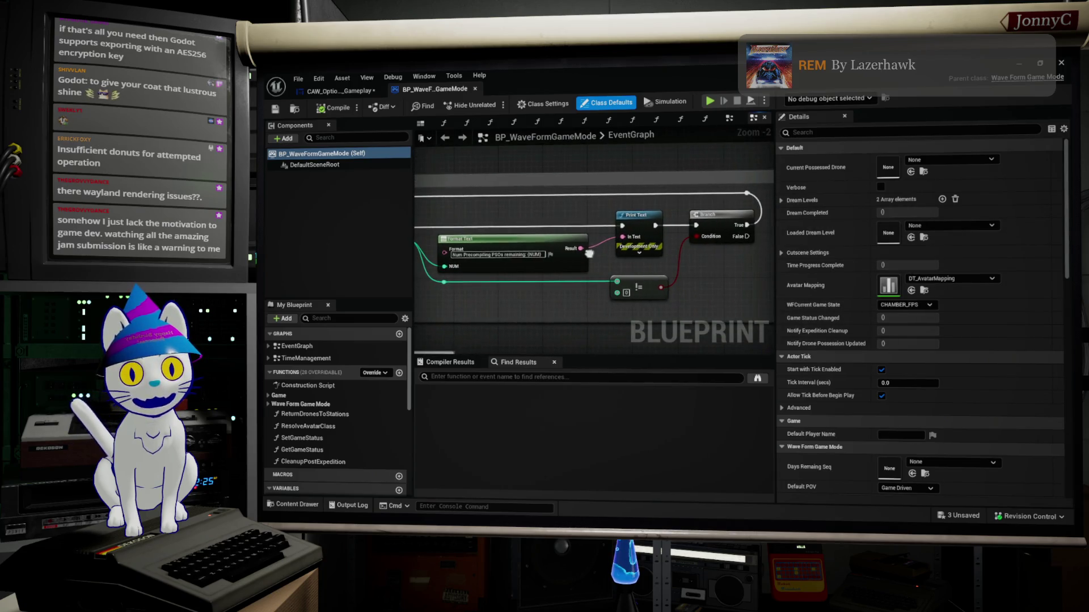
mouse_move(556, 234)
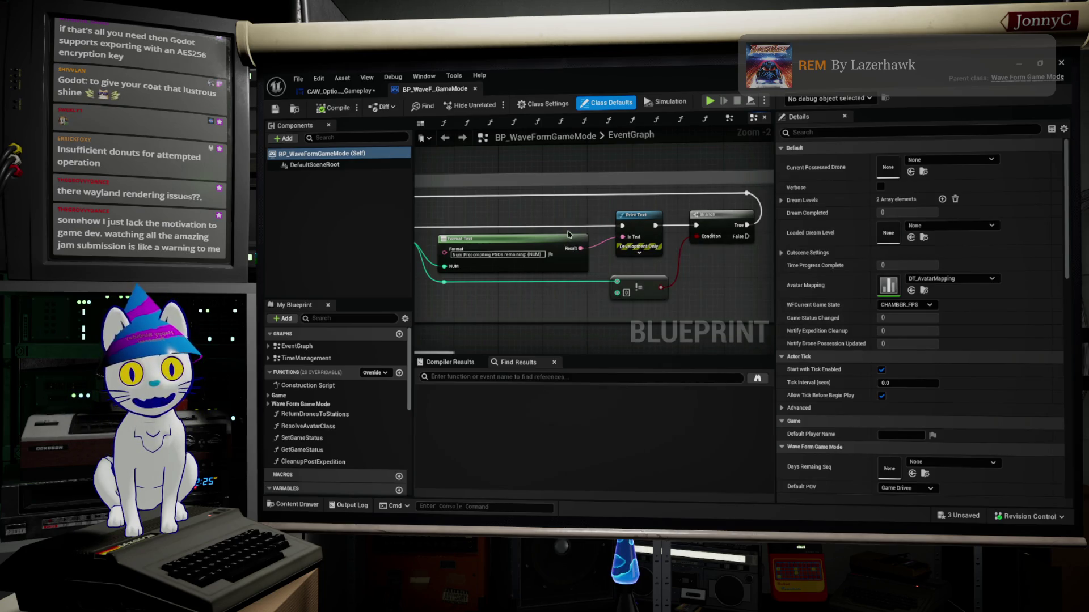
Review the BeginPlay chain and lower comment group, then move the Blueprint editor aside.
mouse_move(569, 234)
mouse_down()
mouse_move(670, 232)
mouse_move(634, 210)
mouse_up()
scroll(623, 254, down, 2)
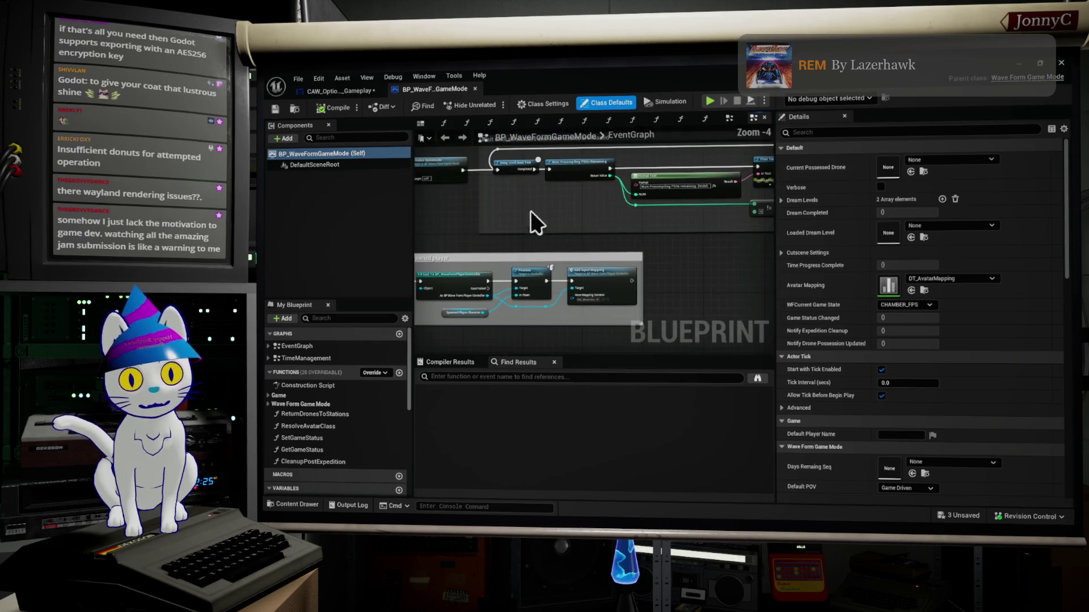
mouse_move(519, 224)
mouse_down()
mouse_move(578, 267)
mouse_move(626, 263)
mouse_move(622, 205)
mouse_up()
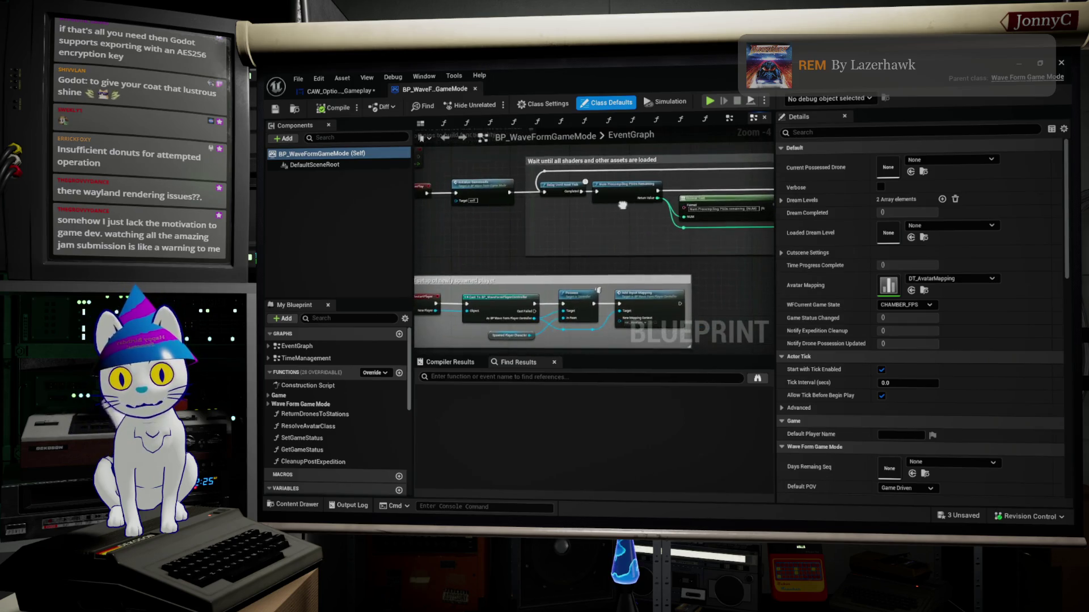
mouse_move(743, 229)
mouse_down()
mouse_move(757, 192)
mouse_move(749, 148)
mouse_move(553, 319)
mouse_up()
scroll(583, 204, down, 3)
drag(718, 292, 508, 213)
scroll(684, 259, up, 2)
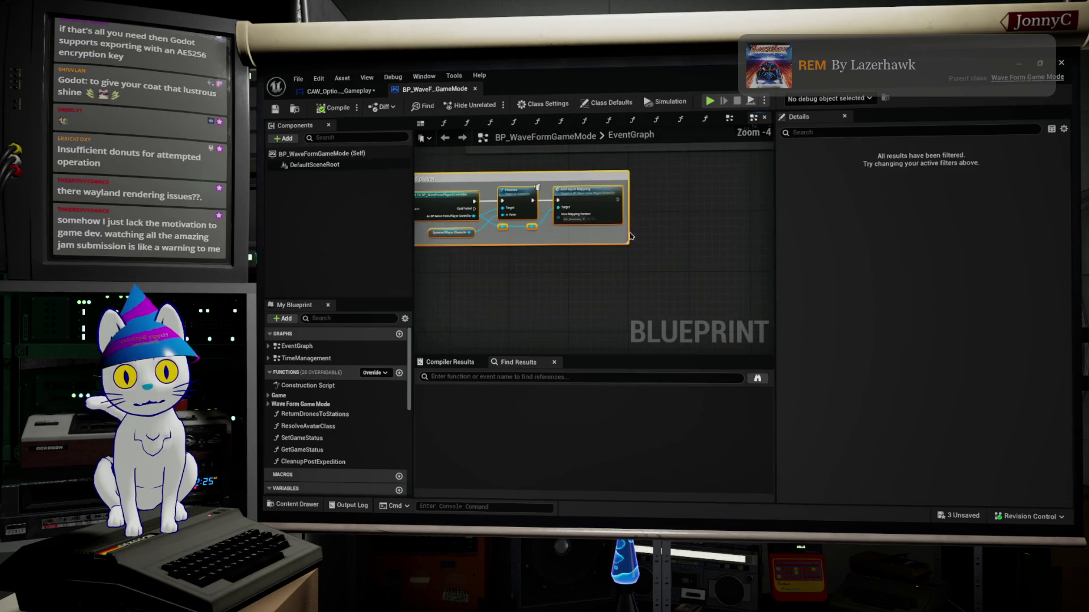
scroll(705, 285, up, 1)
mouse_move(559, 72)
mouse_down()
mouse_move(668, 290)
mouse_move(723, 494)
mouse_move(720, 482)
mouse_up()
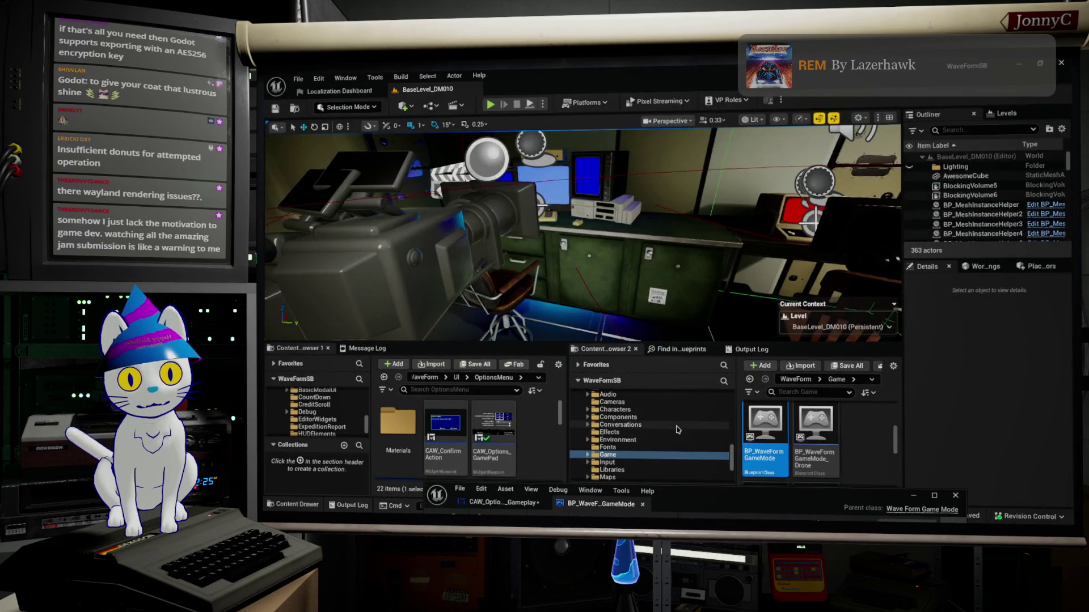
Open BP_WaveFormPlayerController from the WaveForm Characters folder.
scroll(652, 442, up, 2)
click(629, 454)
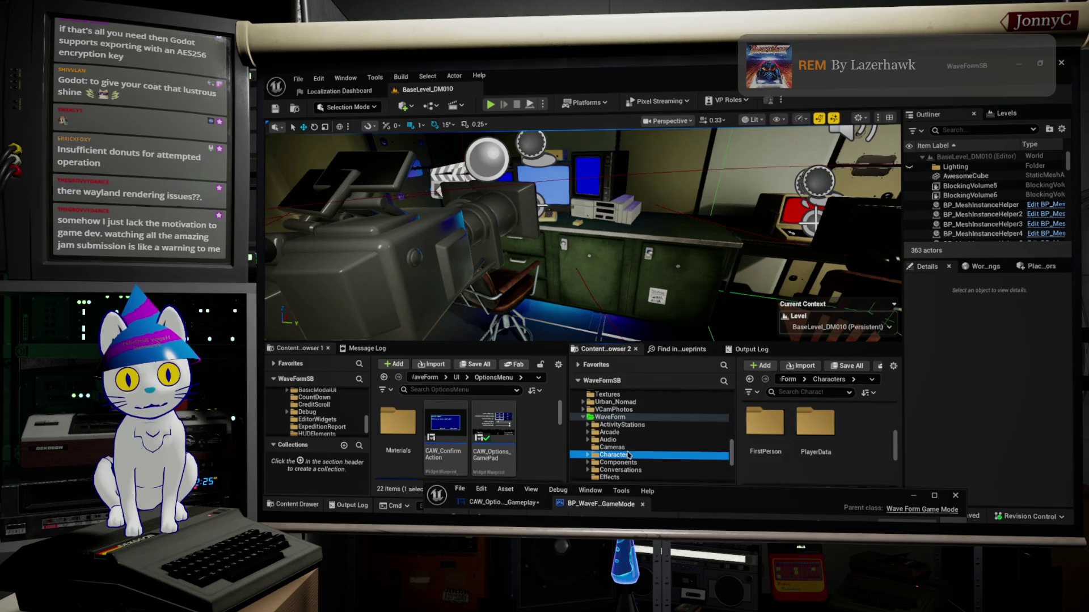
scroll(861, 441, down, 2)
scroll(862, 441, down, 2)
click(783, 458)
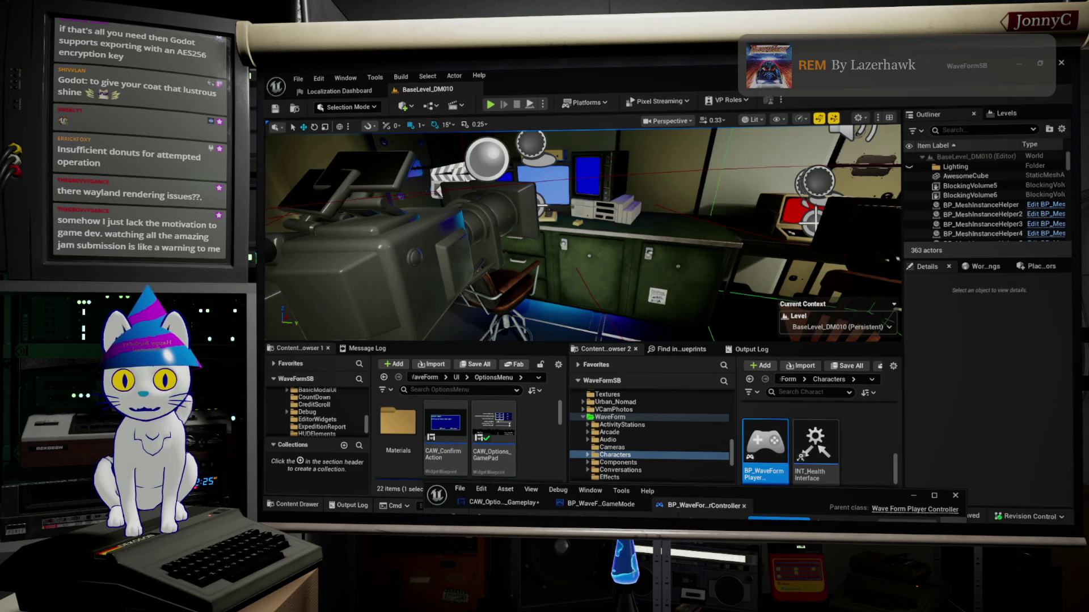
Review the controller's fatigue, input-mapping and player HUD sections, then minimize the editor.
scroll(550, 346, down, 2)
mouse_move(630, 180)
mouse_down()
mouse_move(649, 246)
mouse_move(611, 273)
mouse_up()
scroll(611, 273, up, 1)
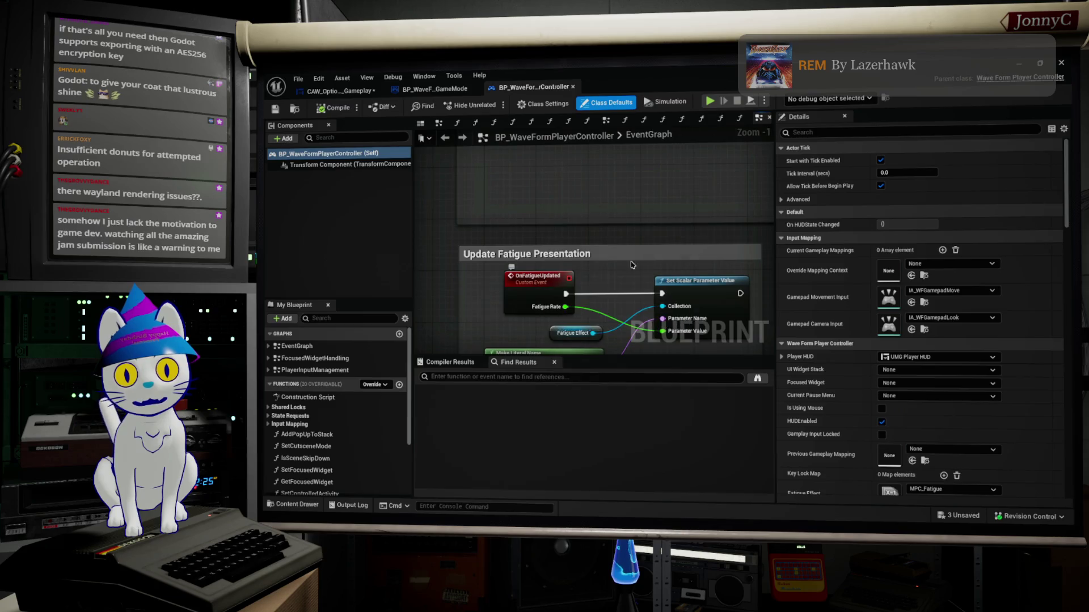
scroll(611, 274, down, 5)
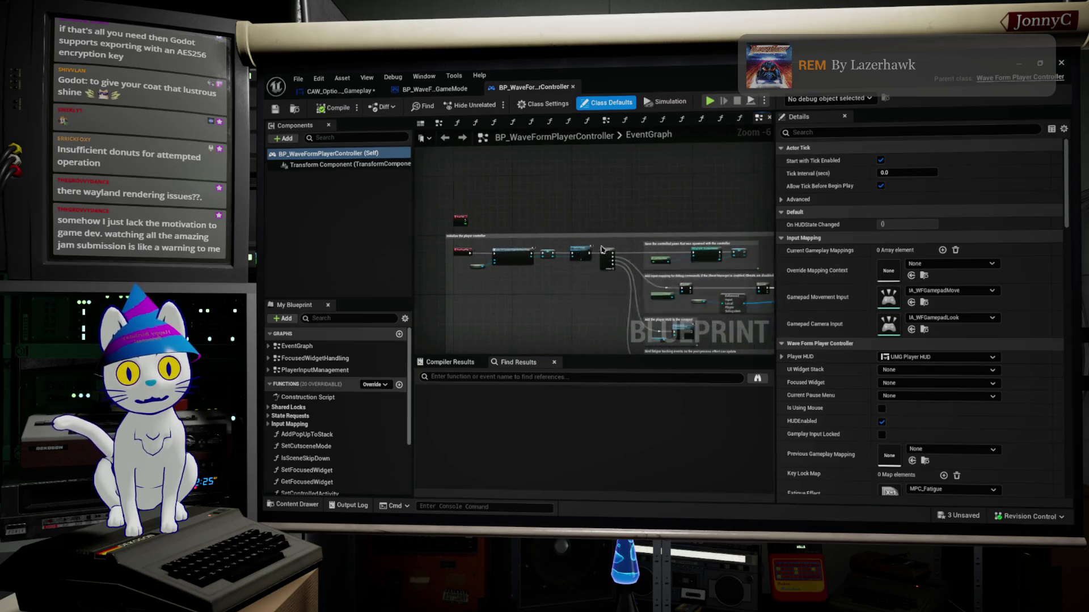
scroll(592, 250, up, 3)
drag(503, 271, 418, 257)
scroll(417, 257, up, 1)
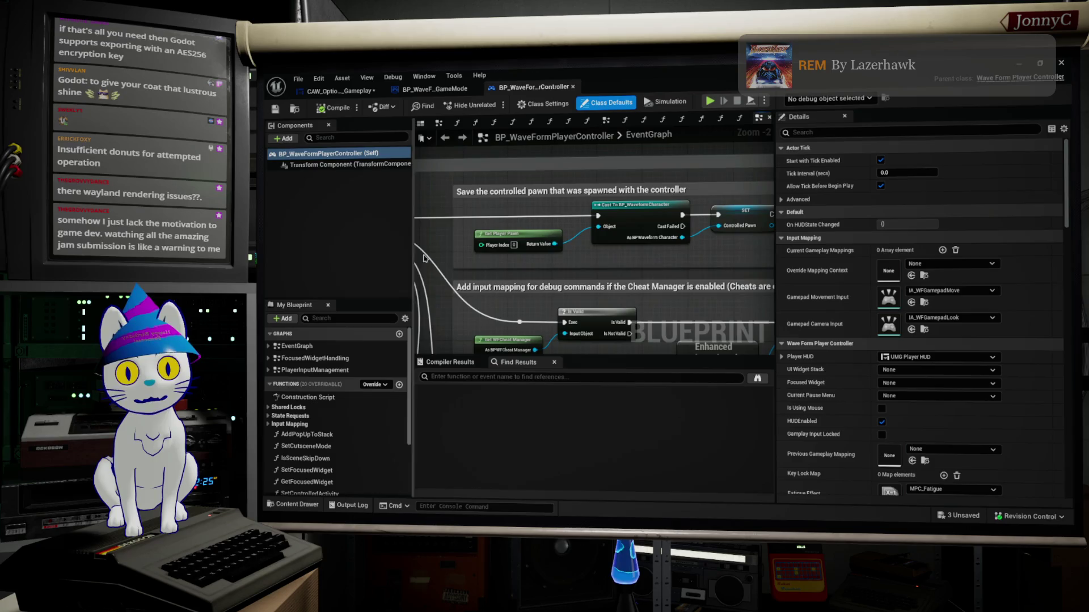
mouse_move(609, 250)
mouse_down()
mouse_move(666, 225)
mouse_move(702, 280)
mouse_move(709, 158)
mouse_move(716, 263)
mouse_move(568, 262)
mouse_move(556, 255)
mouse_move(539, 90)
mouse_up()
scroll(714, 238, down, 3)
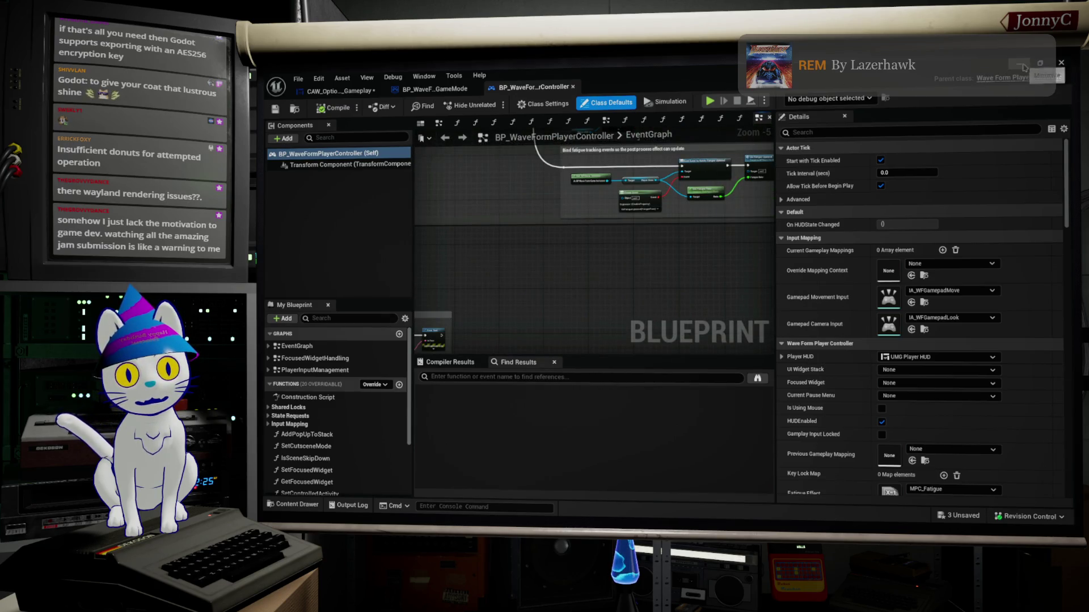
click(1061, 62)
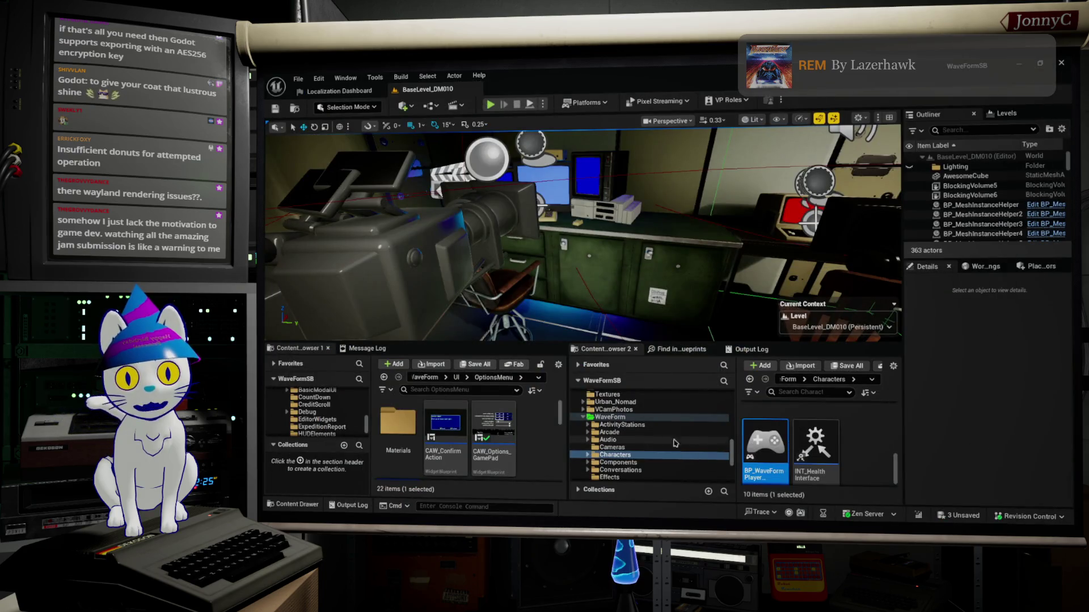
key(alt+Tab)
key(alt+Tab)
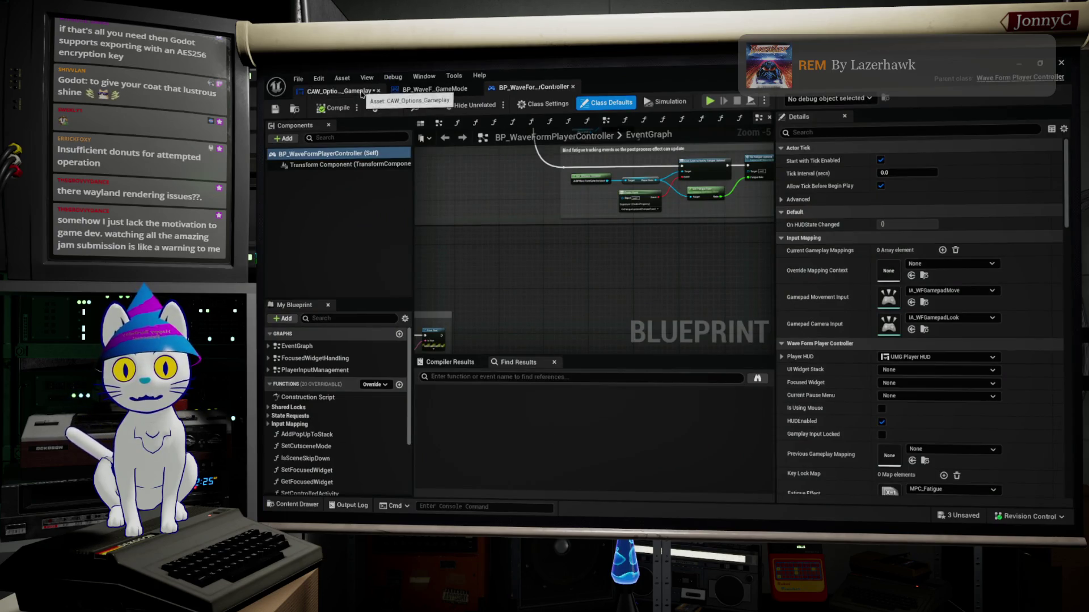
Check CAW_Options_Gameplay's Set Force Smooth Camera logic, then return to the blueprint search box.
click(339, 91)
drag(912, 325, 855, 329)
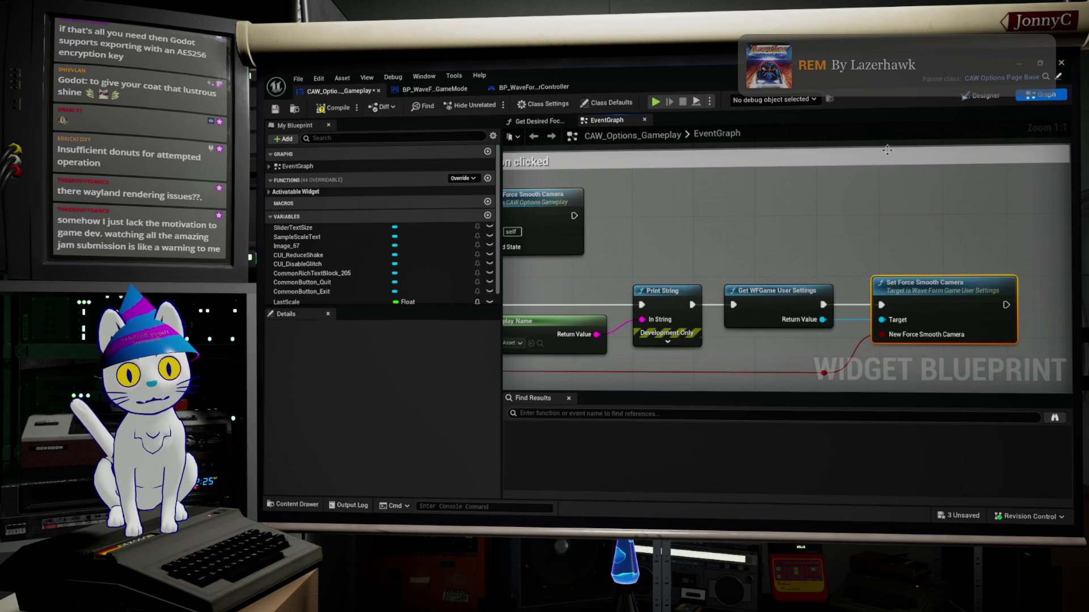
click(1014, 64)
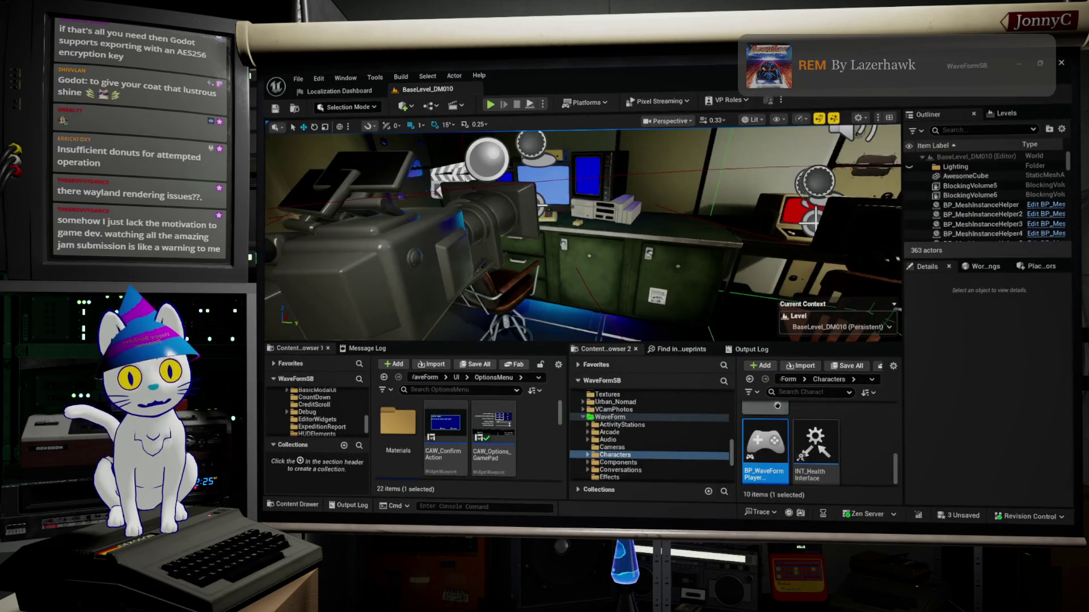
click(681, 348)
click(736, 364)
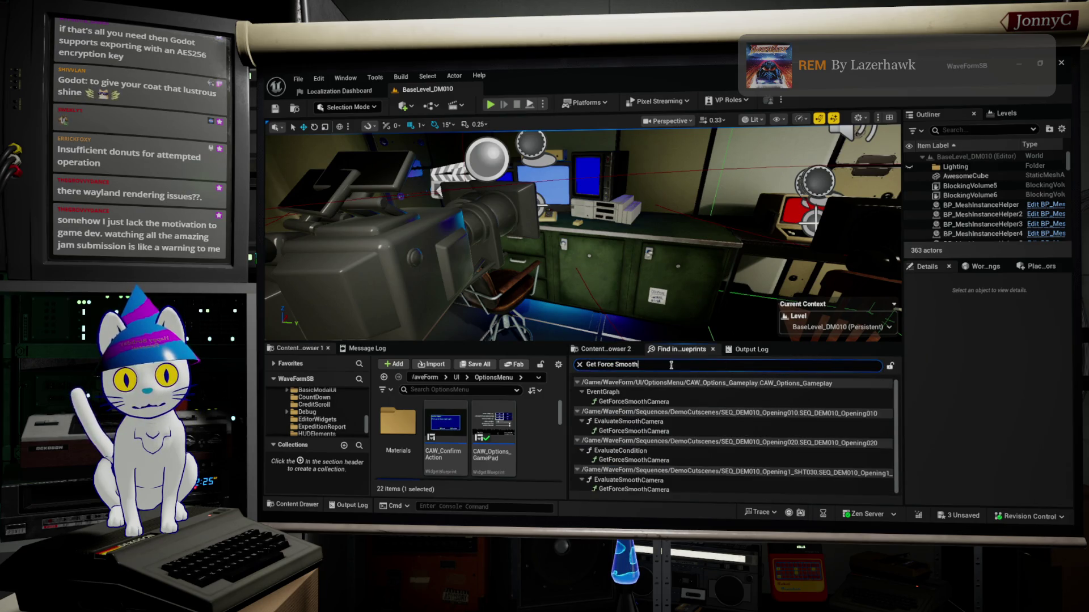
Search blueprints for 'Get WF Game user' and open the first-person character's GetWFGameUserSettings use.
text(Get WF Game user)
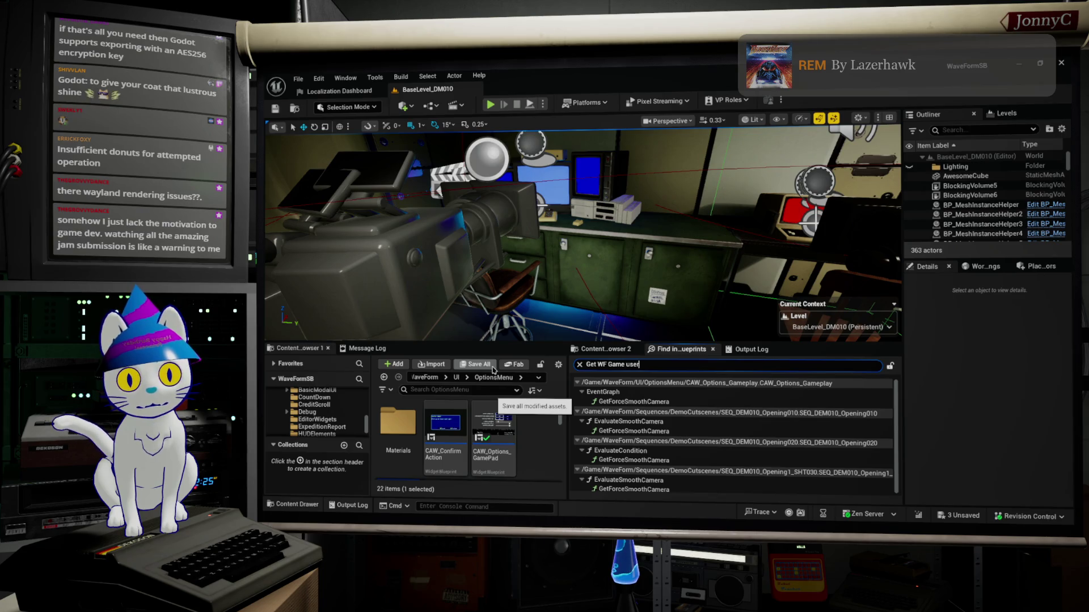
key(Return)
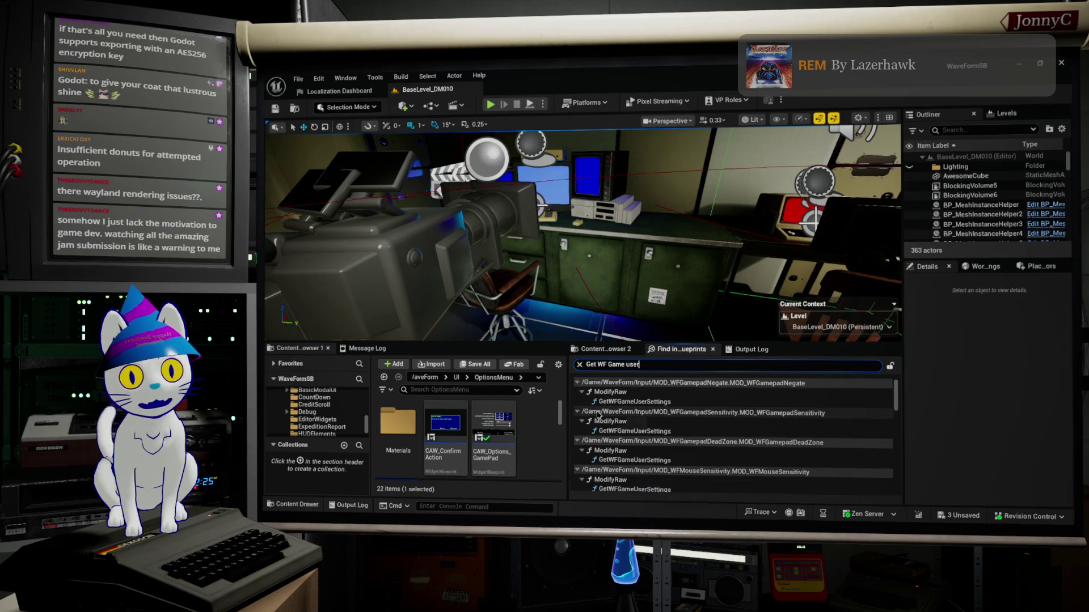
scroll(597, 414, down, 2)
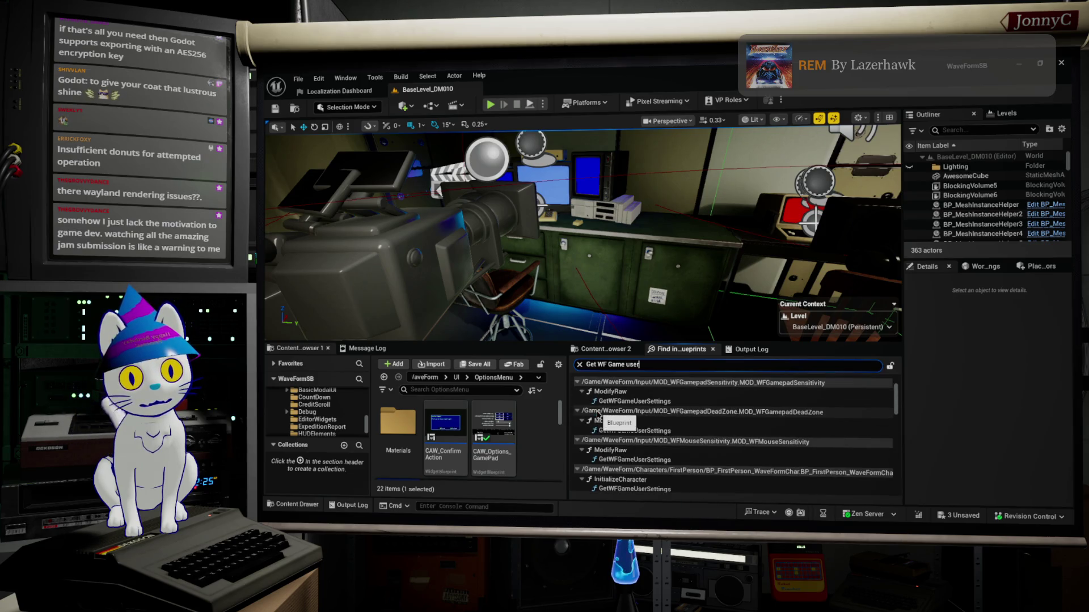
scroll(598, 414, down, 1)
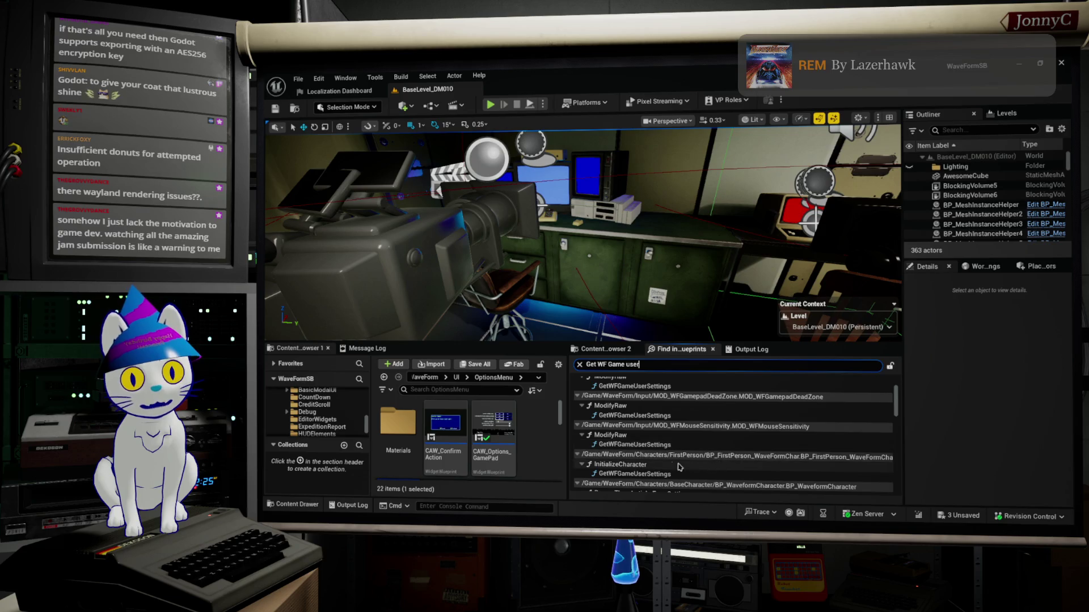
double_click(640, 473)
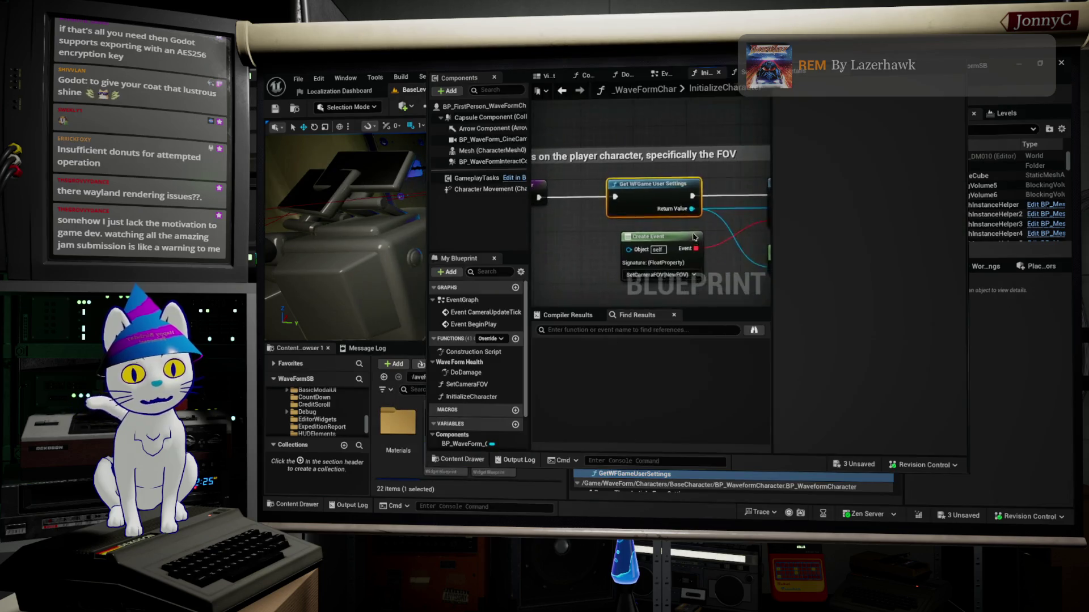
mouse_move(540, 242)
mouse_down()
mouse_move(462, 252)
mouse_move(481, 256)
mouse_up()
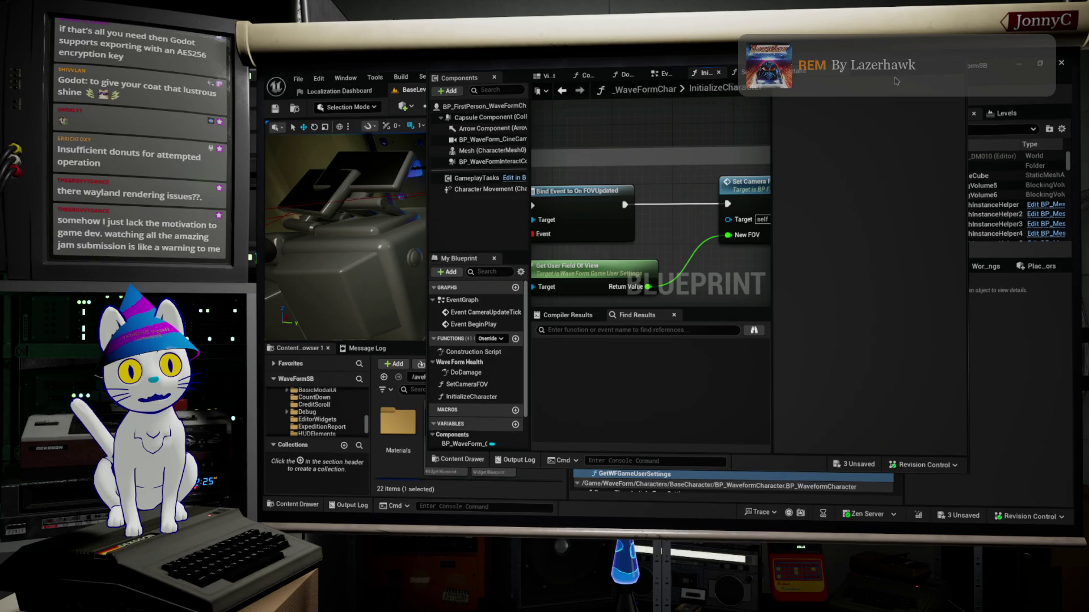
click(1040, 63)
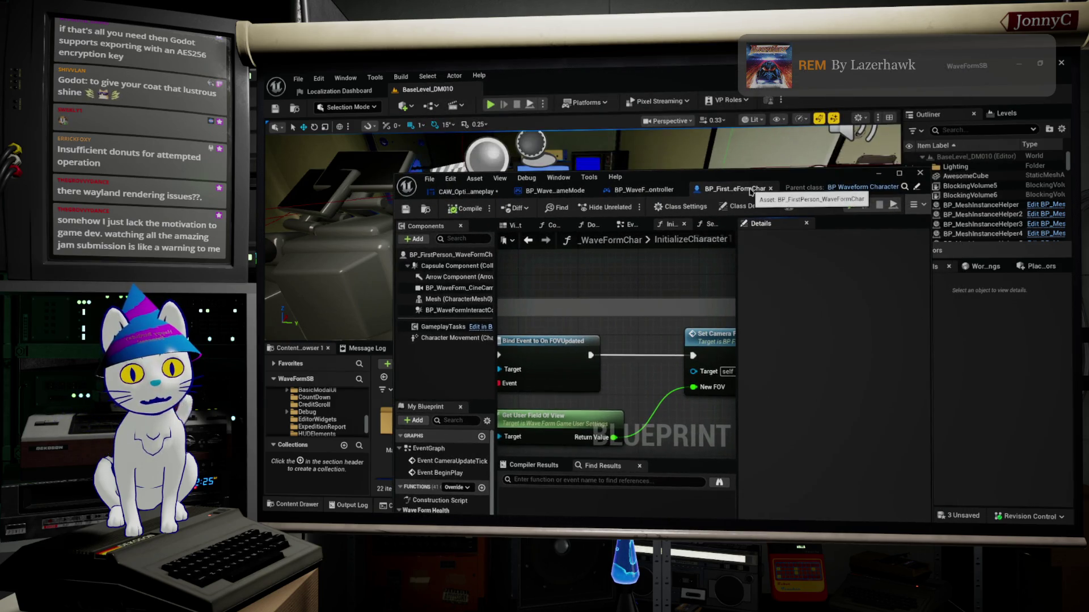
mouse_move(804, 179)
mouse_down()
mouse_move(828, 134)
mouse_move(827, 147)
mouse_up()
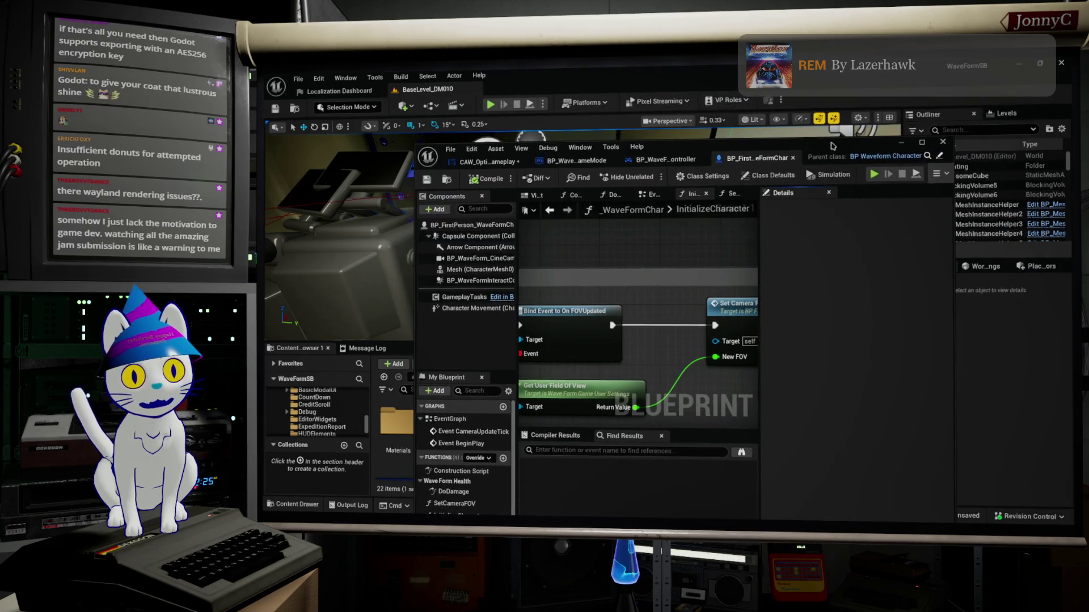
click(942, 141)
scroll(722, 425, down, 2)
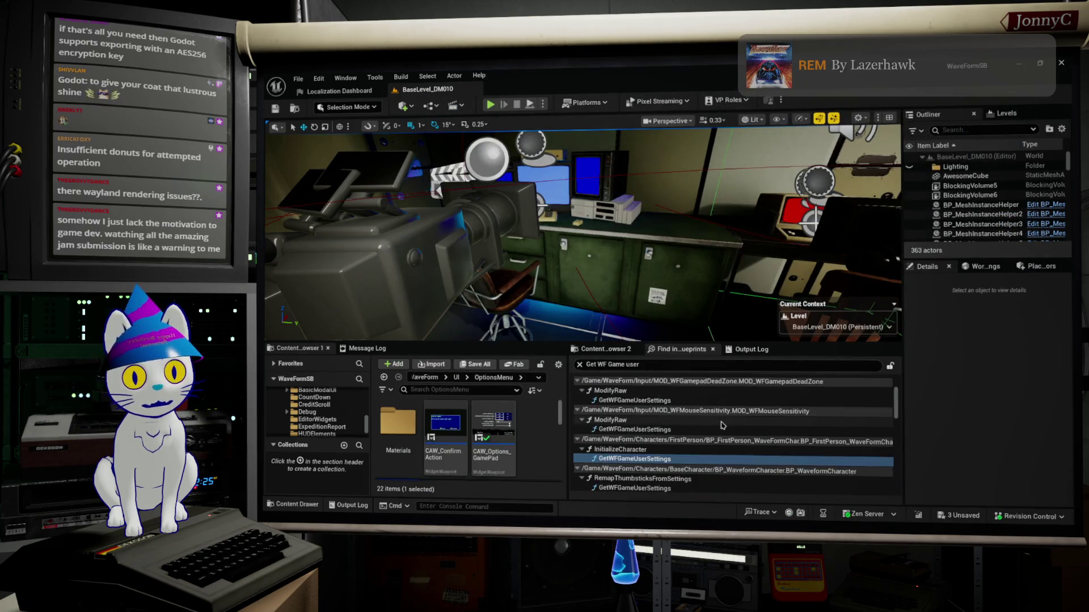
scroll(722, 426, down, 2)
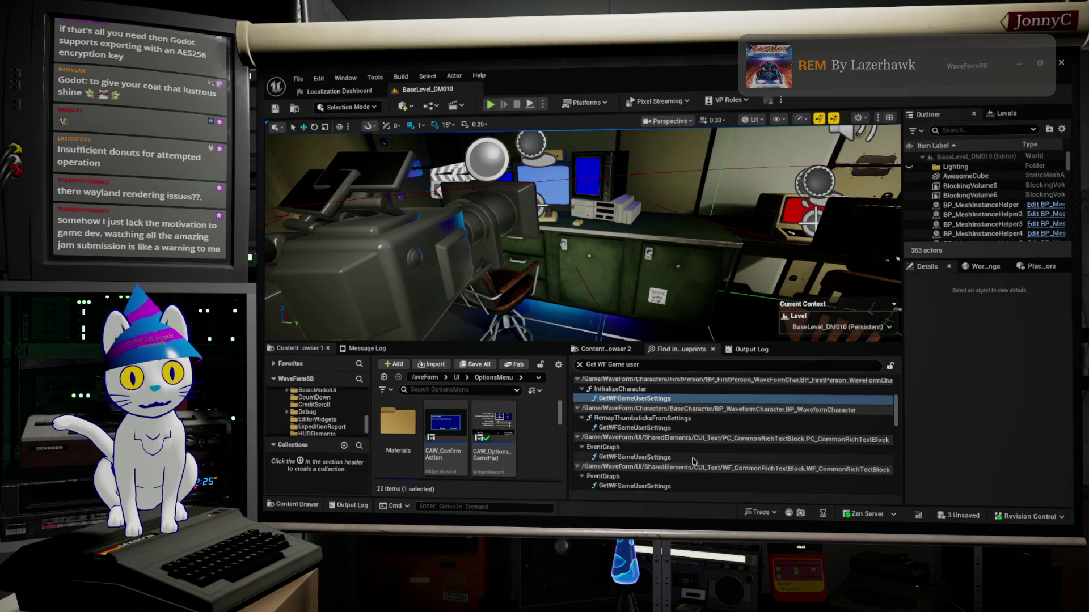
scroll(692, 461, down, 3)
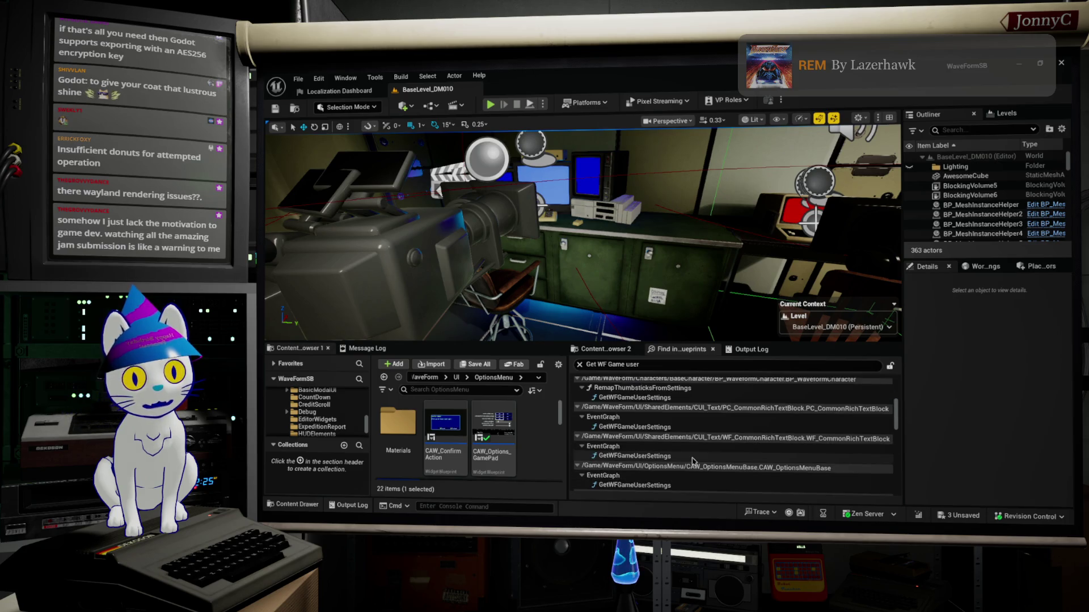
scroll(692, 461, down, 5)
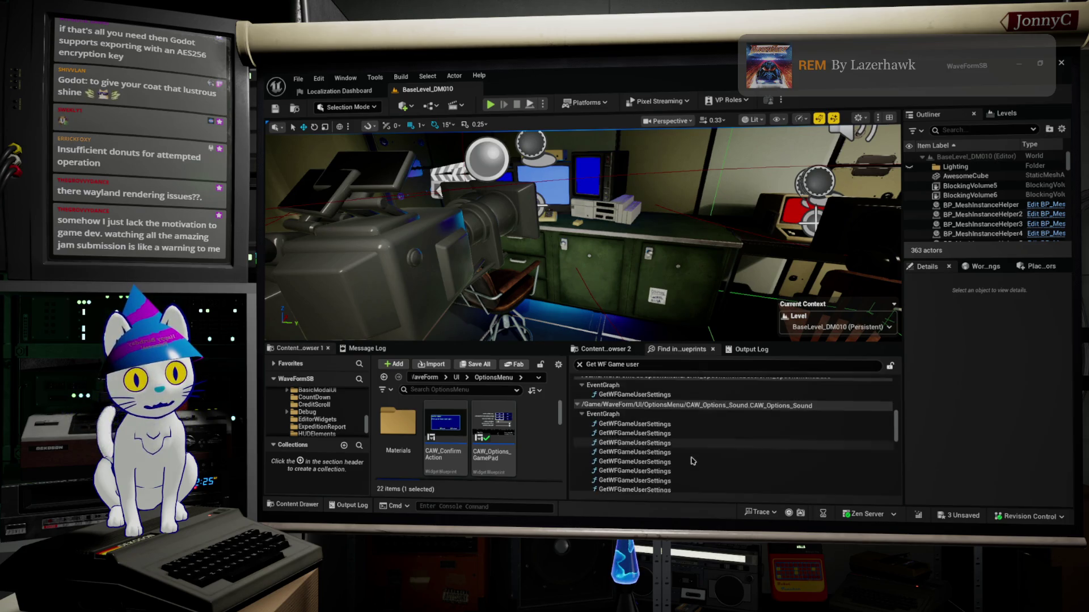
scroll(692, 461, down, 5)
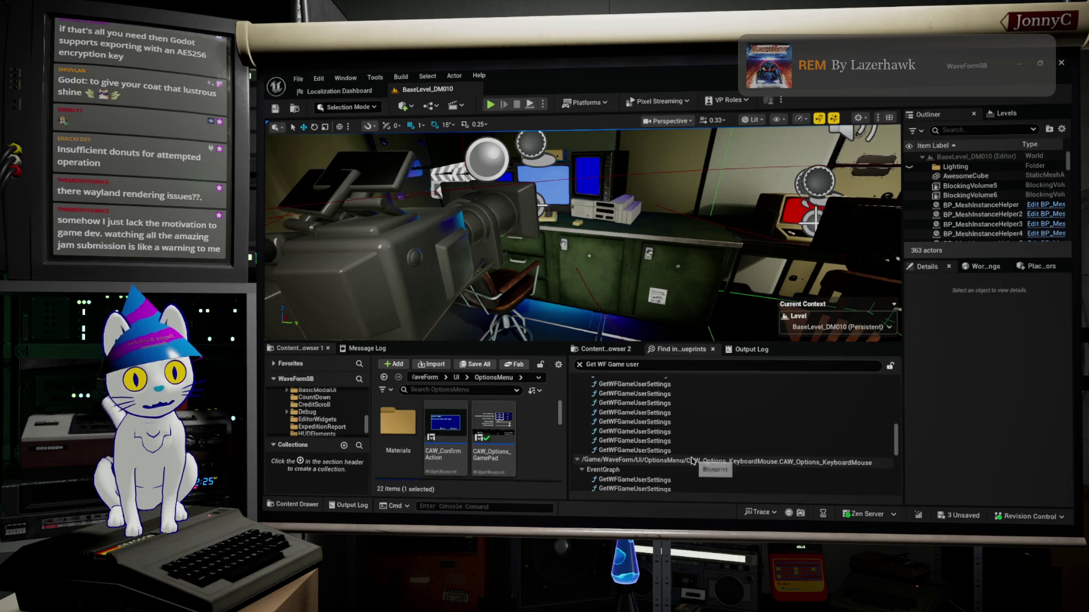
scroll(692, 461, down, 5)
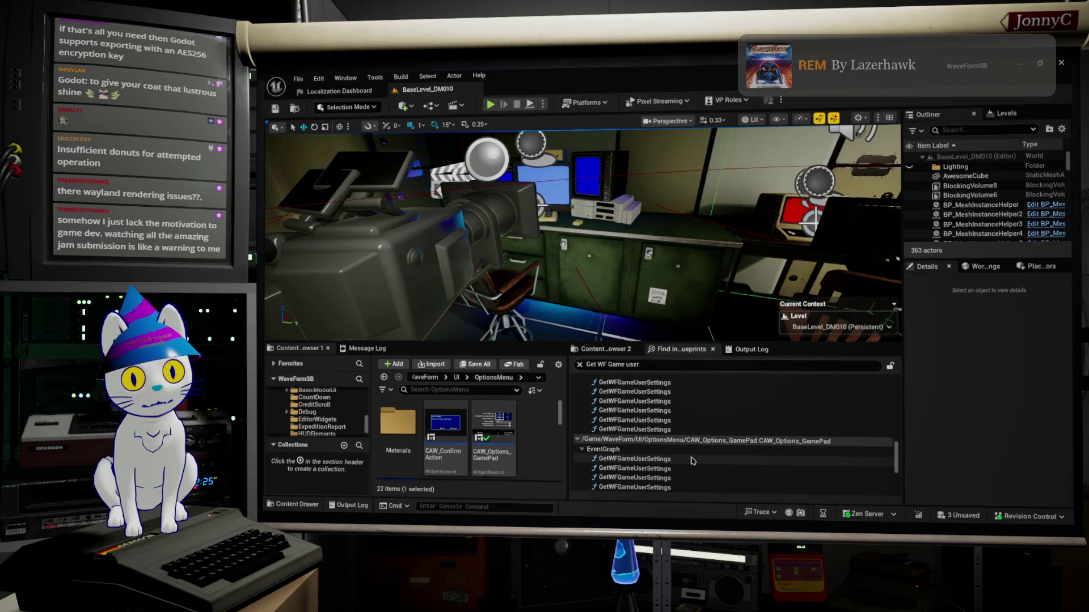
scroll(691, 461, down, 5)
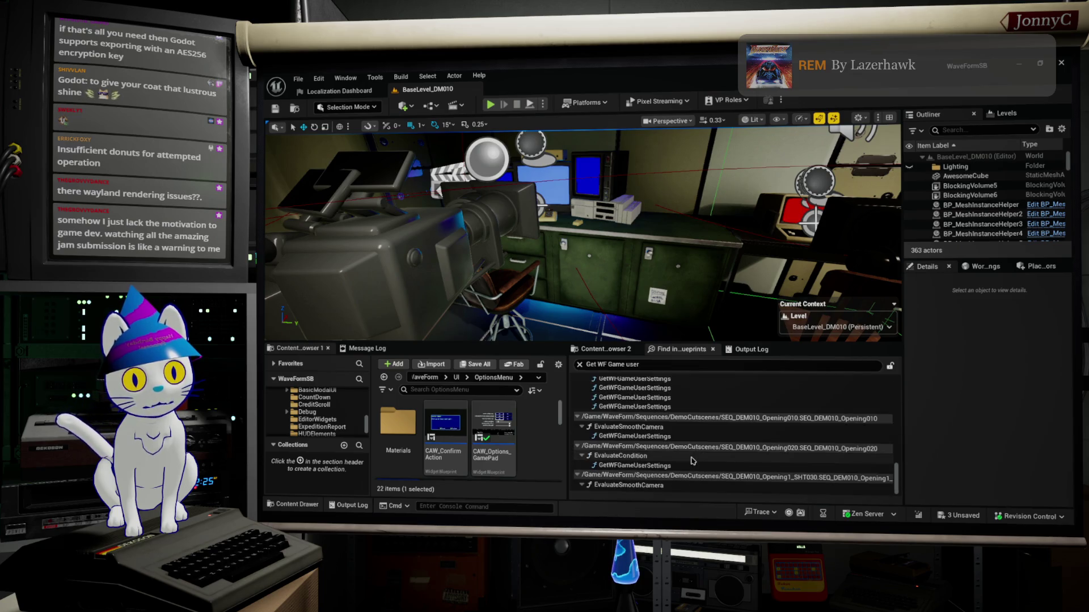
scroll(692, 461, up, 10)
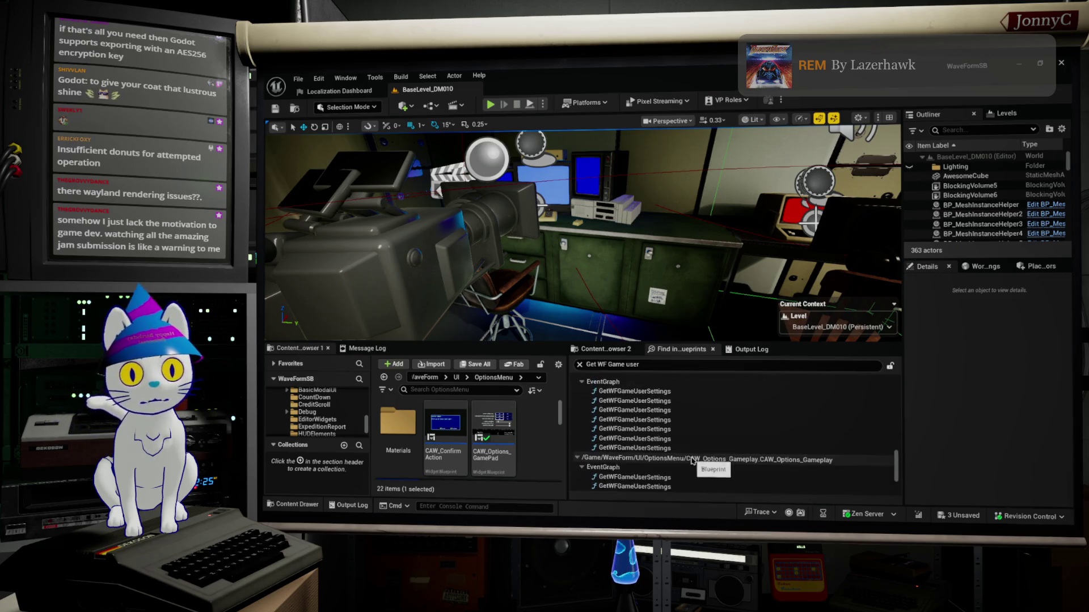
scroll(692, 460, up, 5)
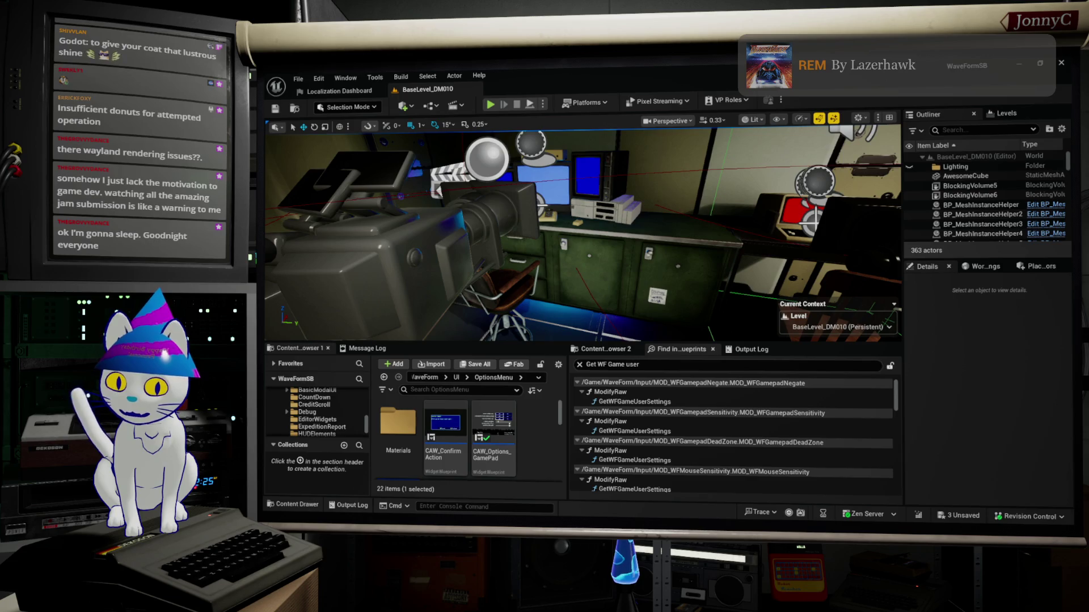
Open BP_FirstPerson_WaveFormChar maximized and jump to its Event BeginPlay nodes.
double_click(684, 401)
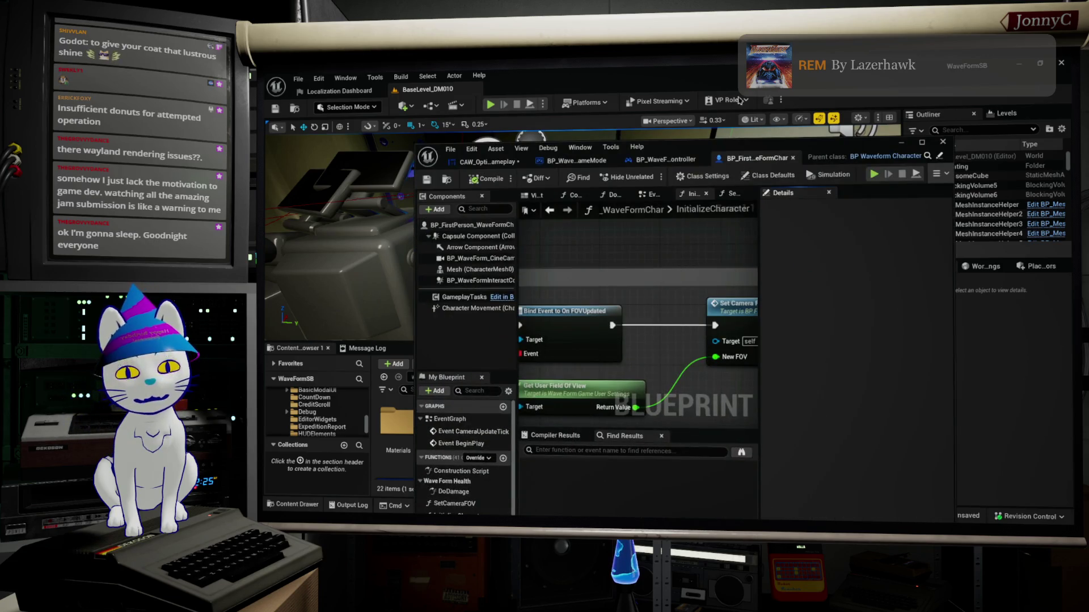
double_click(762, 147)
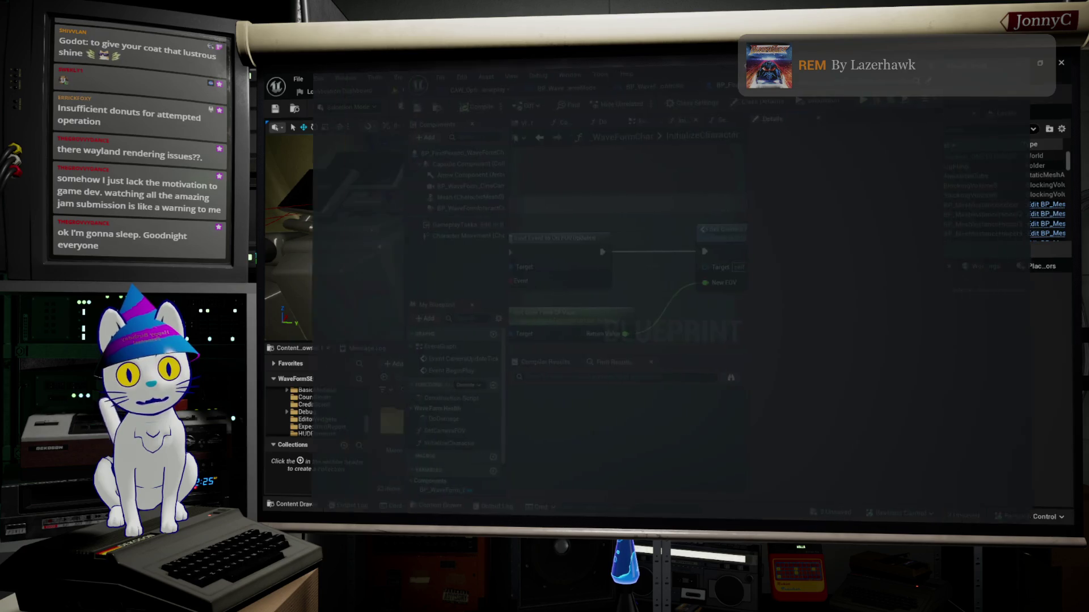
scroll(596, 256, down, 5)
mouse_move(481, 304)
mouse_down()
mouse_move(658, 324)
mouse_move(629, 325)
mouse_up()
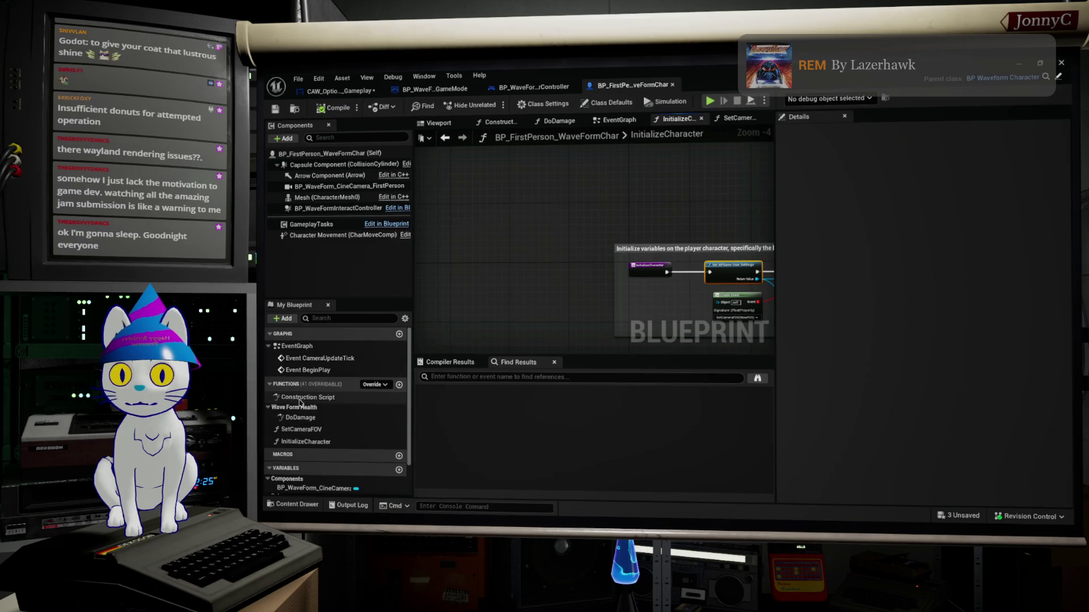
click(311, 375)
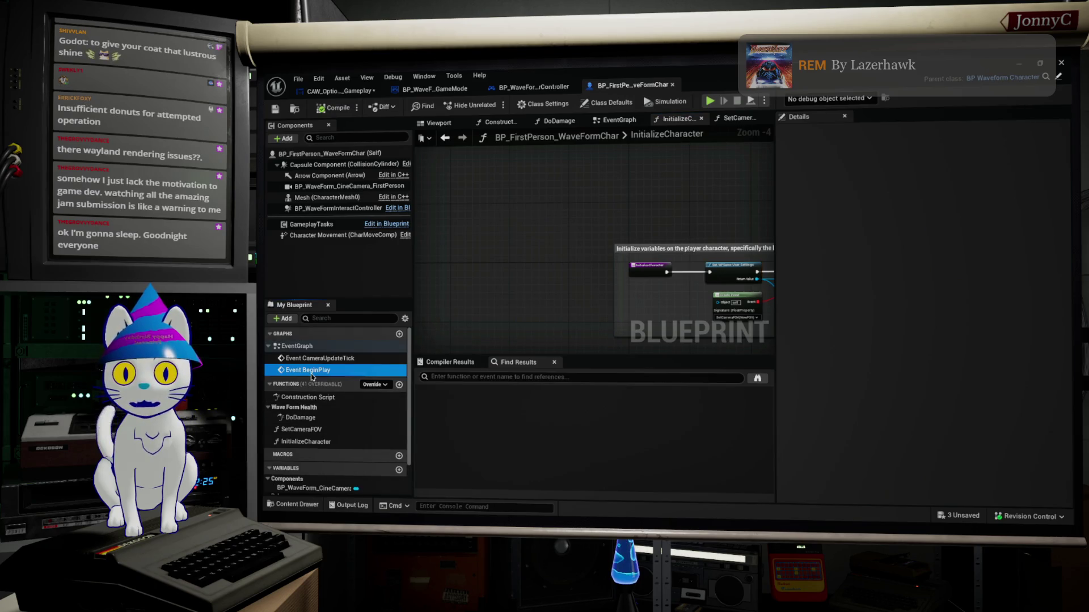
double_click(311, 372)
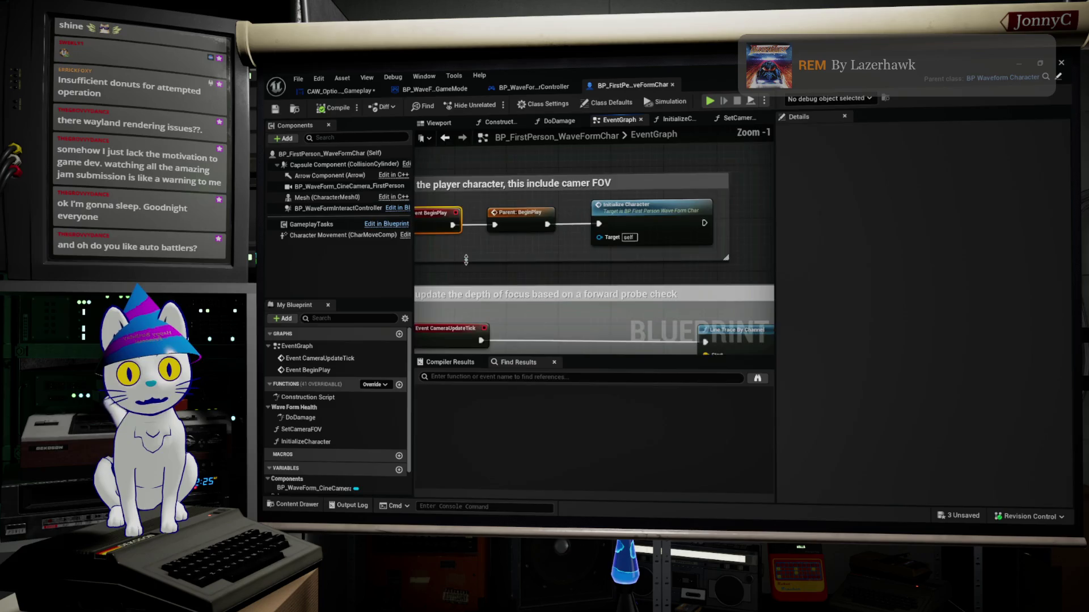
Extend the InitializeCharacter comment box downward, then go to the player controller Blueprint.
double_click(600, 226)
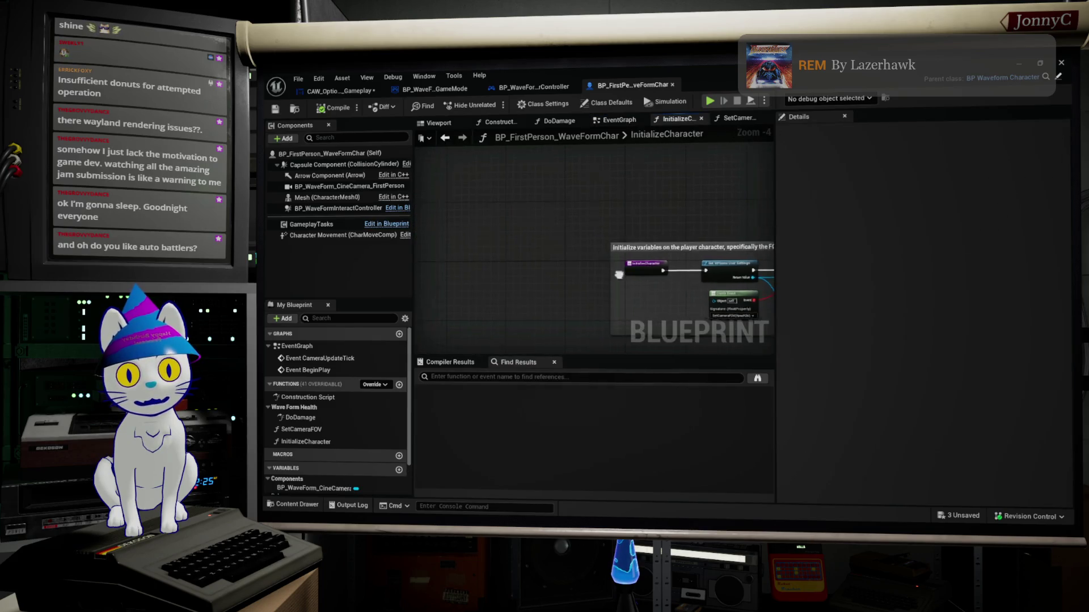
scroll(500, 245, up, 2)
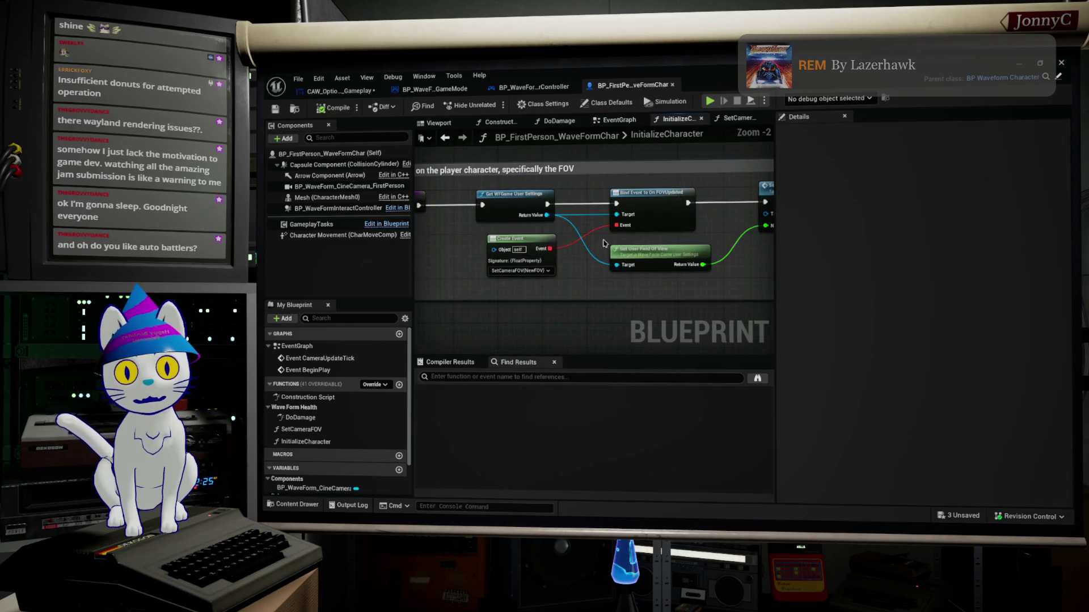
scroll(500, 245, down, 3)
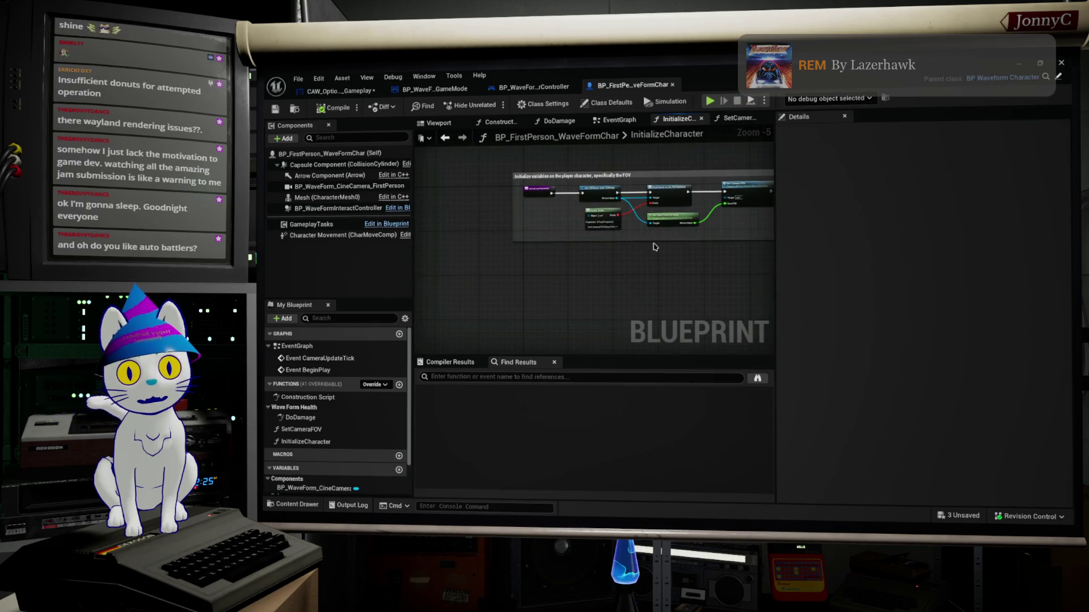
drag(652, 238, 652, 309)
click(517, 91)
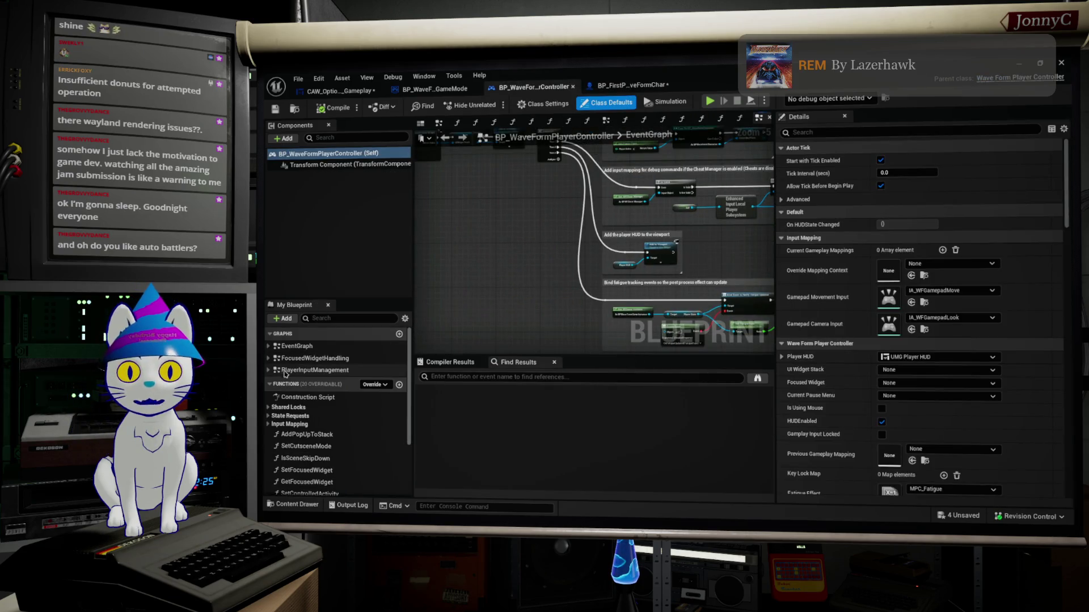
Open the player controller's EventGraph at Event BeginPlay, showing the cast and cheat manager nodes.
click(274, 347)
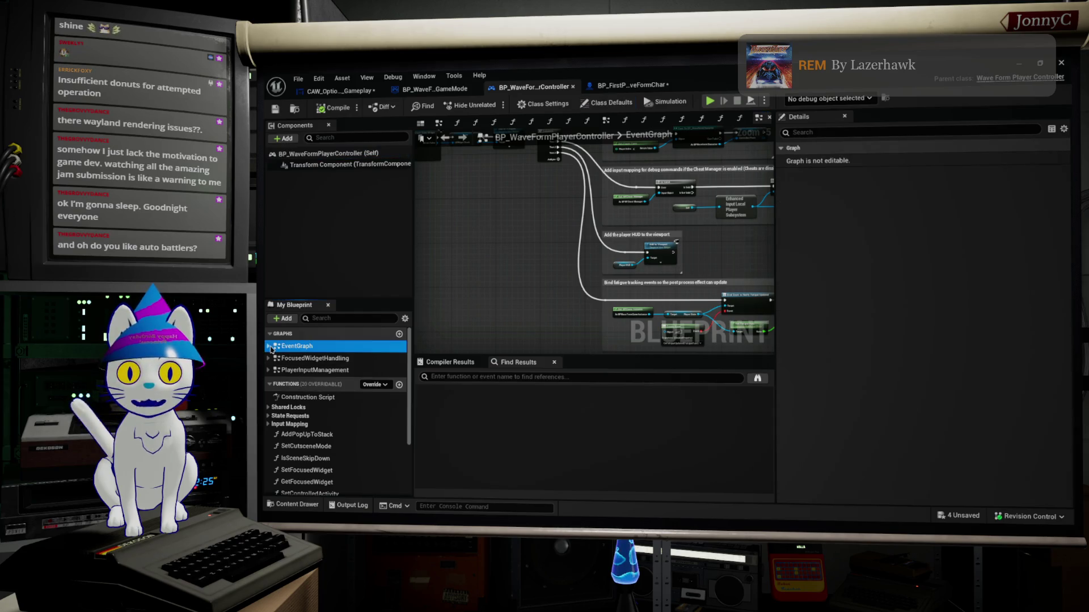
click(269, 346)
double_click(301, 359)
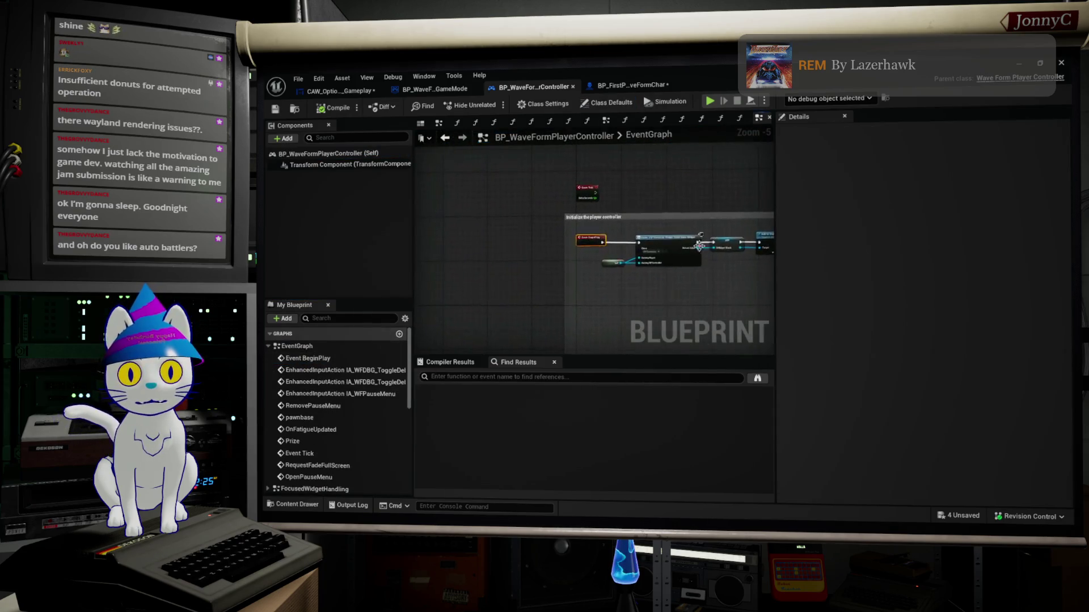
scroll(553, 208, down, 5)
scroll(554, 208, up, 4)
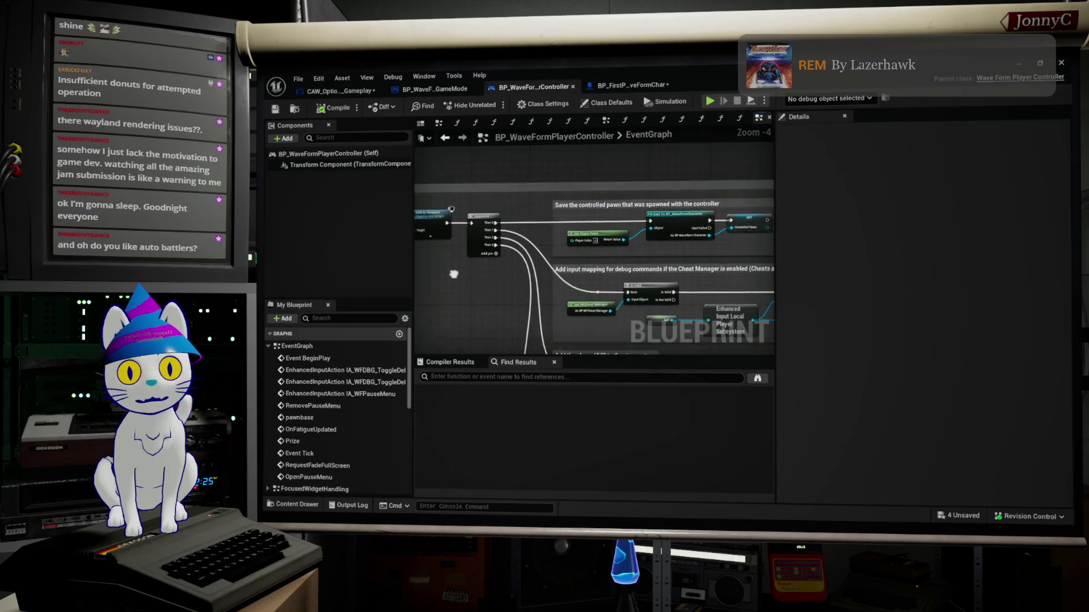
mouse_move(663, 212)
mouse_down()
mouse_move(565, 221)
mouse_move(565, 175)
mouse_up()
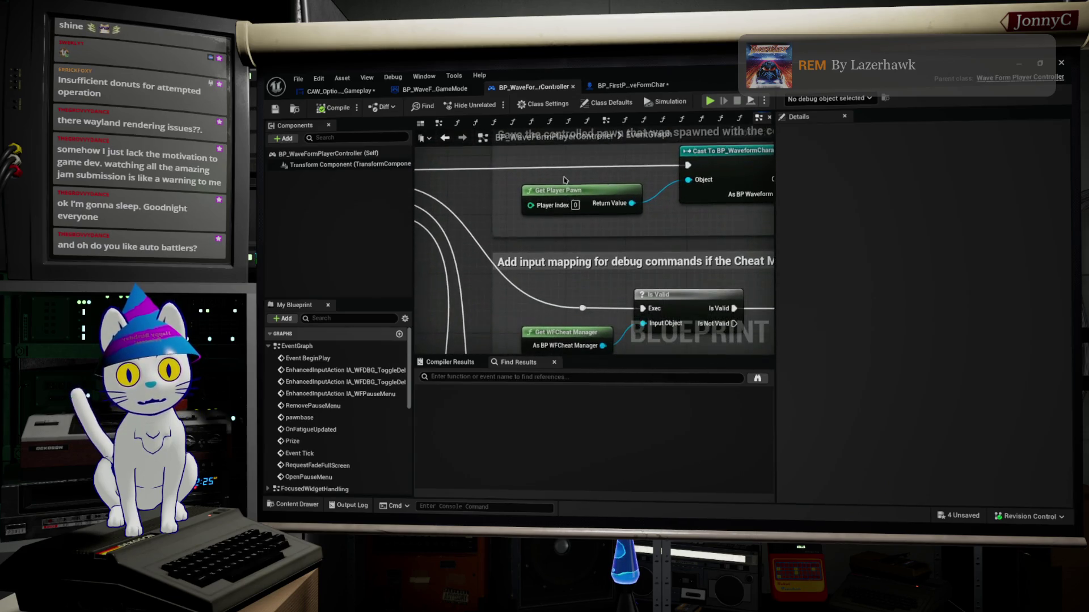
Pan to the player HUD nodes and pull a wire from Add to Viewport's exec output.
drag(565, 341, 562, 142)
scroll(591, 278, down, 1)
drag(579, 252, 528, 280)
drag(611, 243, 618, 138)
drag(639, 222, 549, 386)
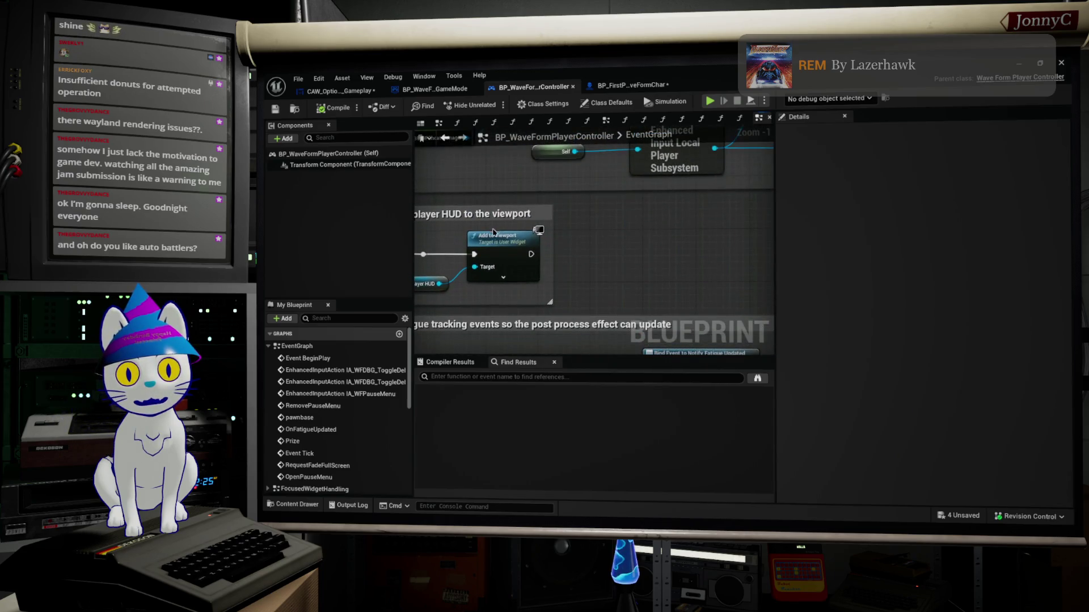
mouse_move(530, 254)
mouse_down()
mouse_move(652, 258)
mouse_move(640, 254)
mouse_up()
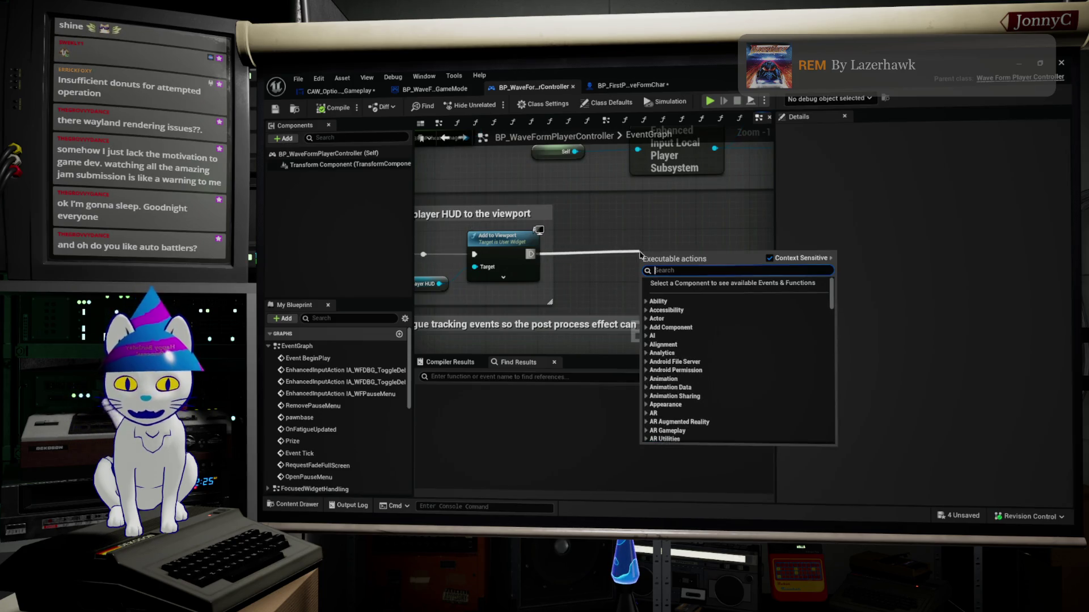
Add a Get WFGame User Settings node after Add to Viewport.
text(get game)
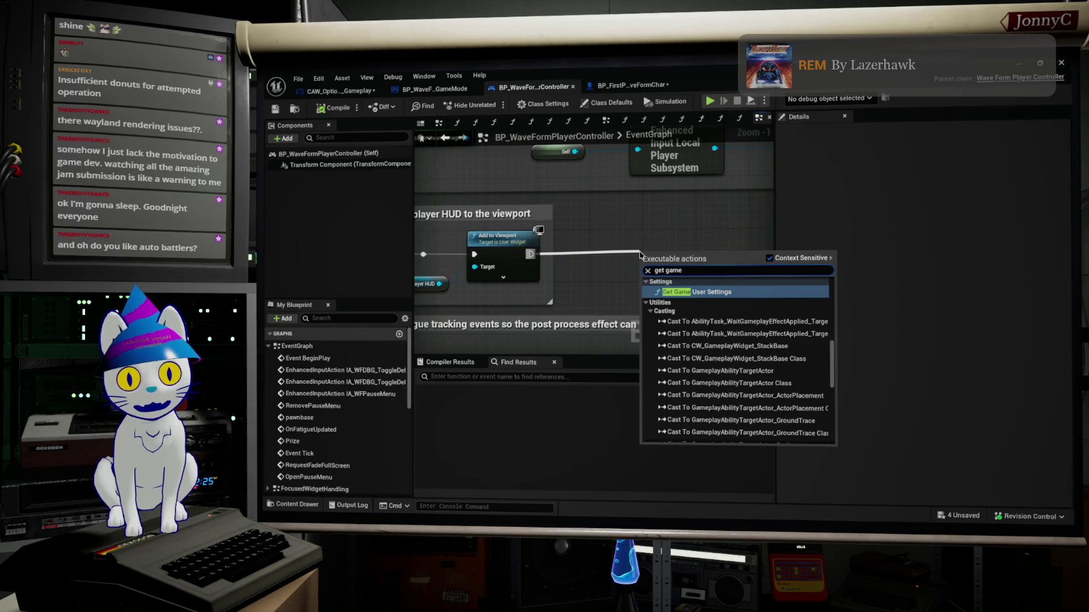
key(BackSpace)
key(BackSpace)
key(BackSpace)
key(BackSpace)
text(w)
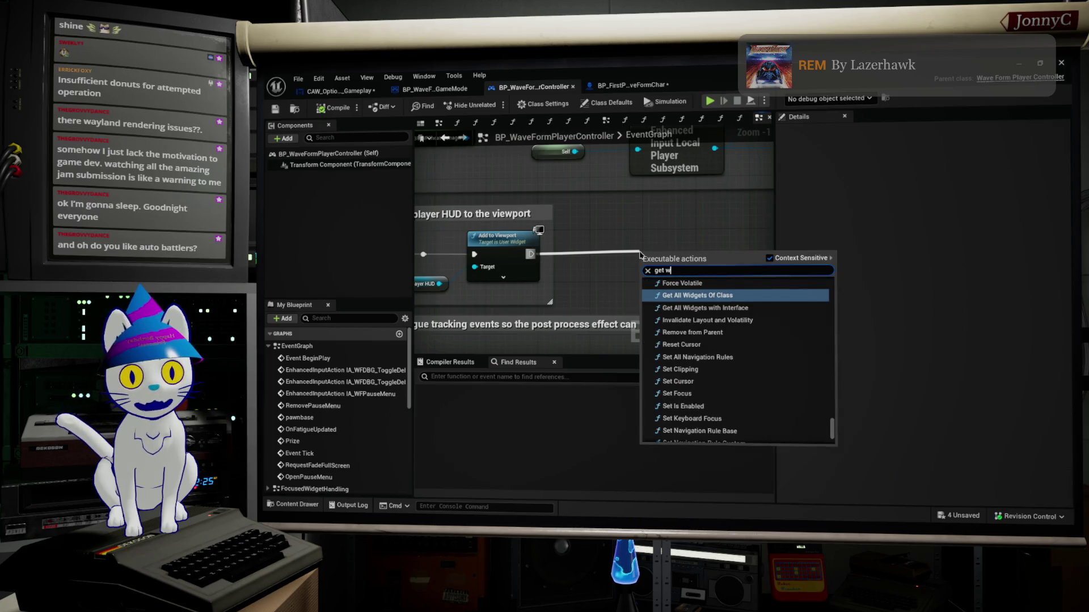
text(g)
key(BackSpace)
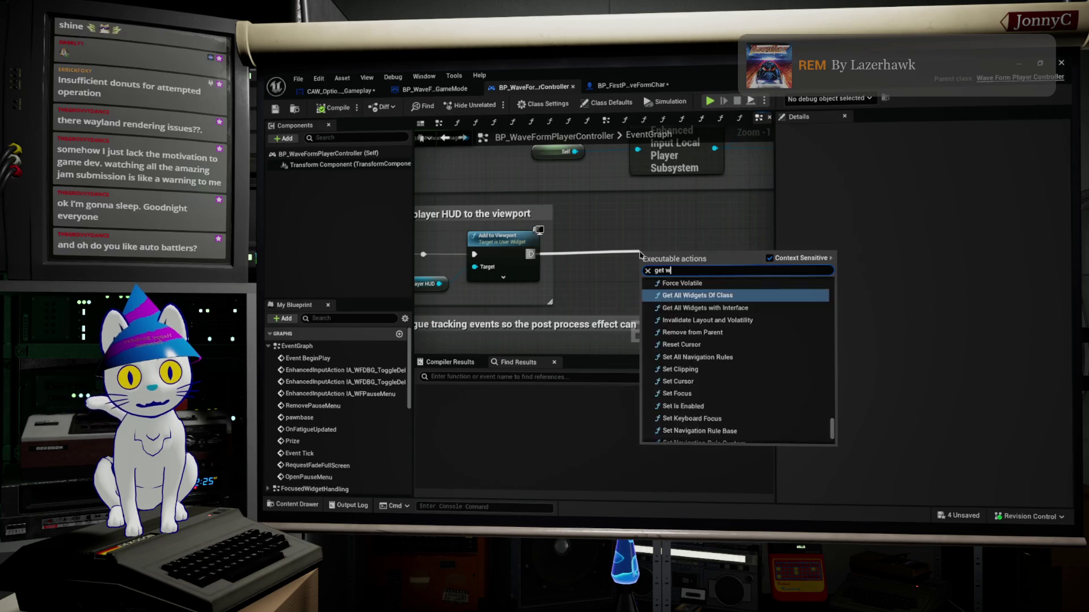
text(f user)
key(Return)
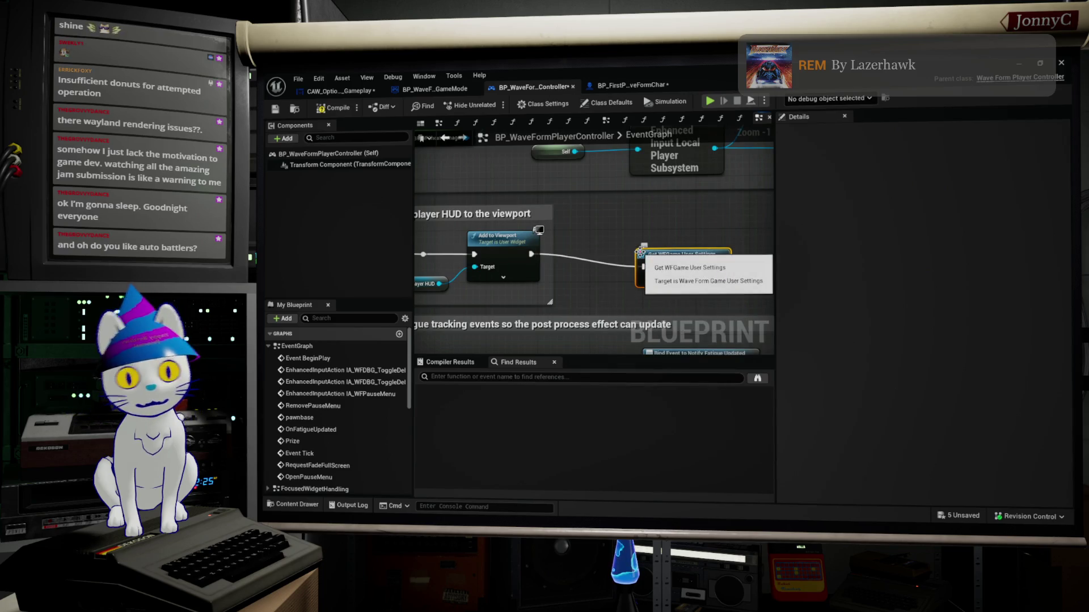
Add Get Disable Glitch UI from the settings Return Value and reposition the settings node.
drag(721, 279, 757, 281)
text(get glit)
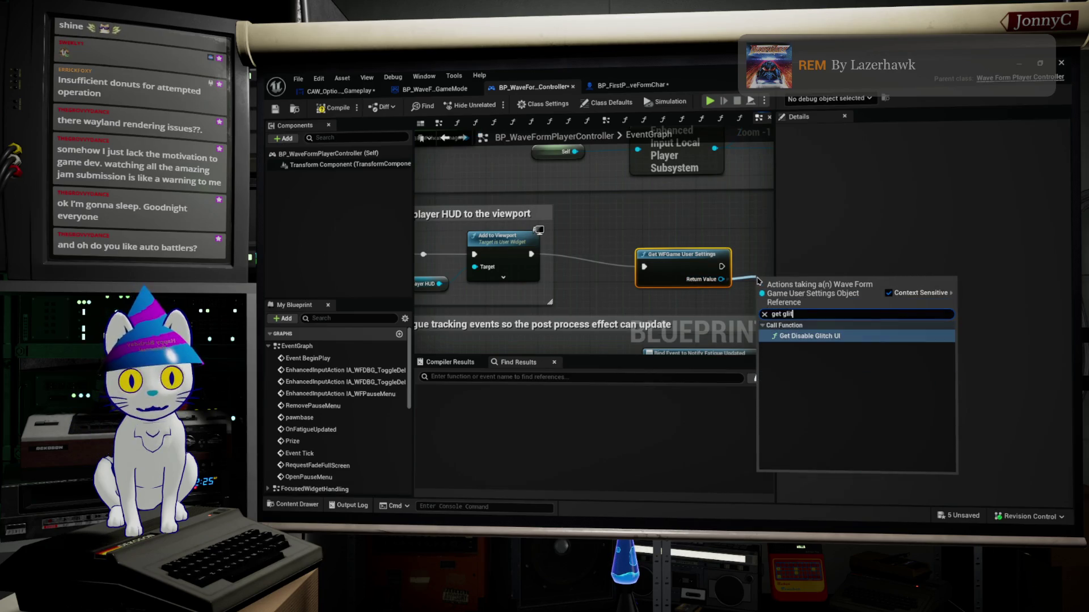
key(Return)
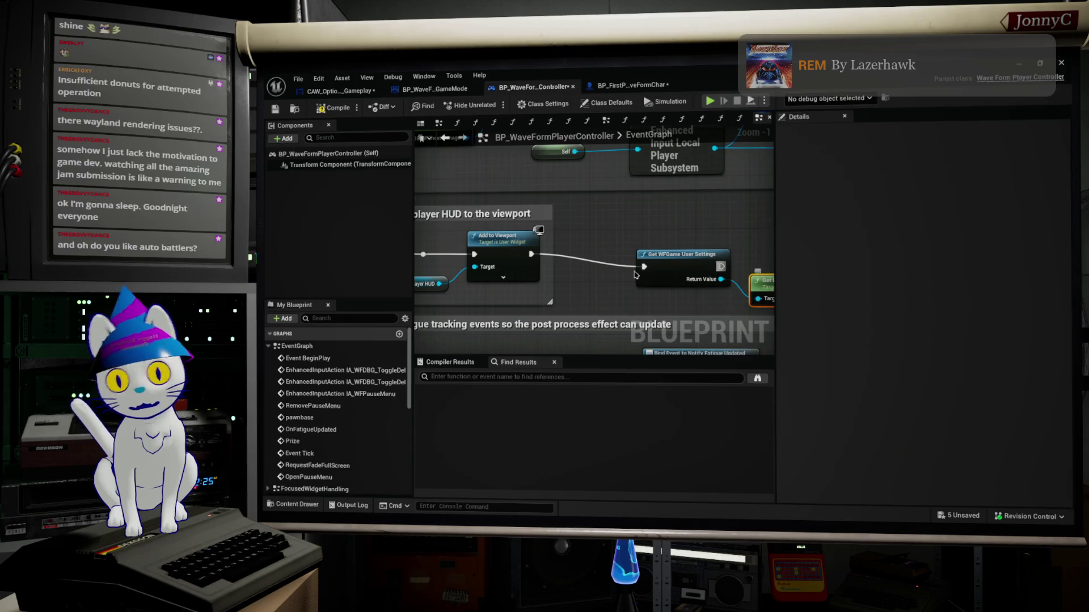
drag(684, 262, 658, 248)
Try adding a Validate Settings node, then delete it.
mouse_move(504, 242)
mouse_down()
mouse_move(520, 247)
mouse_move(518, 261)
mouse_move(554, 263)
mouse_move(547, 255)
mouse_up()
key(Escape)
text(valida)
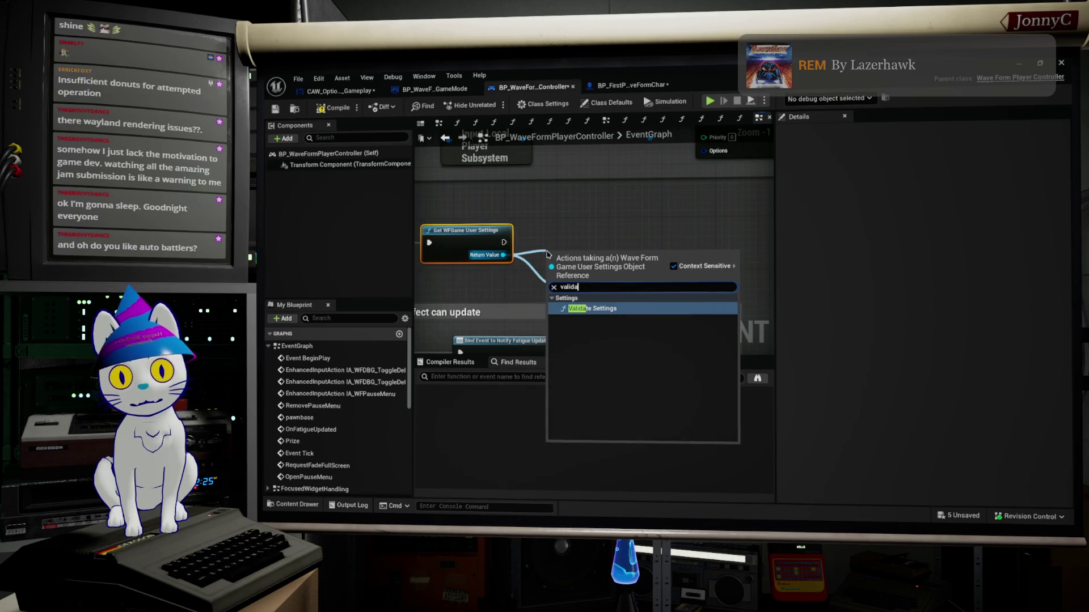
key(BackSpace)
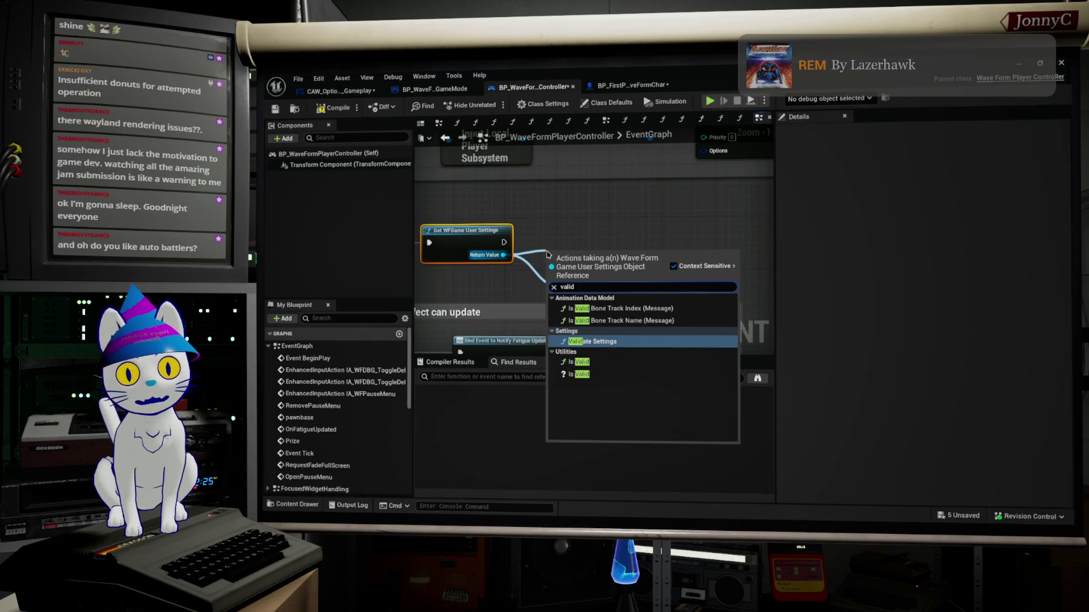
key(Return)
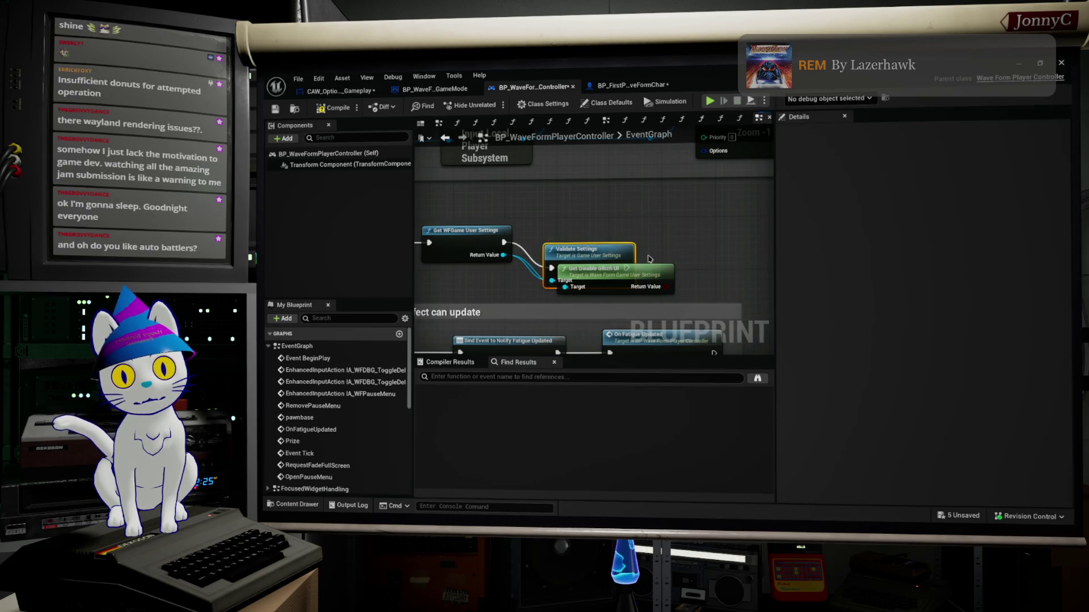
drag(574, 253, 580, 221)
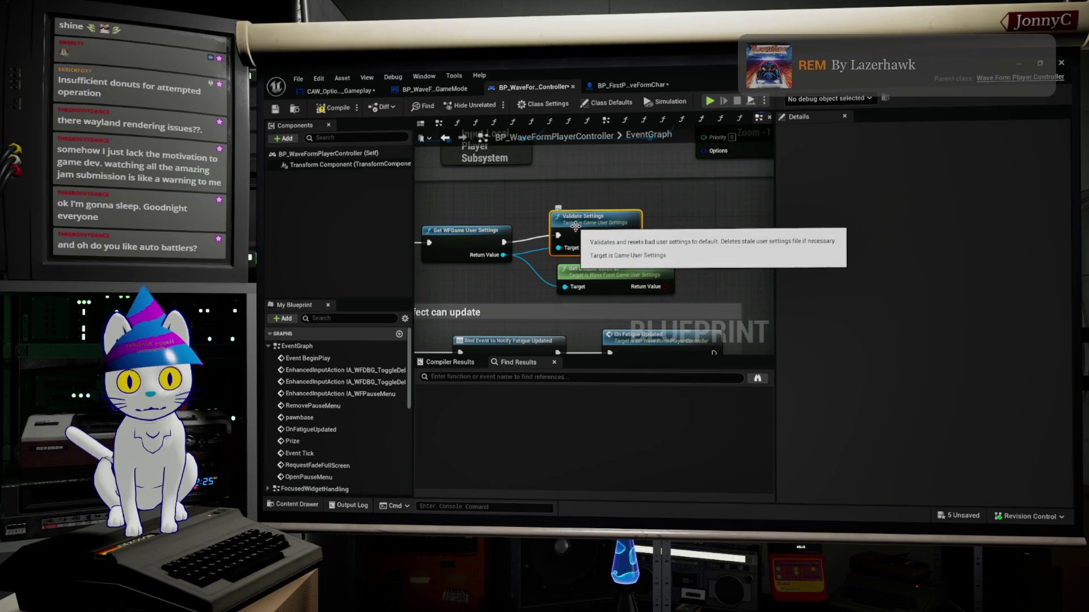
key(Delete)
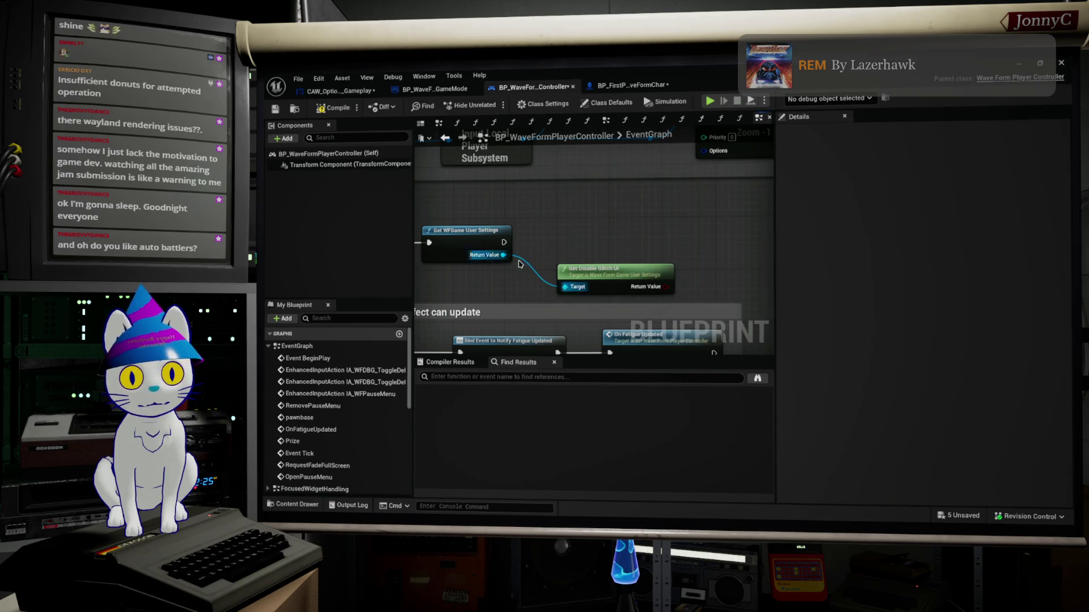
Add an Is Valid check on the settings and place Get Disable Glitch UI below it.
drag(503, 254, 550, 235)
text(valid)
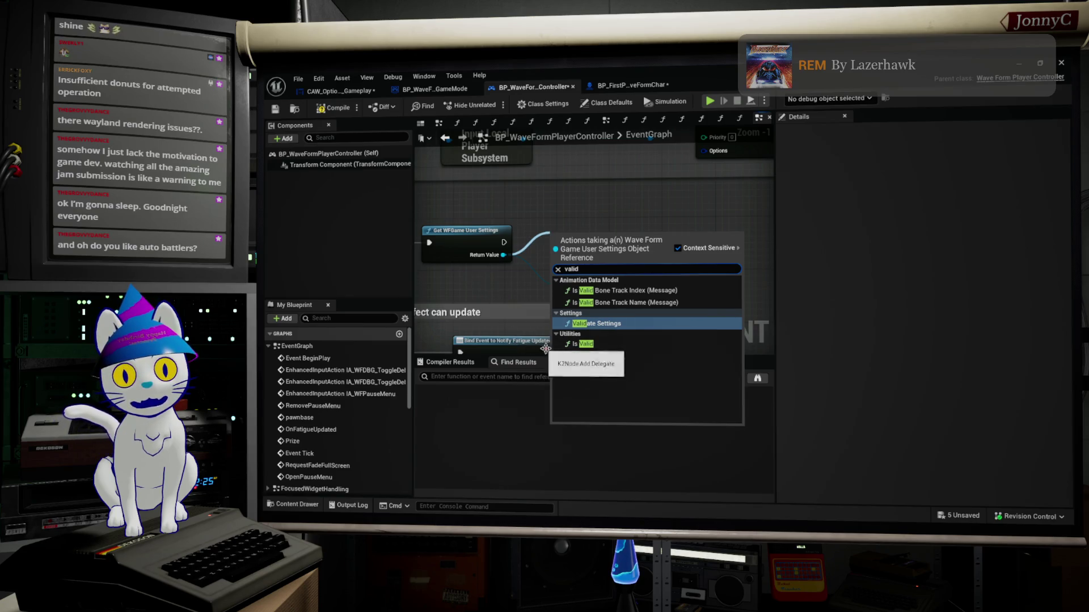
click(577, 358)
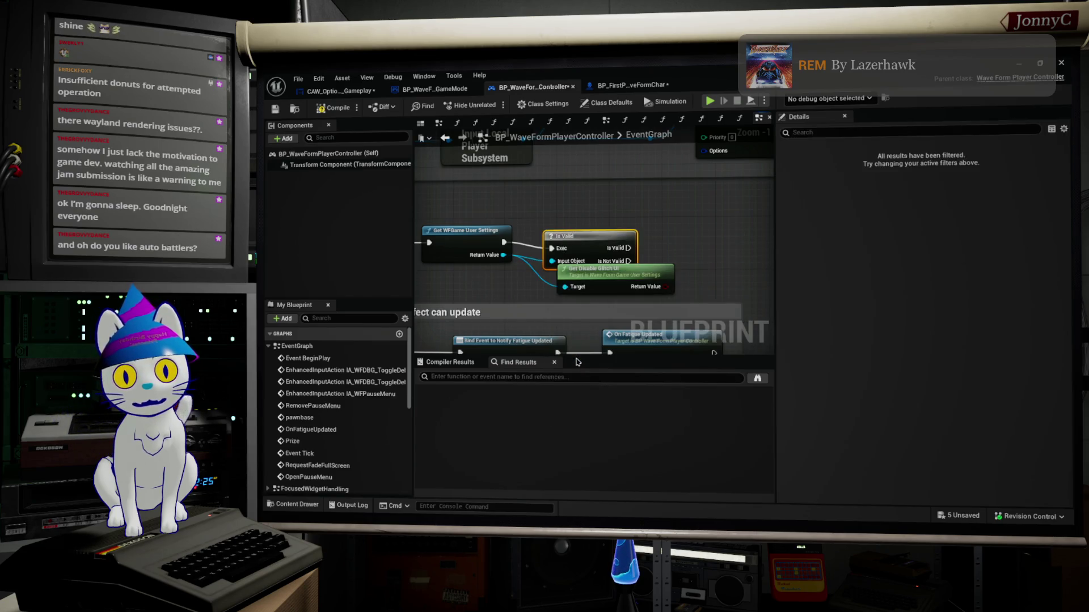
mouse_move(574, 248)
mouse_down()
mouse_move(580, 242)
mouse_move(533, 225)
mouse_up()
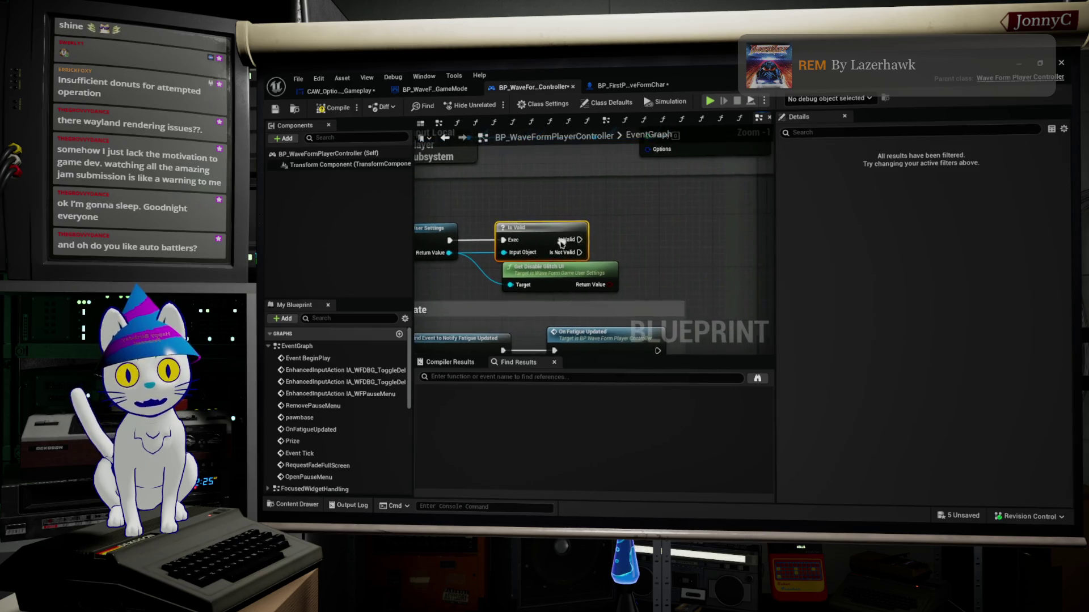
click(552, 274)
drag(552, 274, 664, 260)
Go to CAW_Options_Gameplay's EventGraph and select the glitch effect presentation nodes.
click(581, 180)
click(417, 90)
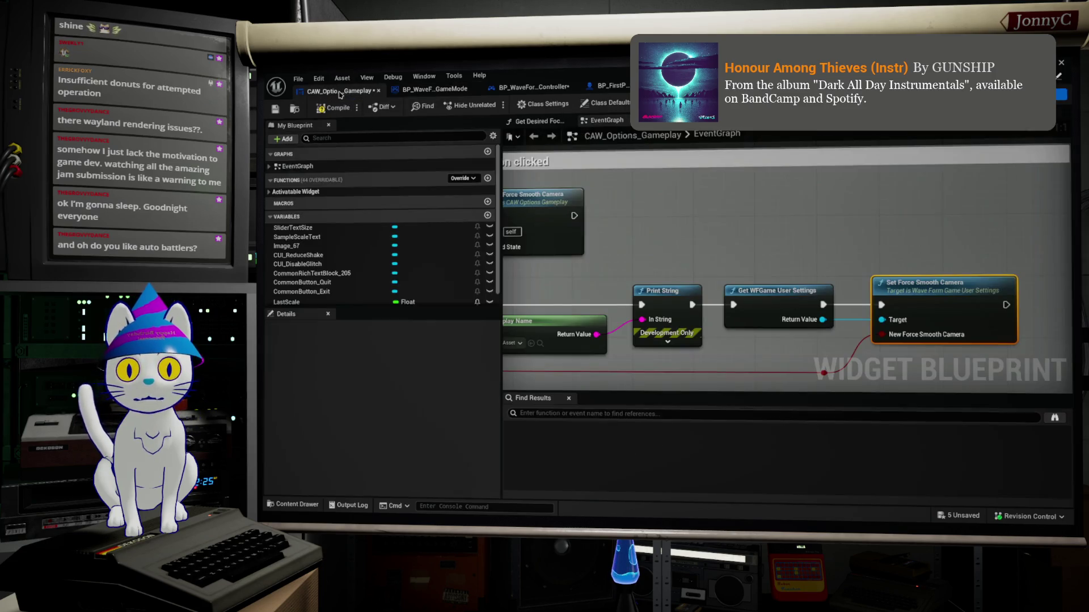
click(340, 91)
scroll(781, 301, down, 2)
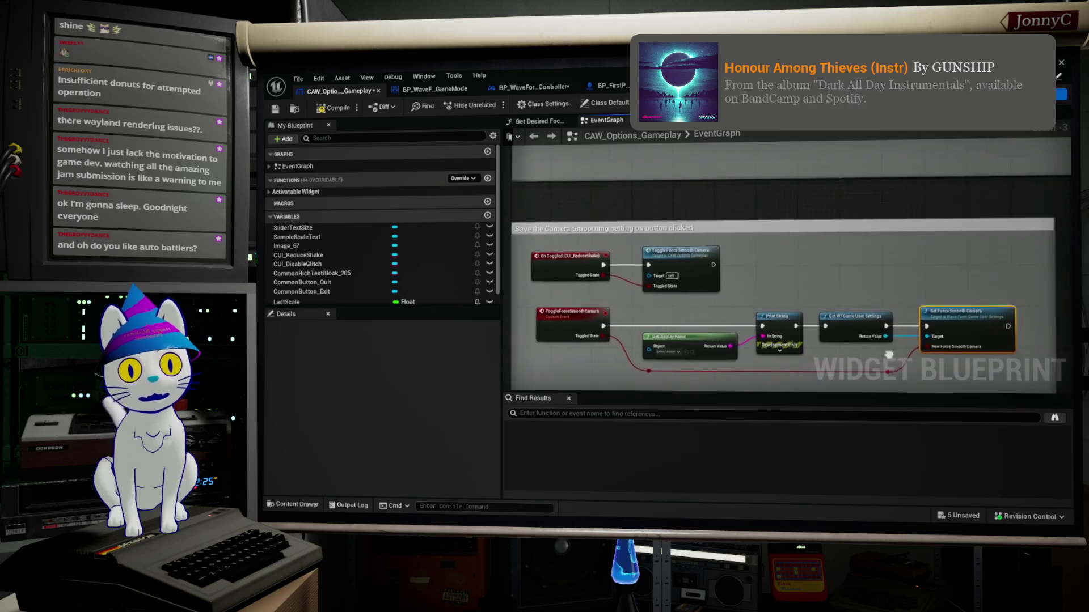
scroll(824, 319, down, 2)
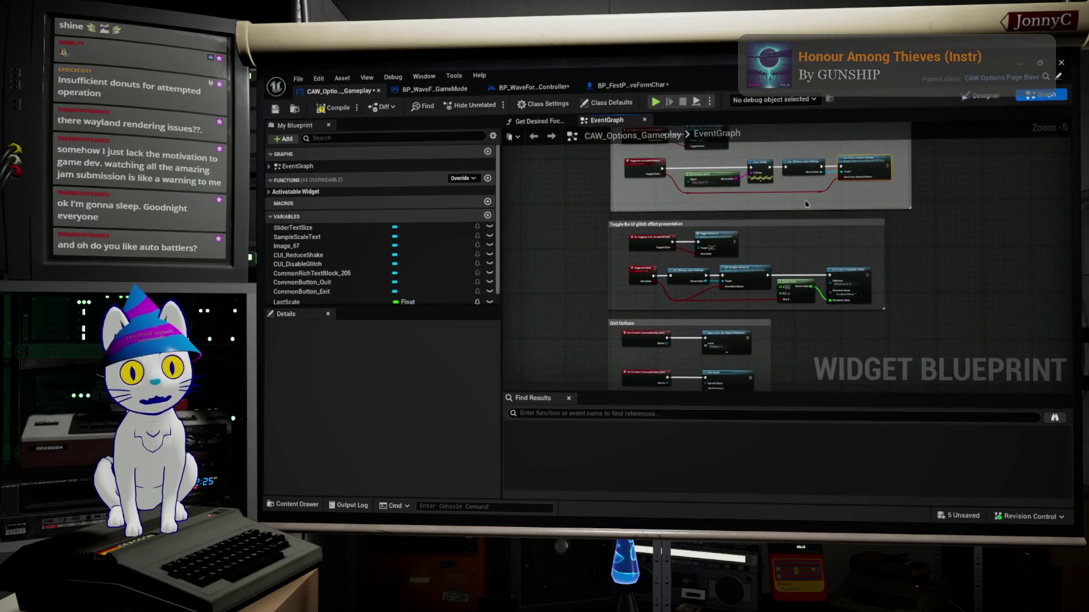
scroll(834, 238, up, 2)
drag(774, 263, 881, 351)
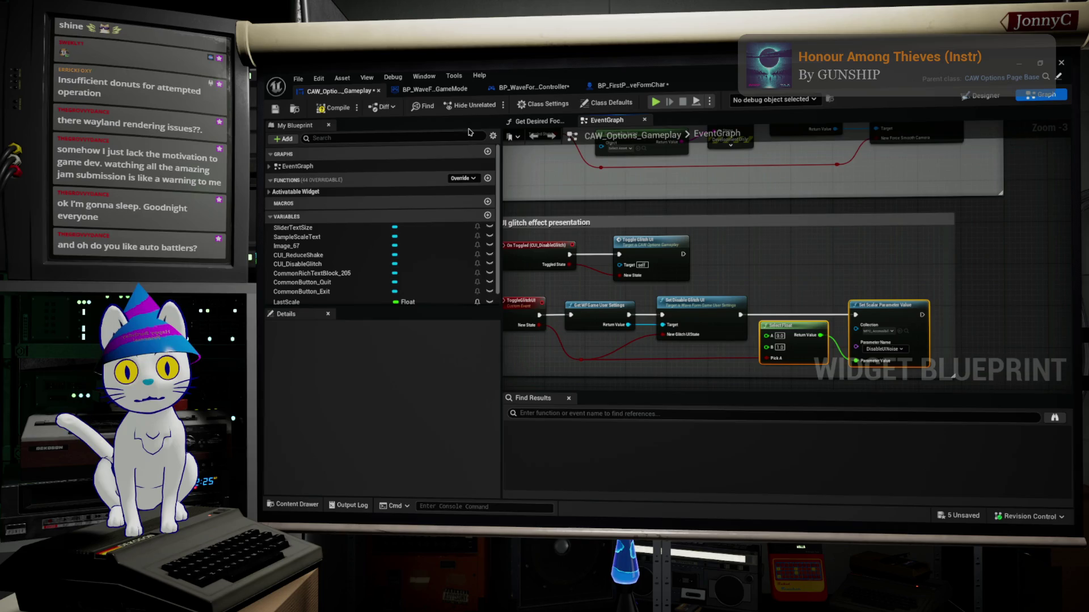
Paste Select Float and Set Scalar Parameter Value into the player controller, wiring Get Disable Glitch UI to Pick A.
click(441, 89)
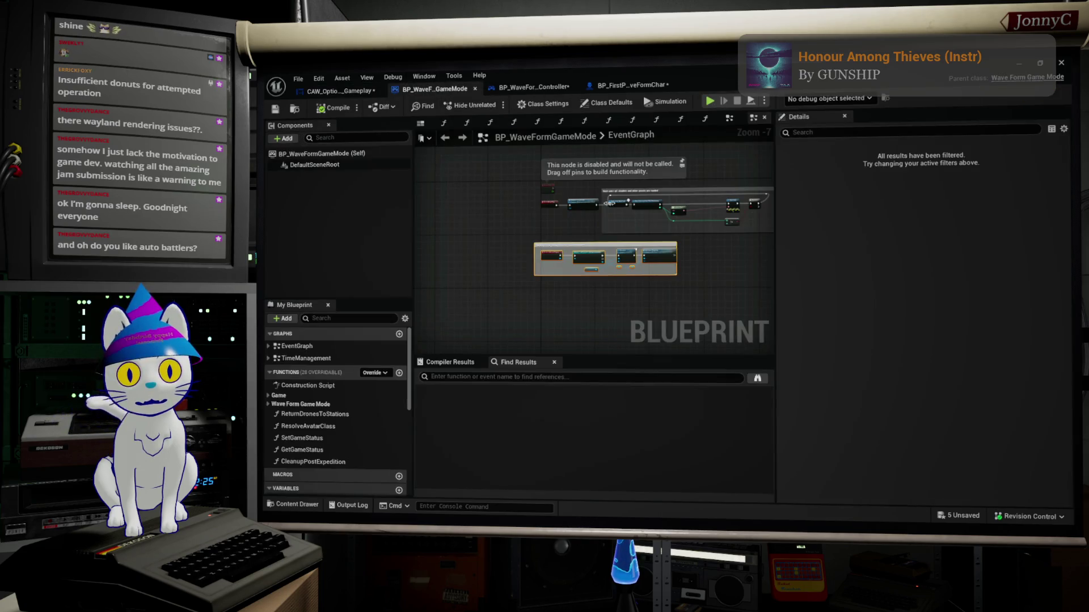
click(530, 87)
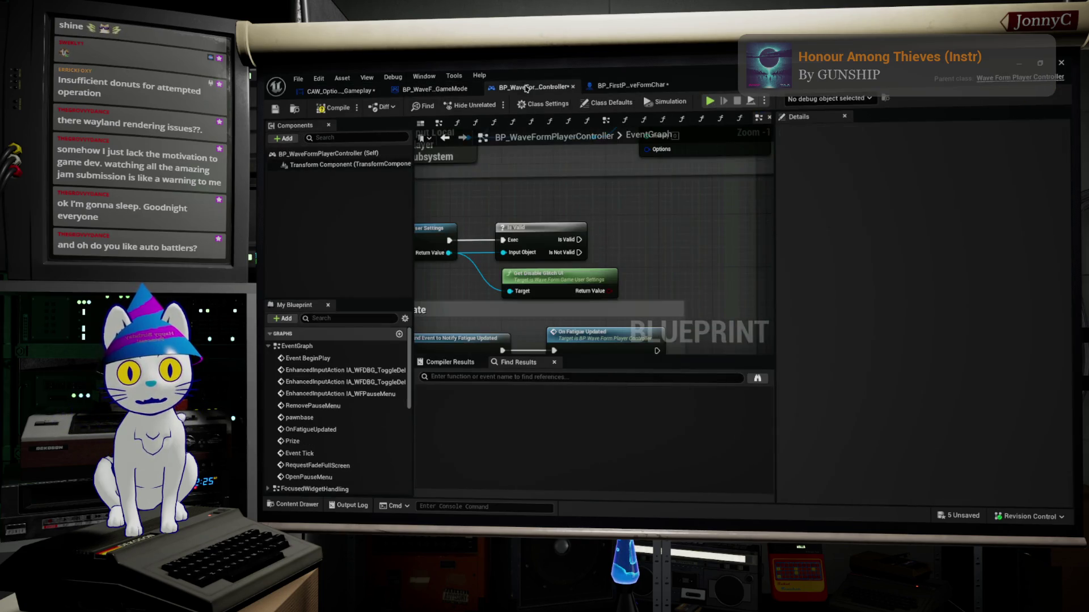
key(ctrl+v)
drag(605, 239, 612, 220)
drag(560, 259, 605, 261)
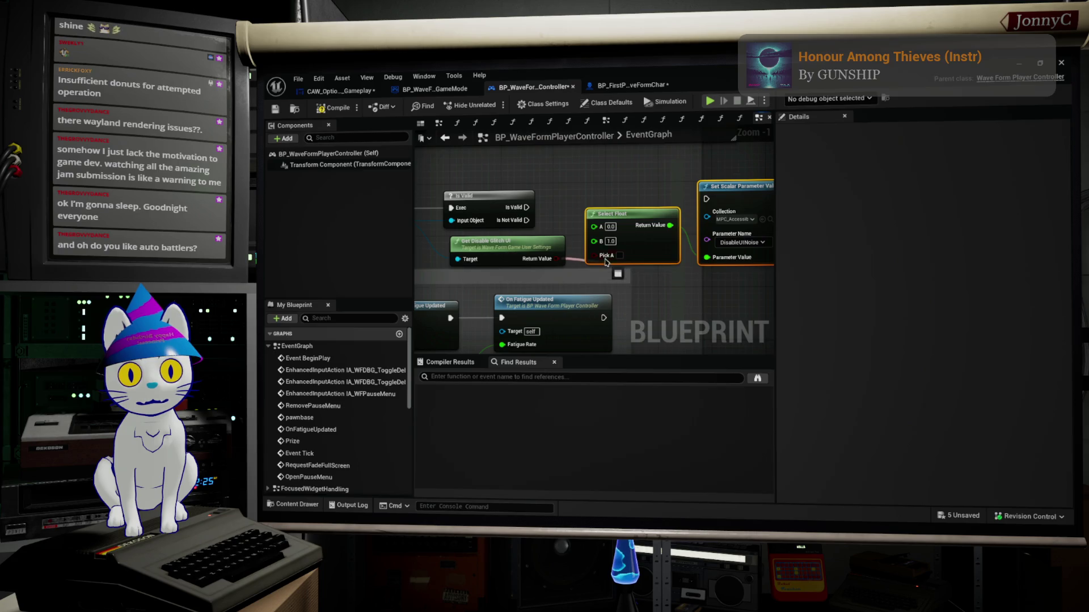
After checking the Is Valid macro, run Set Scalar Parameter Value from Is Valid's exec output.
double_click(526, 206)
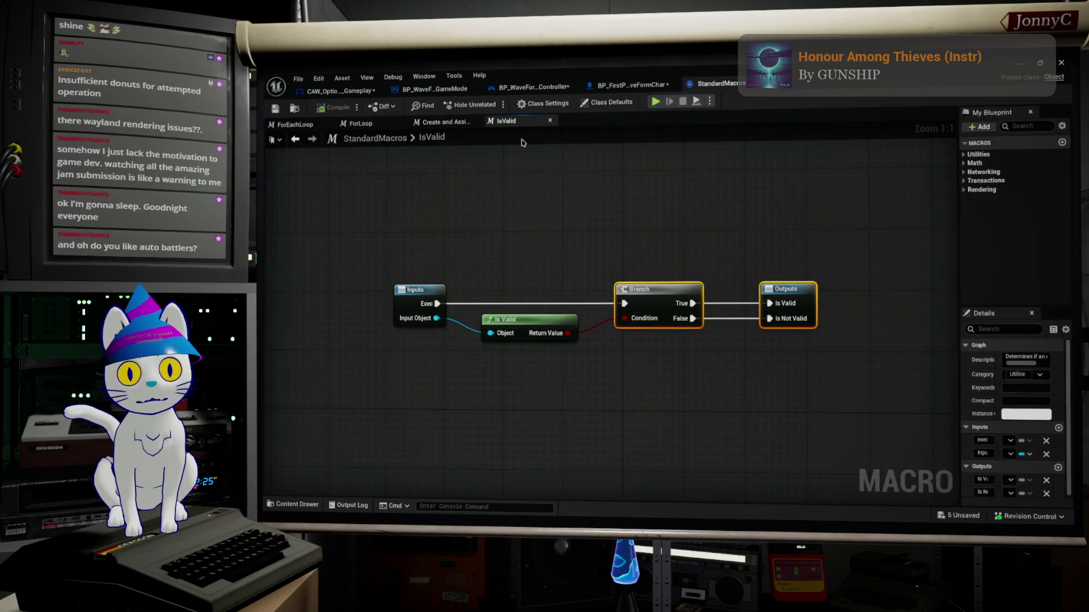
click(294, 139)
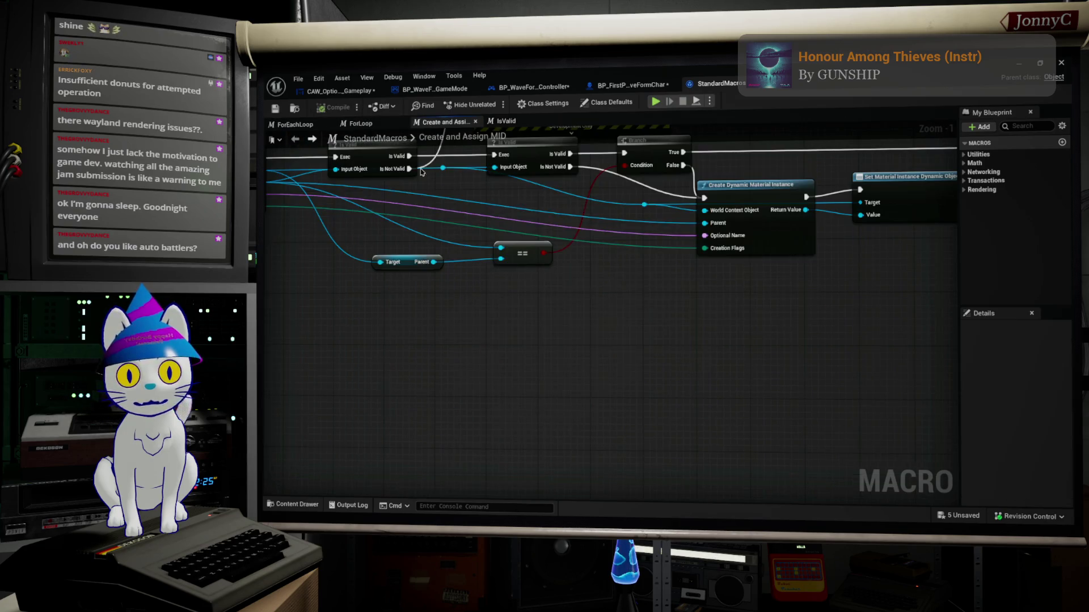
click(624, 85)
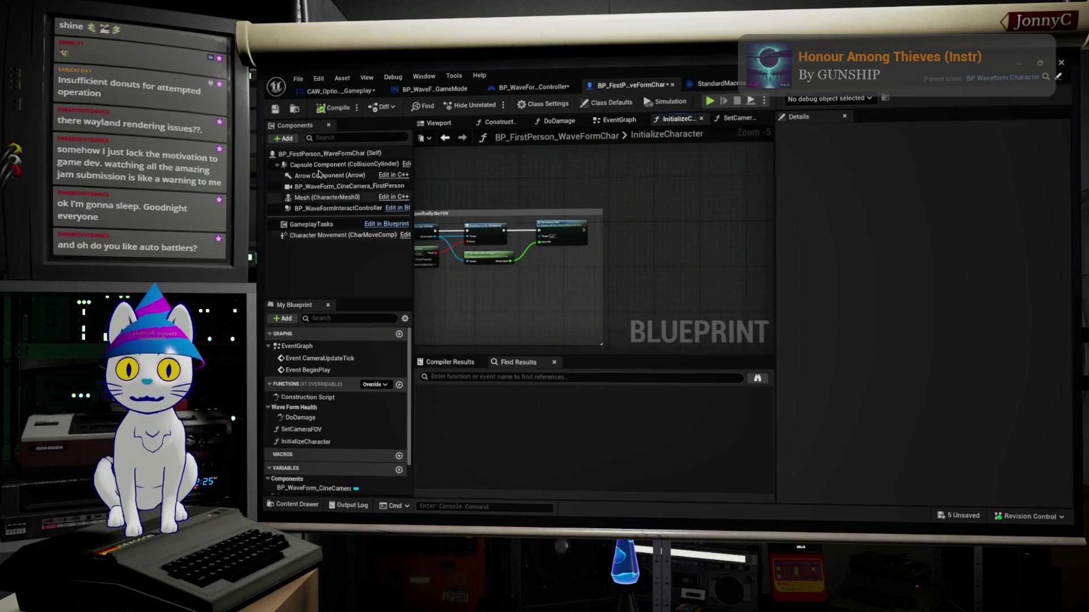
click(541, 85)
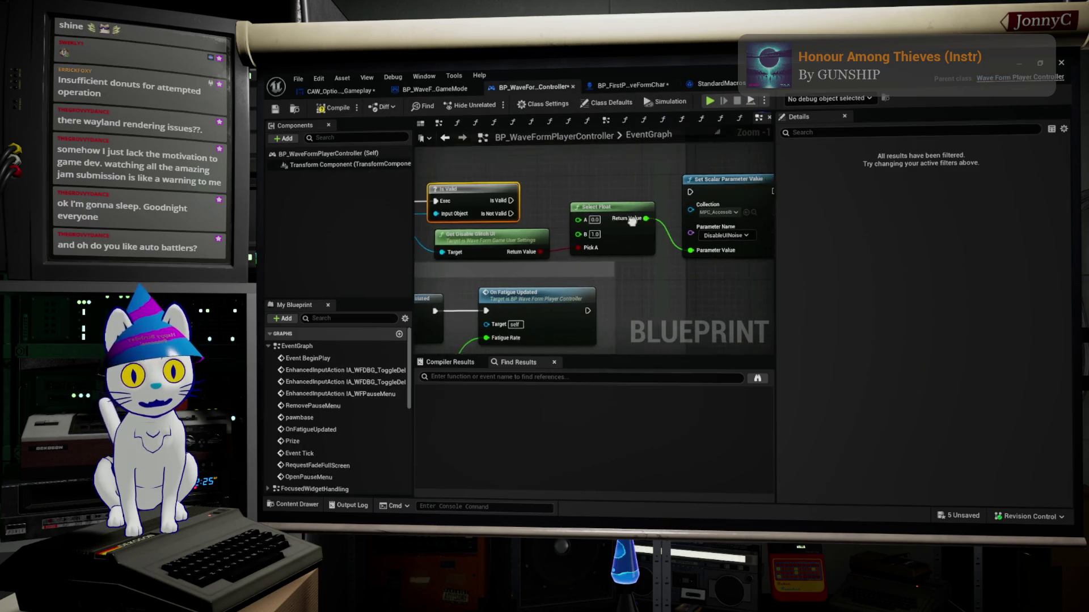
mouse_move(479, 208)
mouse_down()
mouse_move(561, 224)
mouse_move(720, 207)
mouse_move(700, 197)
mouse_move(715, 197)
mouse_up()
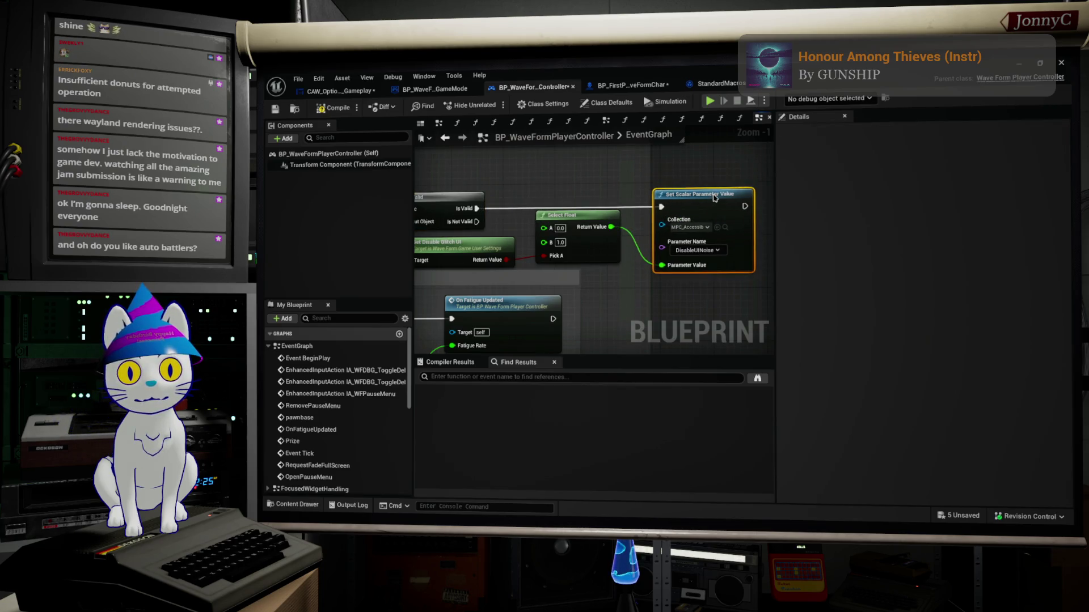
scroll(704, 205, down, 7)
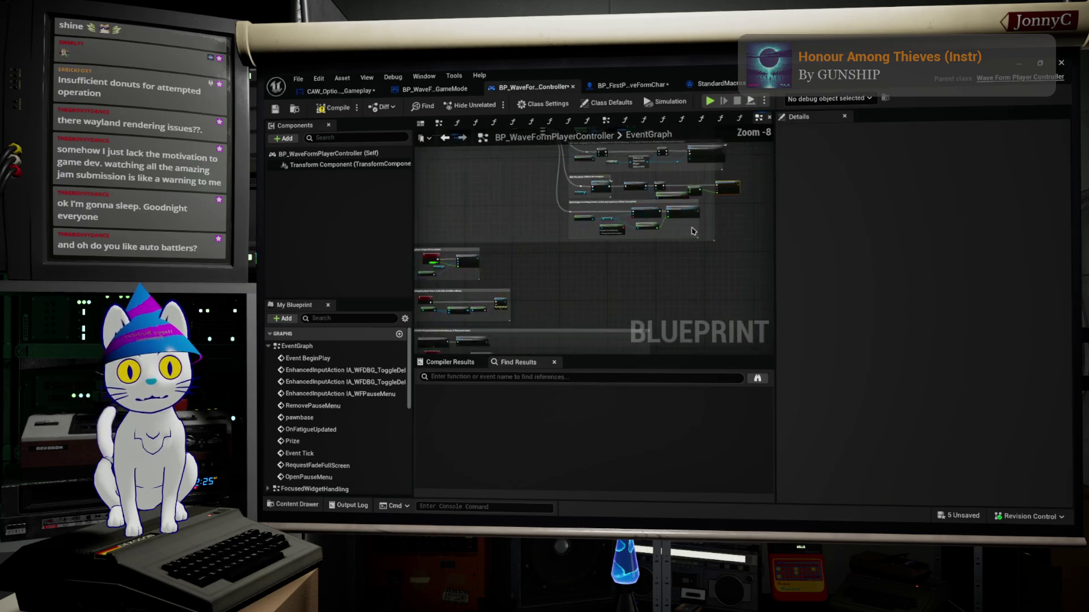
Stretch the player controller comment boxes upward and widen the graph area.
drag(720, 263, 725, 336)
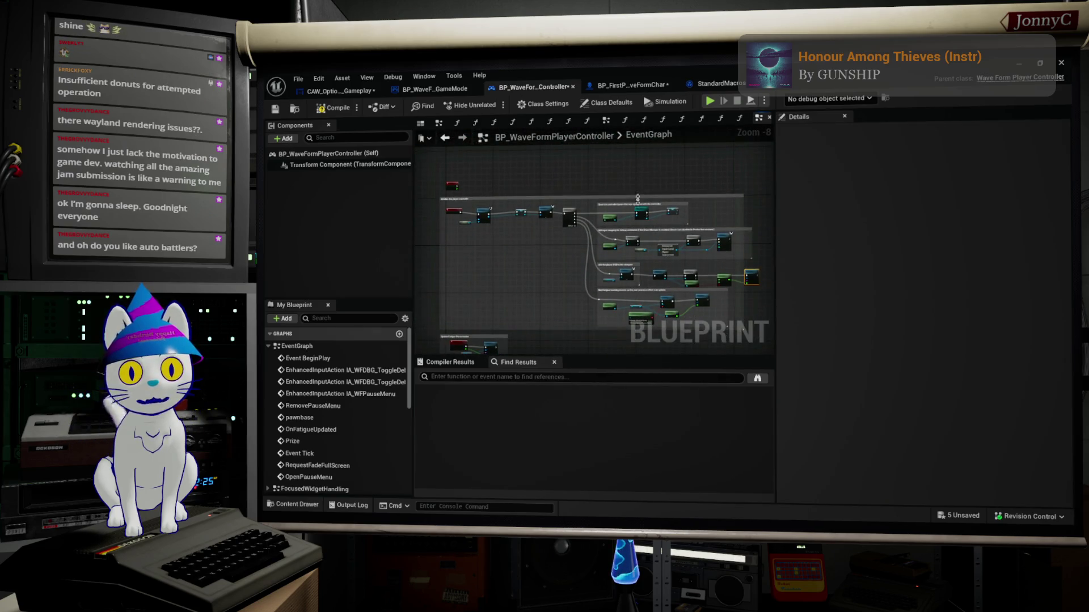
drag(640, 195, 641, 192)
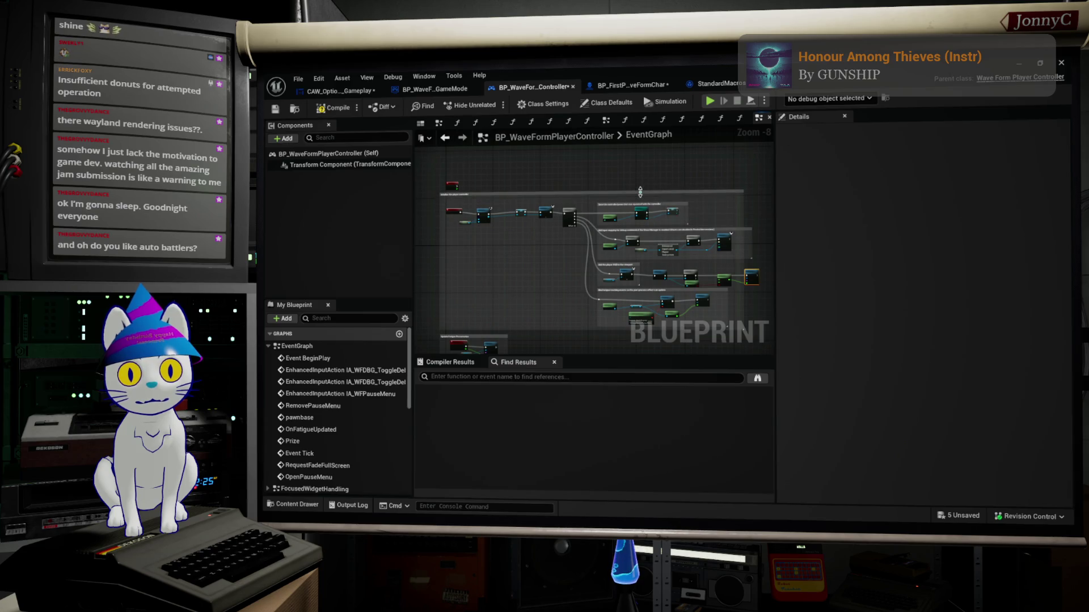
mouse_move(414, 158)
mouse_down()
mouse_move(510, 161)
mouse_move(413, 171)
mouse_up()
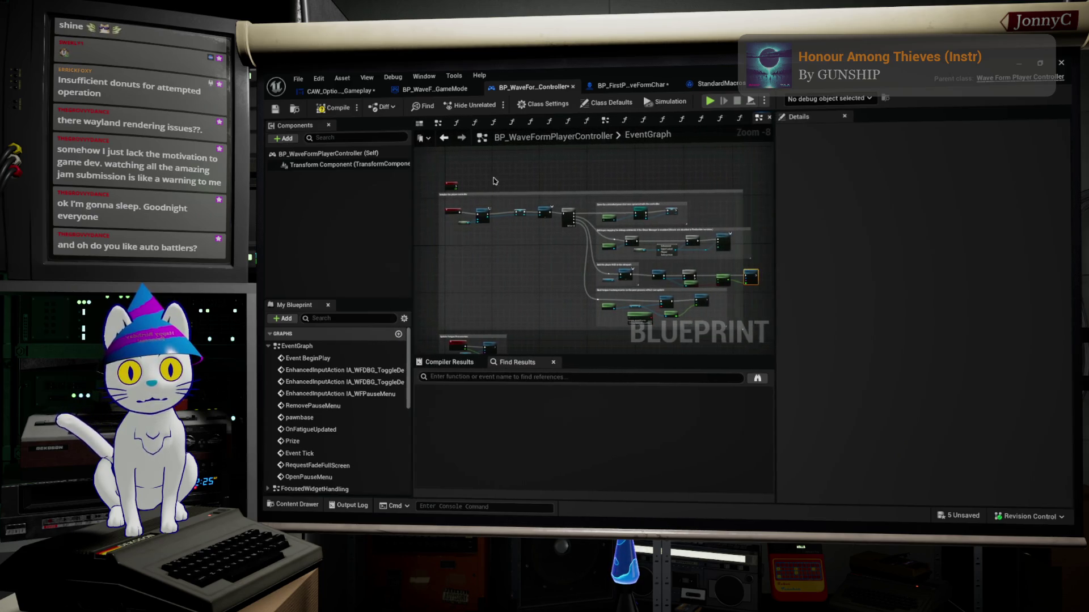
drag(774, 225, 887, 225)
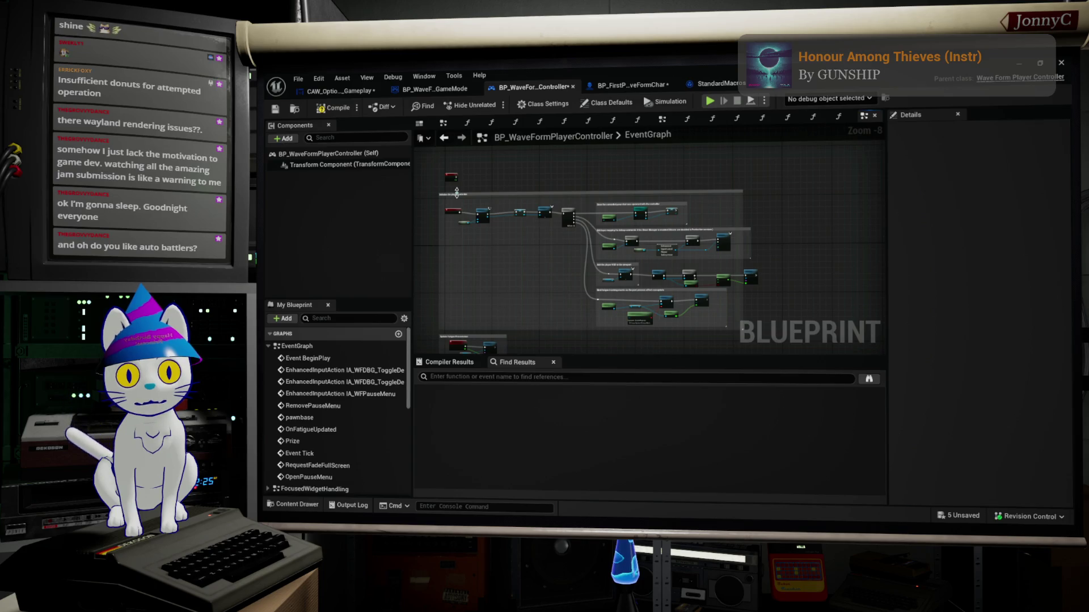
drag(455, 188, 454, 184)
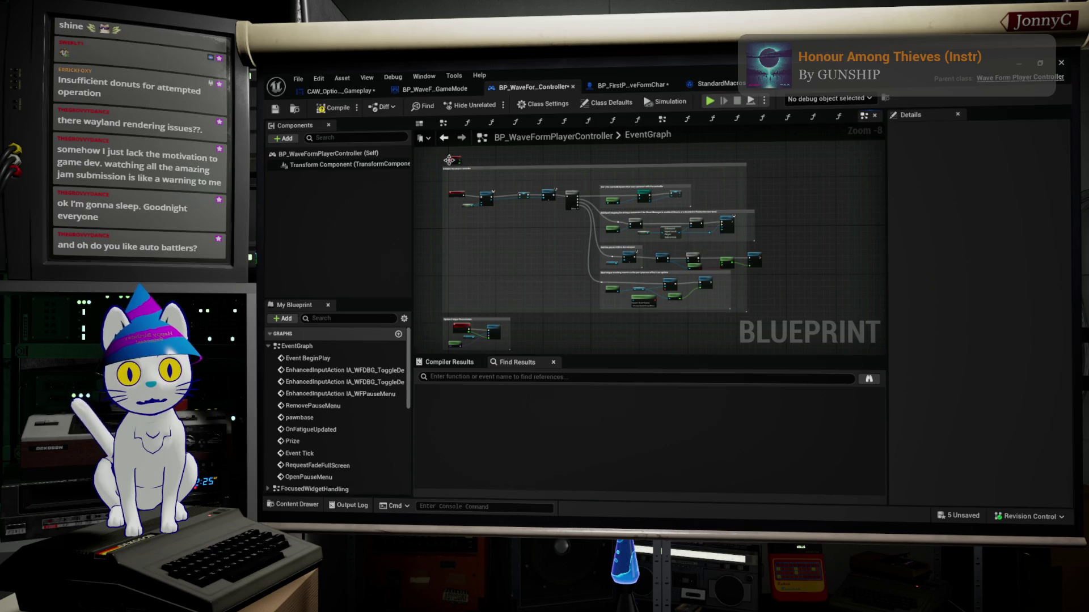
Lower the fatigue-tracking comment box slightly below the glitch-setting chain.
key(ctrl+a)
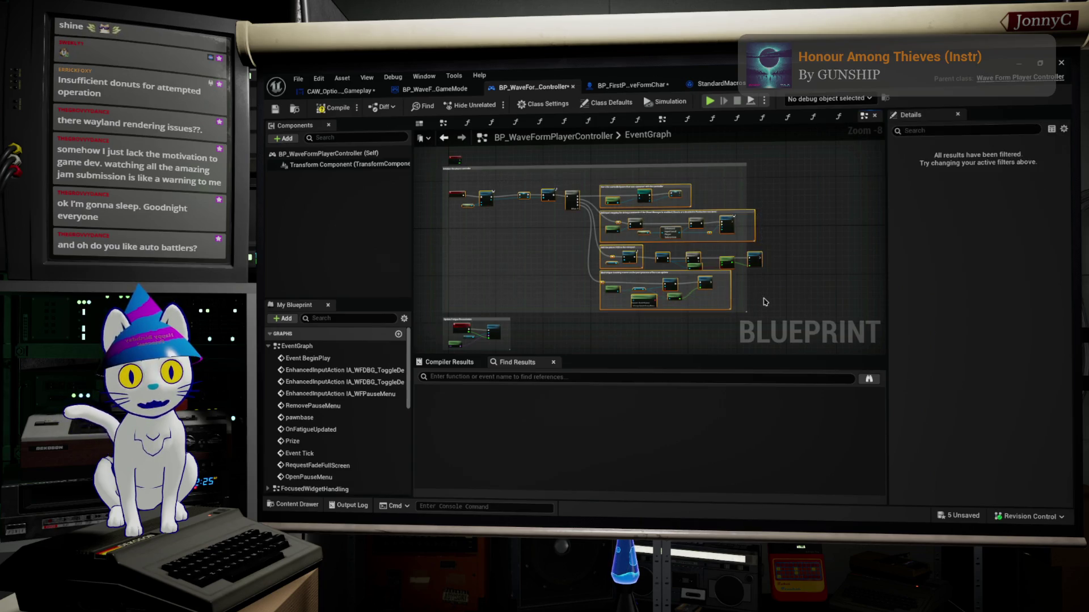
scroll(493, 212, up, 2)
scroll(622, 266, up, 3)
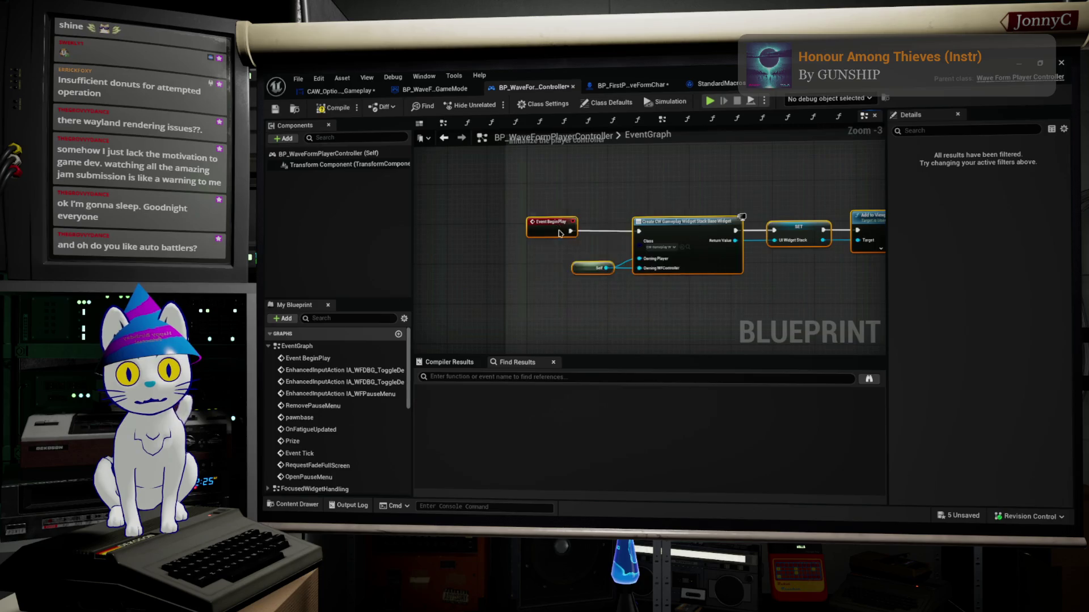
scroll(710, 296, down, 3)
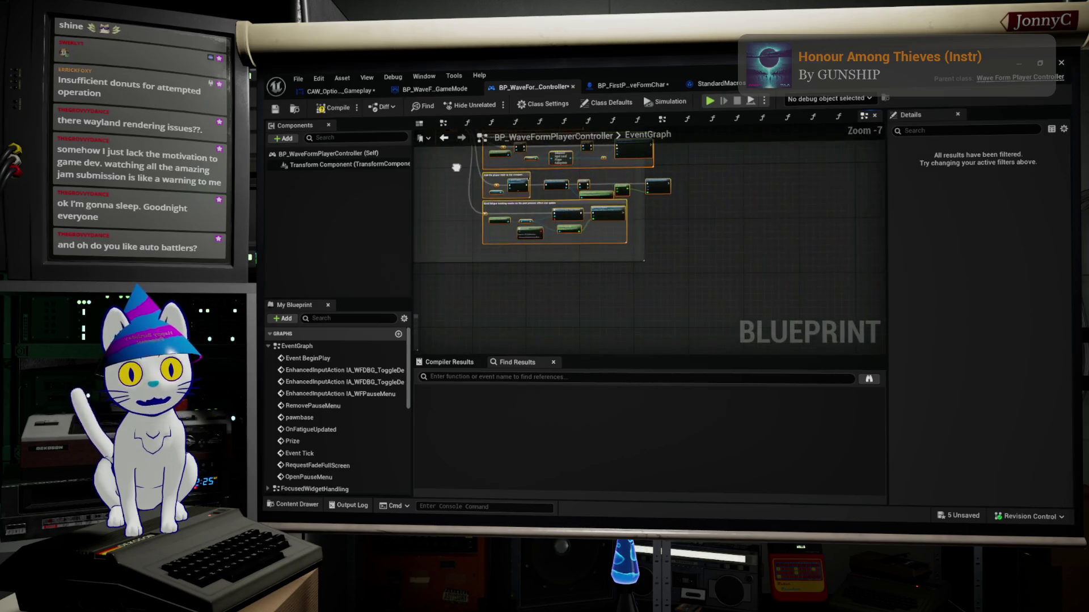
click(617, 248)
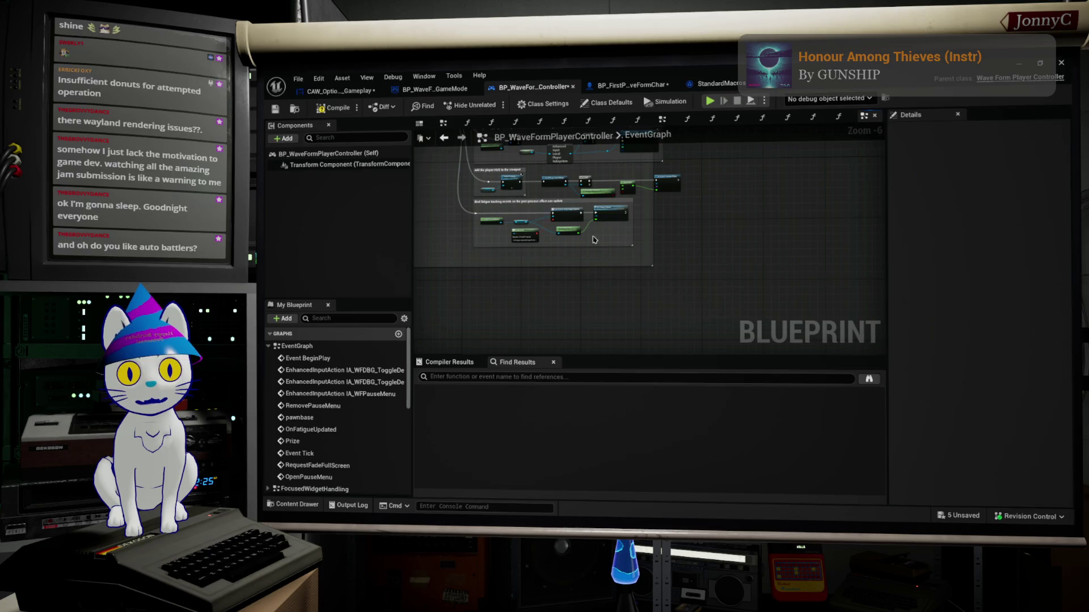
scroll(512, 209, up, 2)
drag(523, 192, 524, 196)
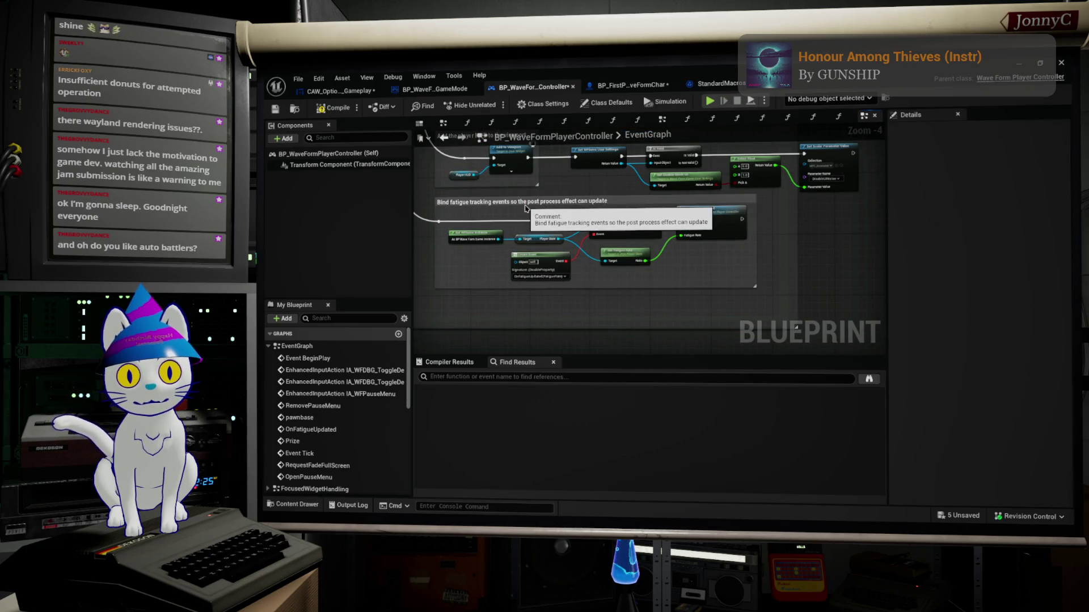
drag(526, 206, 529, 223)
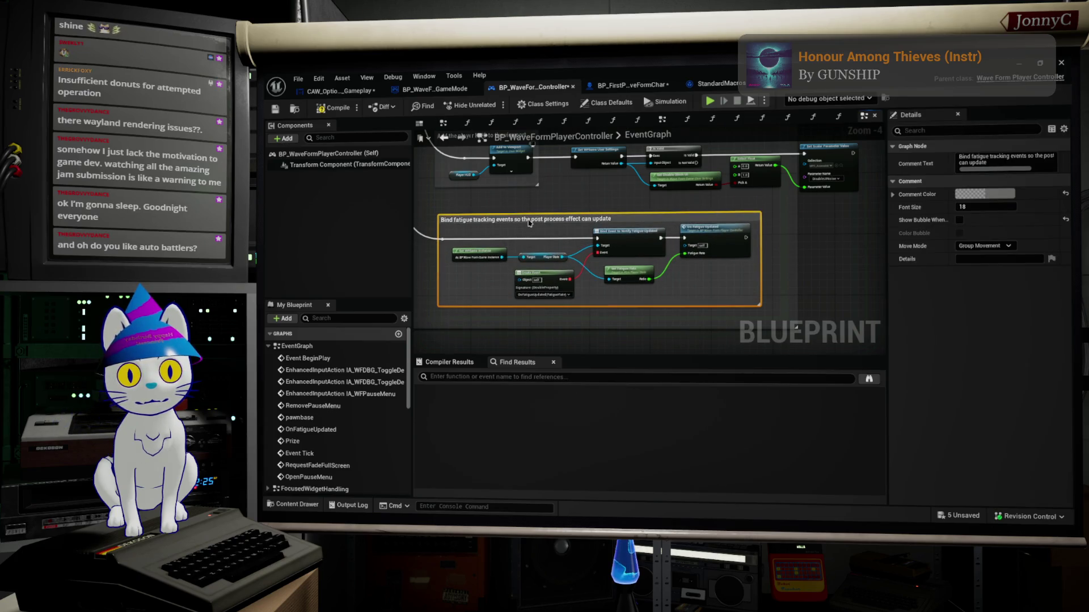
Marquee-select the nodes of the glitch-disable chain.
scroll(564, 273, down, 2)
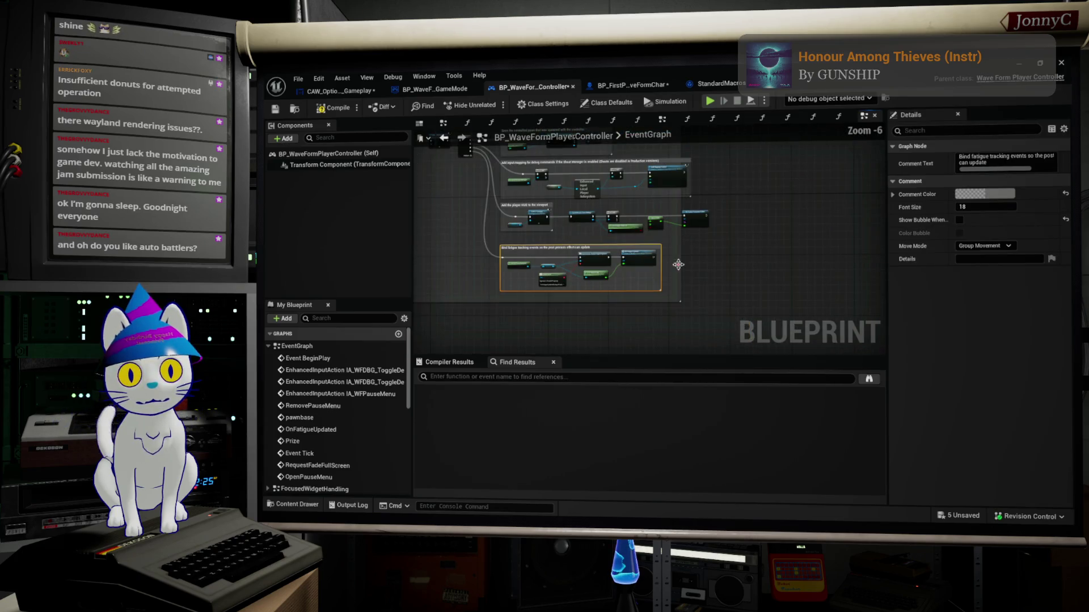
mouse_move(677, 243)
mouse_down()
mouse_move(713, 303)
mouse_move(949, 322)
mouse_up()
scroll(735, 303, up, 3)
drag(702, 289, 794, 290)
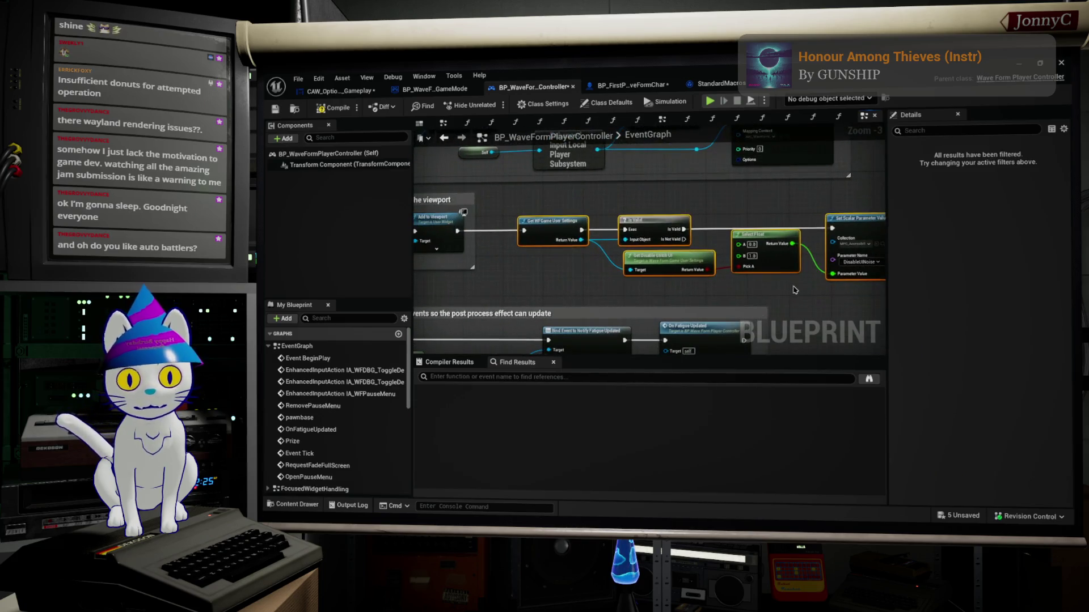
Wrap the selected glitch nodes in a comment titled 'Disable the Glitch UI effect based on user settings.'.
key(c)
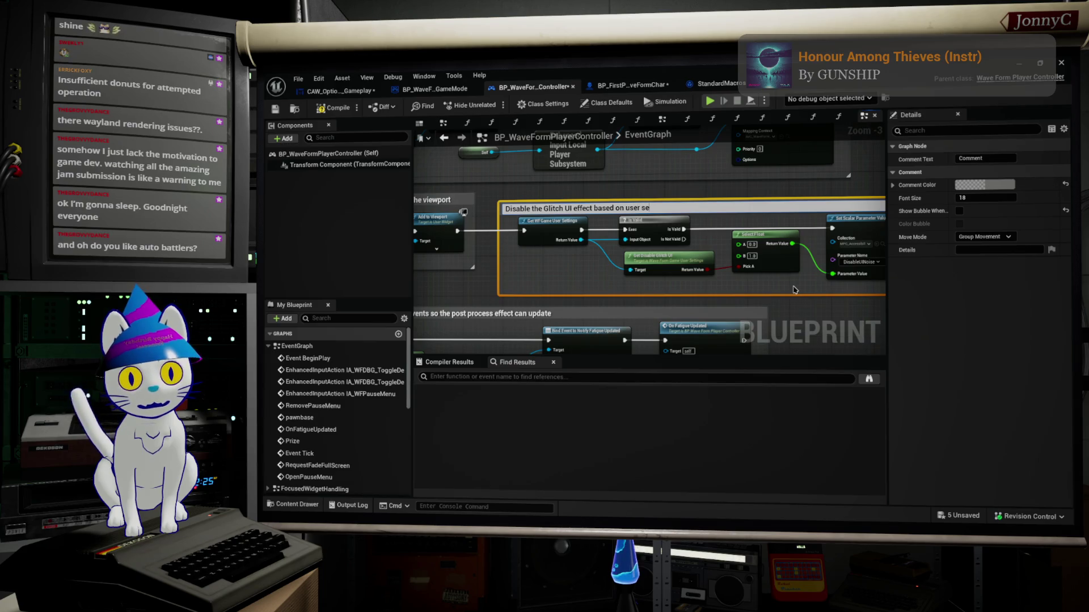
text(Disable the Glitch UI effect based on user settings.)
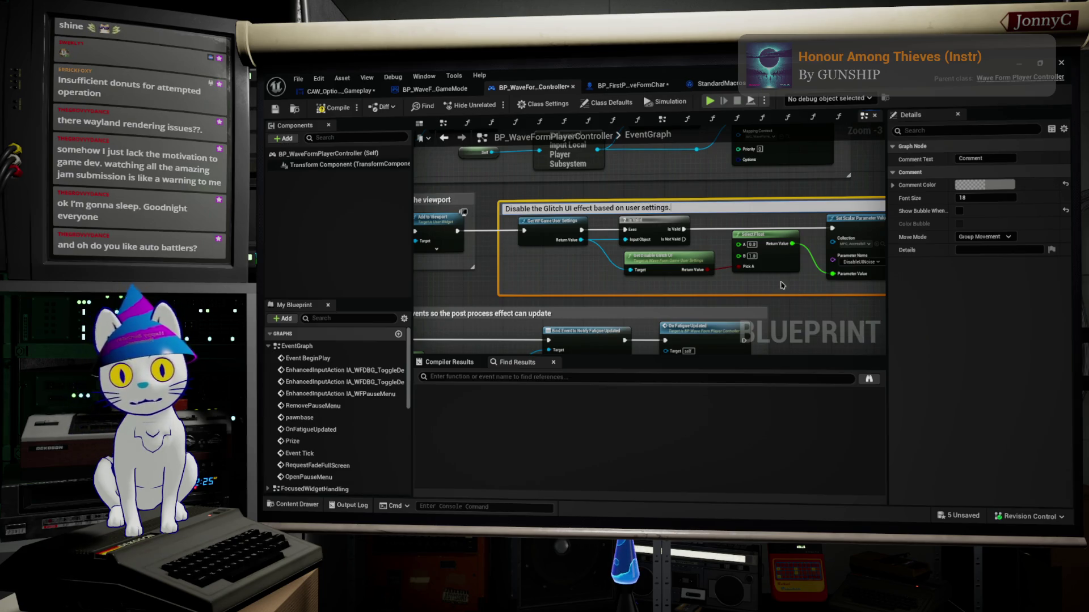
click(682, 197)
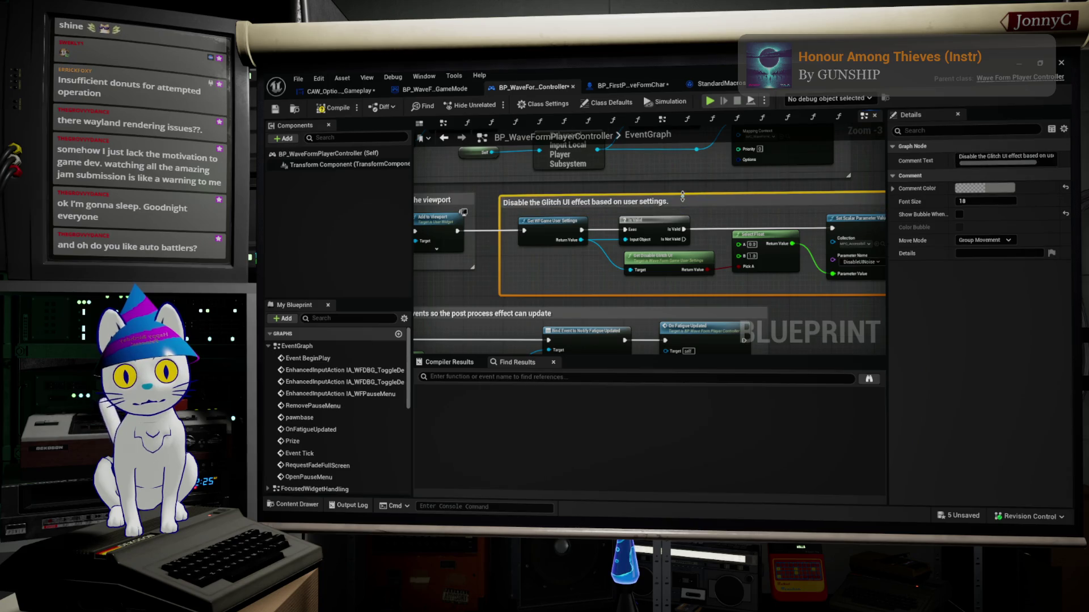
scroll(730, 270, up, 2)
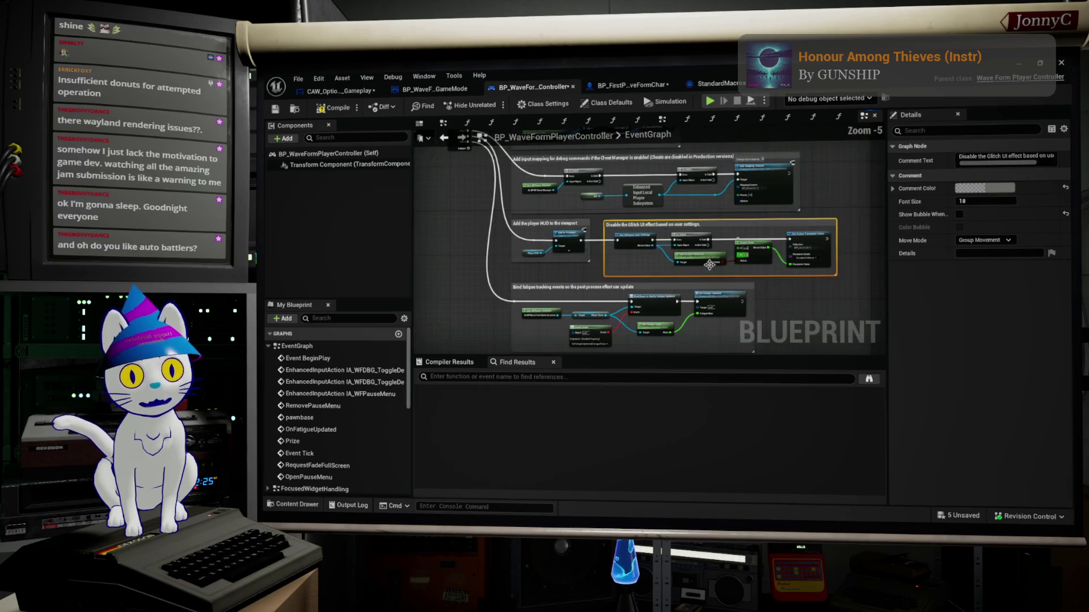
Straighten Get Disable Glitch UI to Select Float and left-align it with Is Valid.
drag(690, 248, 690, 249)
key(q)
drag(786, 216, 786, 225)
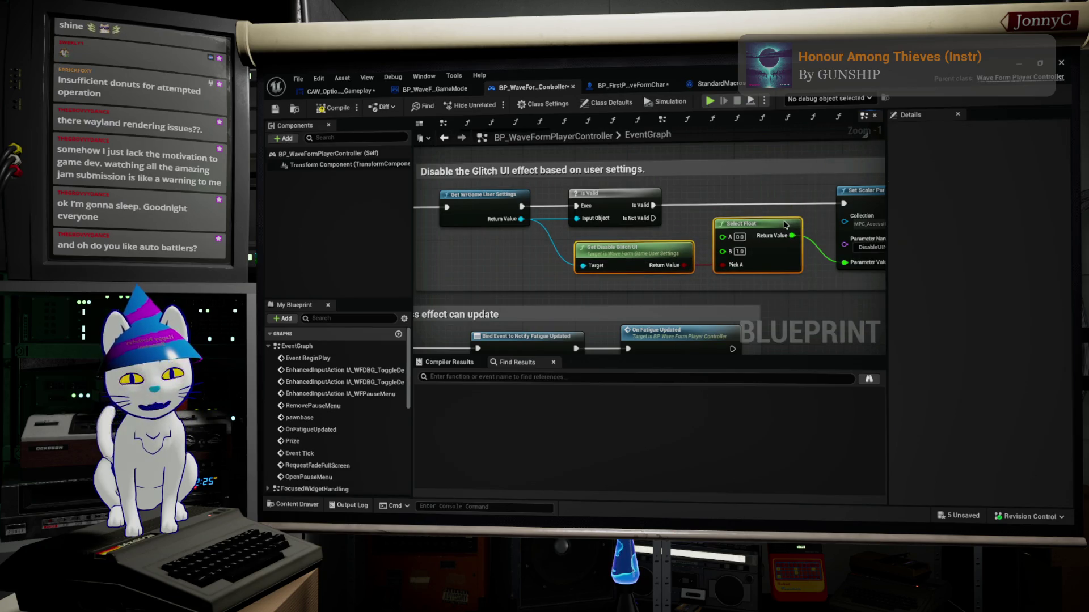
drag(624, 286, 604, 222)
key(shift+a)
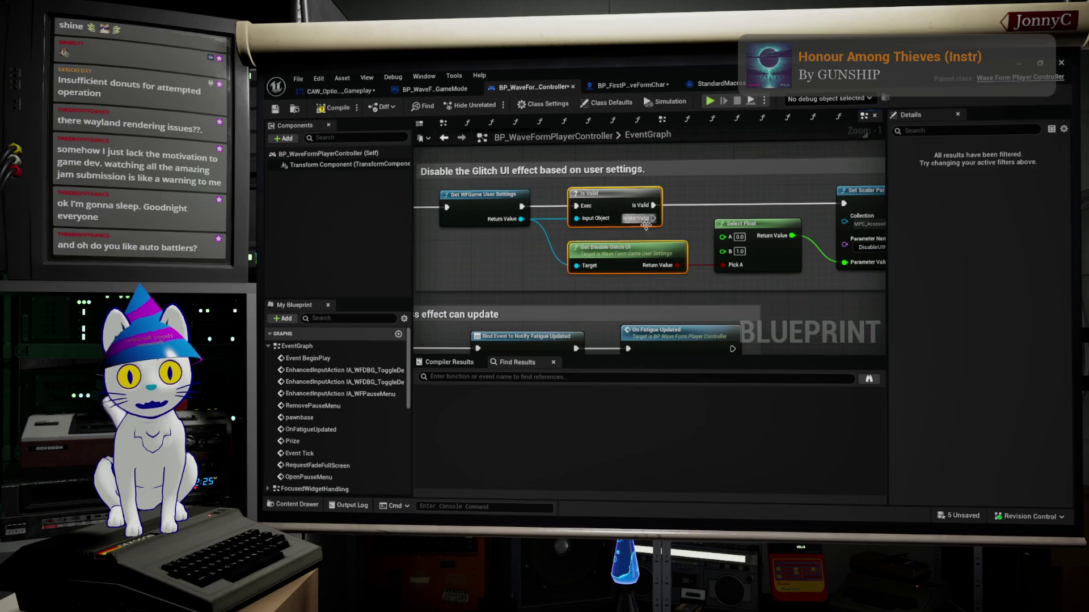
drag(739, 225, 688, 239)
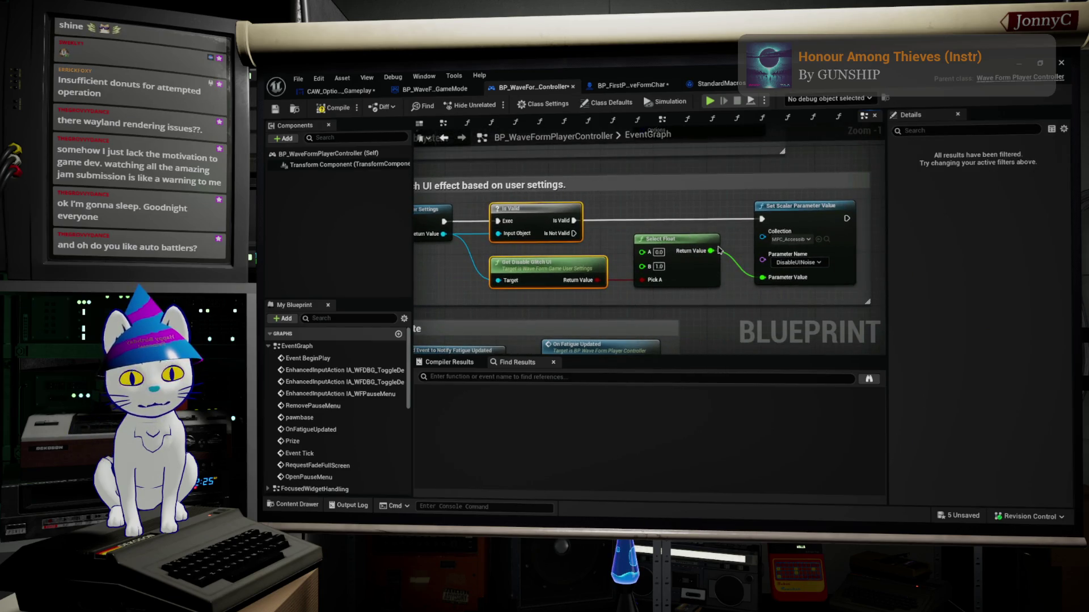
scroll(465, 178, up, 1)
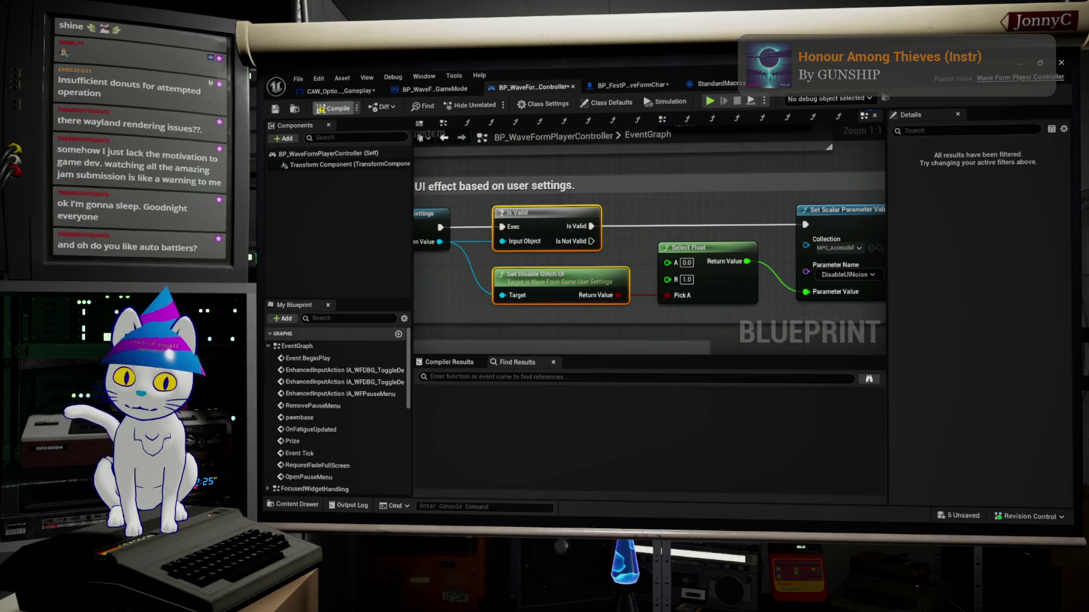
Compile the player controller blueprint.
click(335, 108)
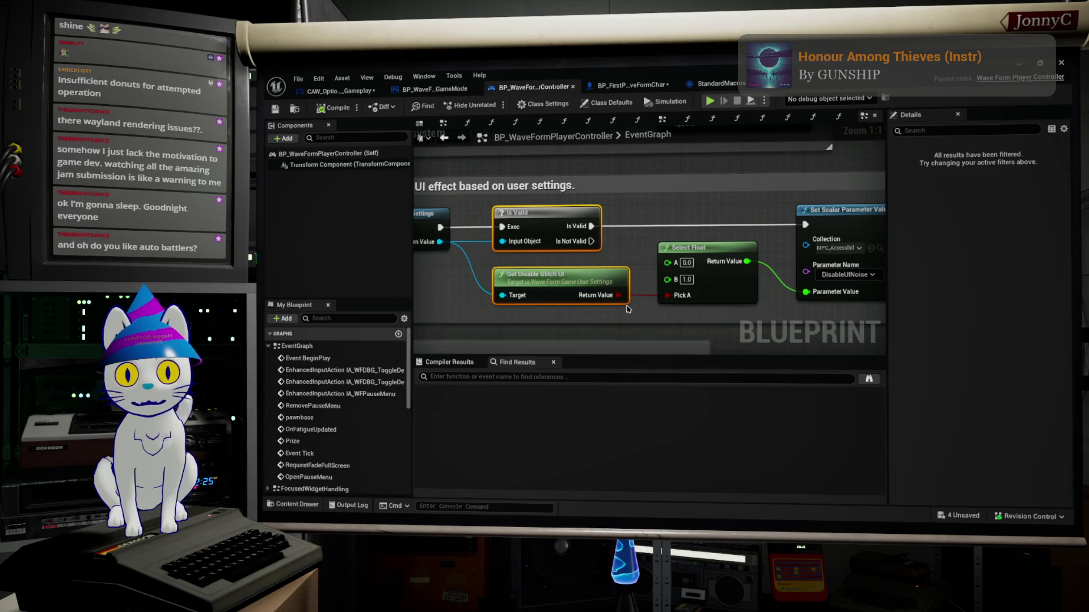
scroll(627, 309, down, 2)
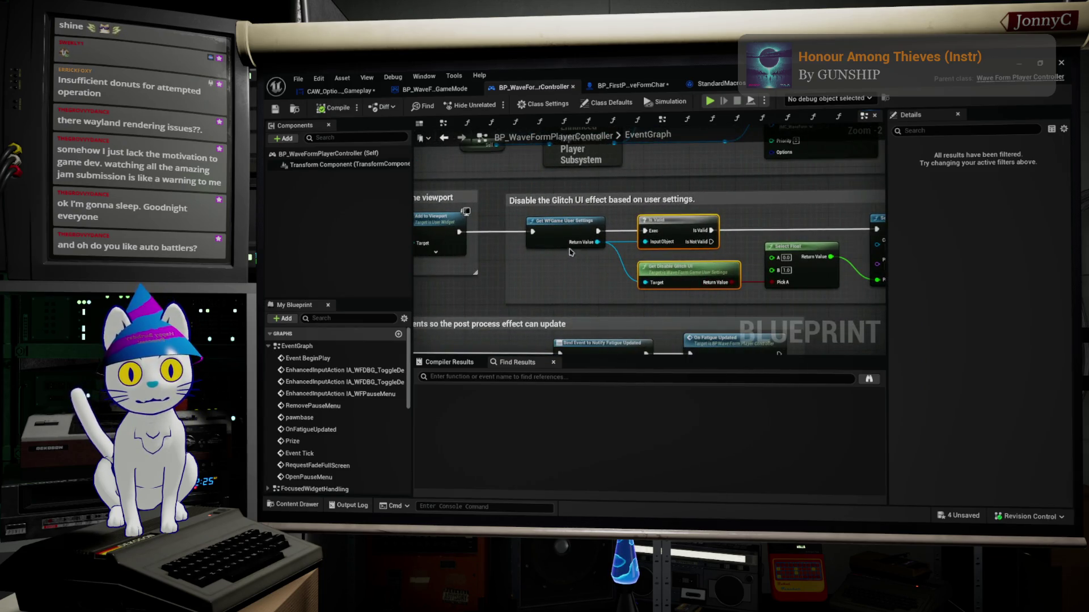
scroll(571, 253, up, 2)
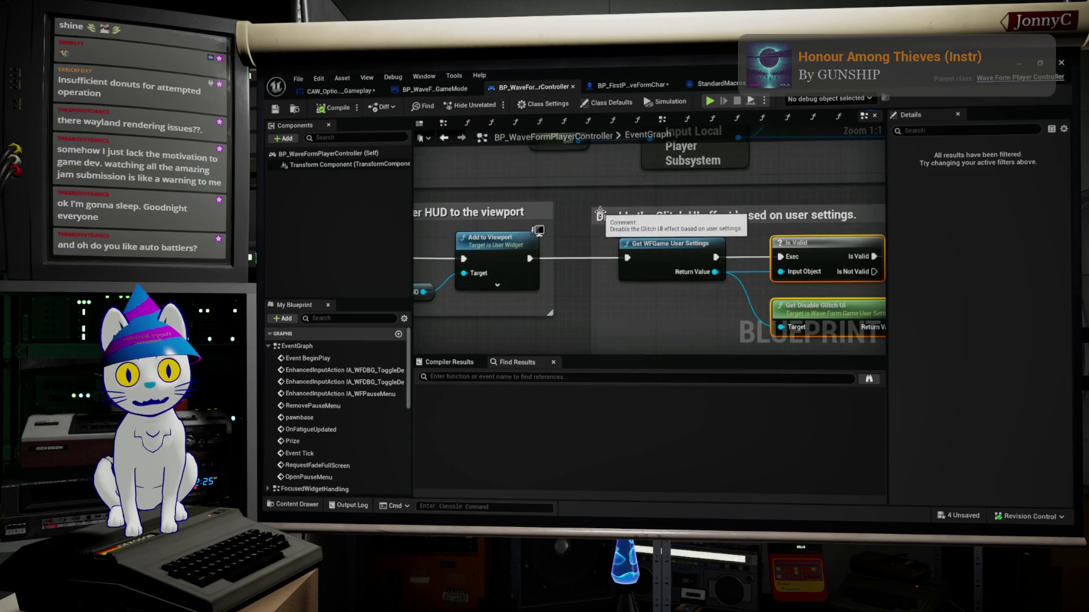
Fit the glitch comment box to its nodes, save the player controller, and bring up CAW_Options_Gameplay.
drag(587, 206, 586, 205)
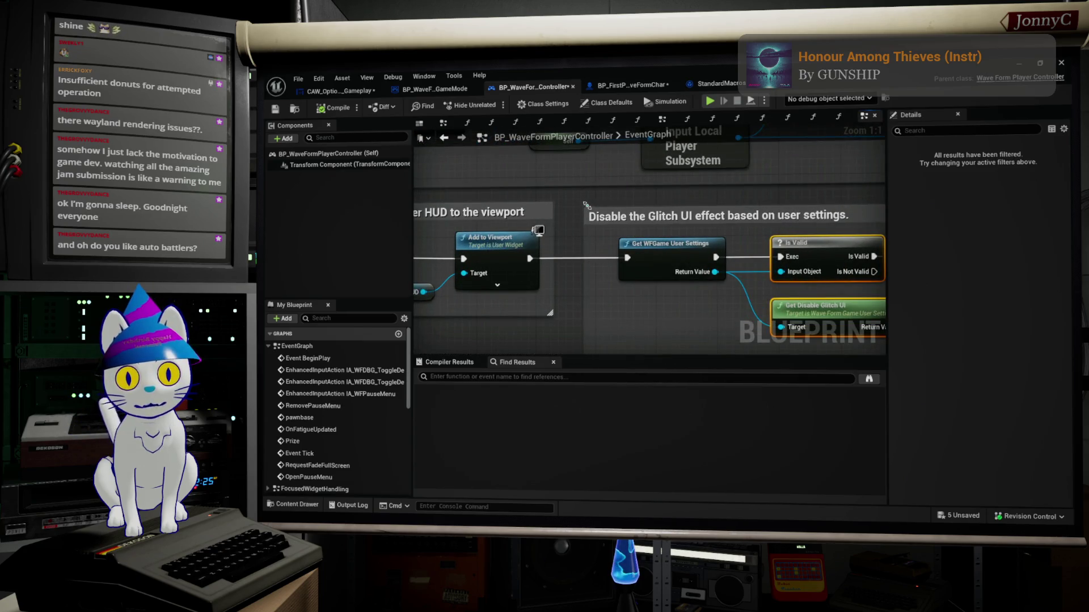
scroll(586, 207, down, 3)
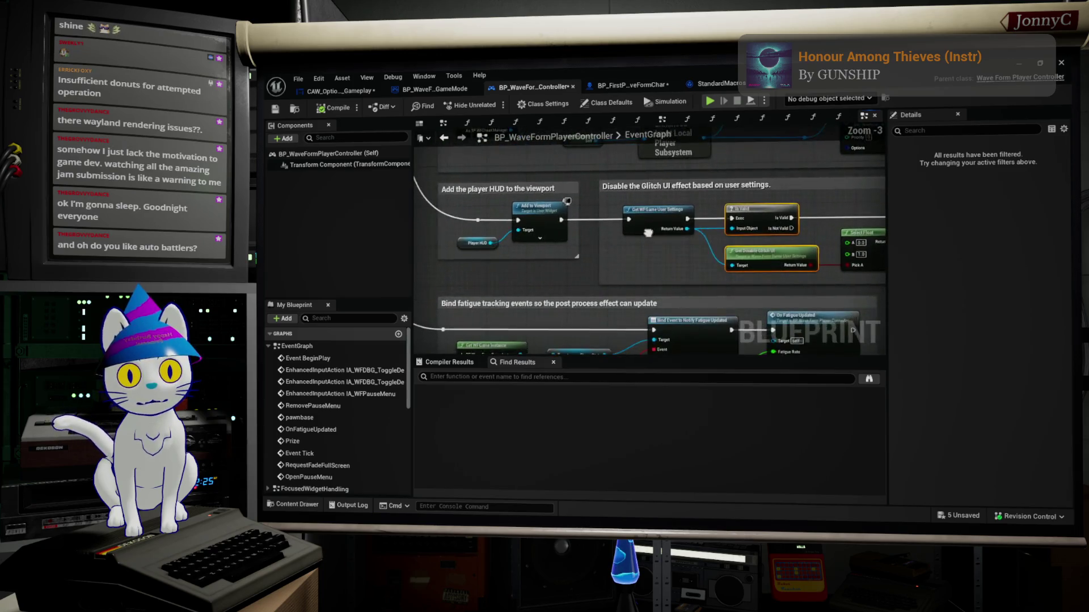
scroll(550, 219, down, 2)
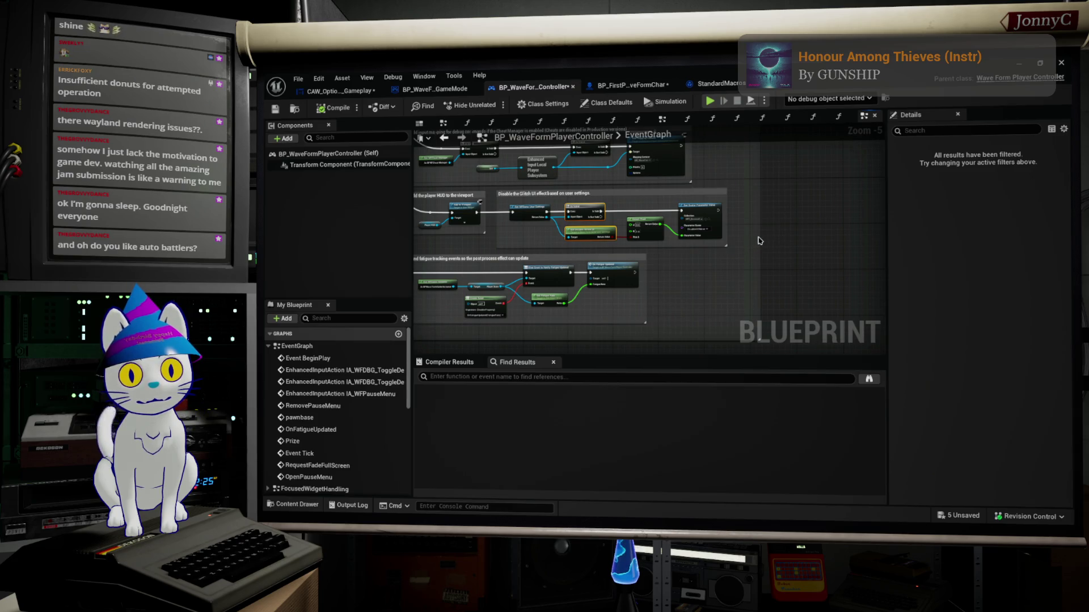
drag(760, 238, 747, 239)
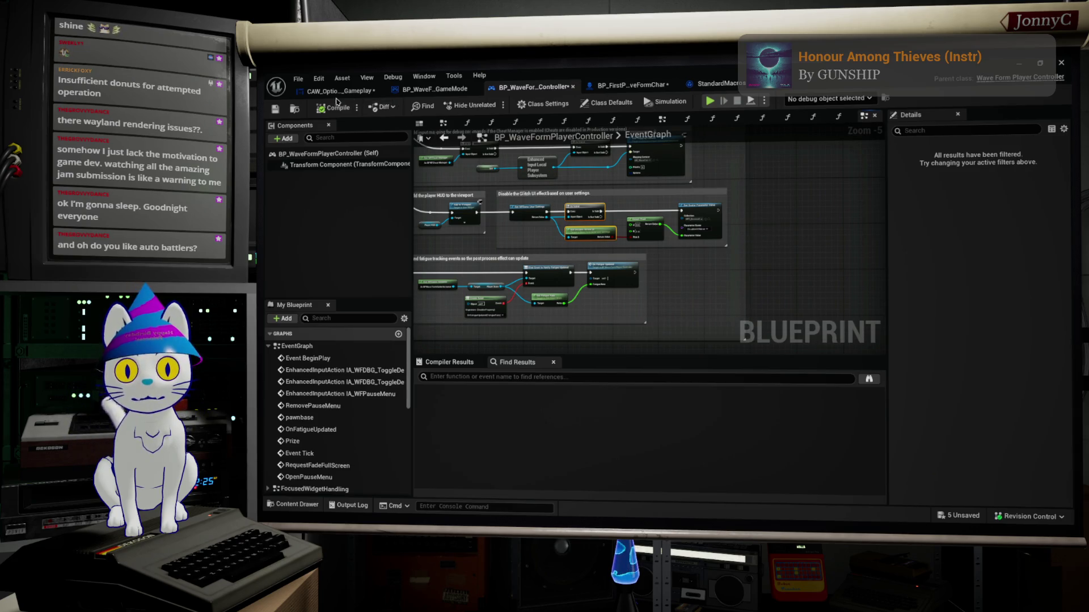
click(278, 115)
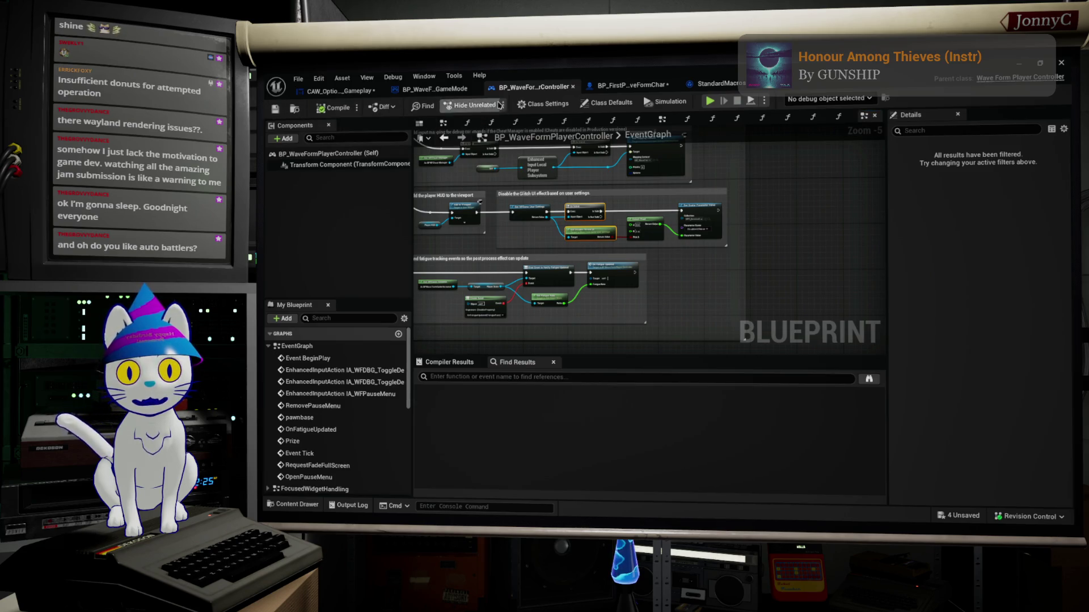
click(340, 90)
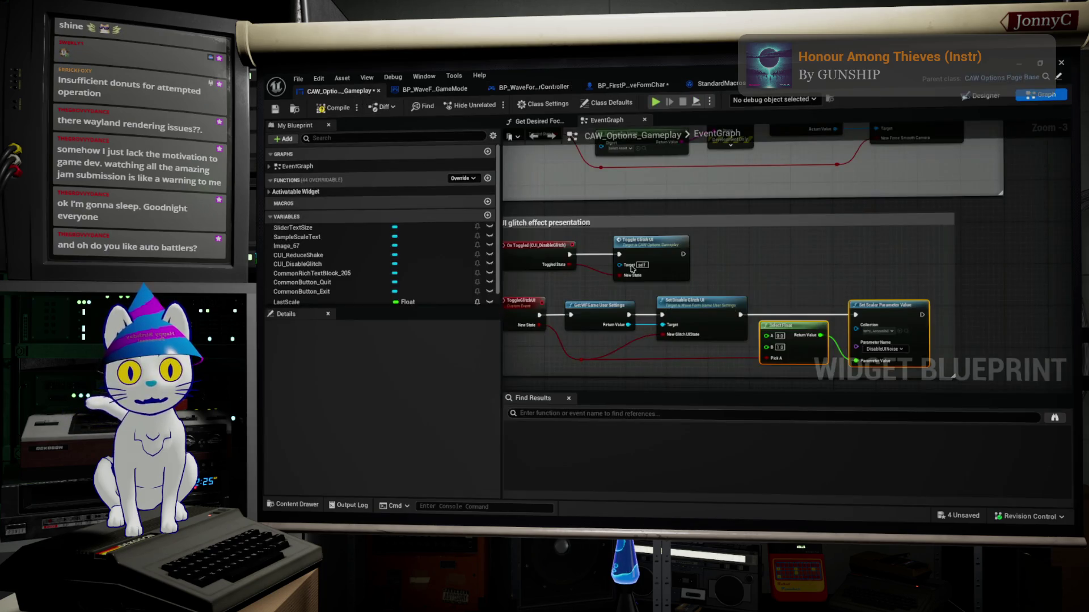
Add a Get Disable Glitch UI node fed by the user settings output.
scroll(805, 264, up, 2)
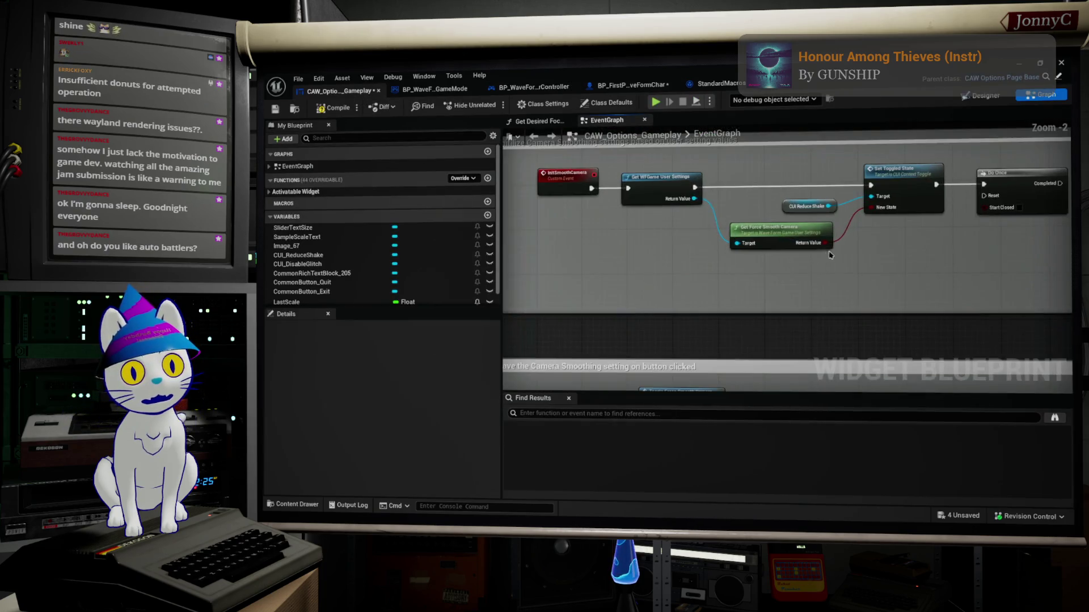
mouse_move(805, 263)
mouse_down()
mouse_move(768, 287)
mouse_move(779, 306)
mouse_move(875, 243)
mouse_move(812, 251)
mouse_up()
scroll(774, 290, up, 1)
scroll(680, 281, down, 2)
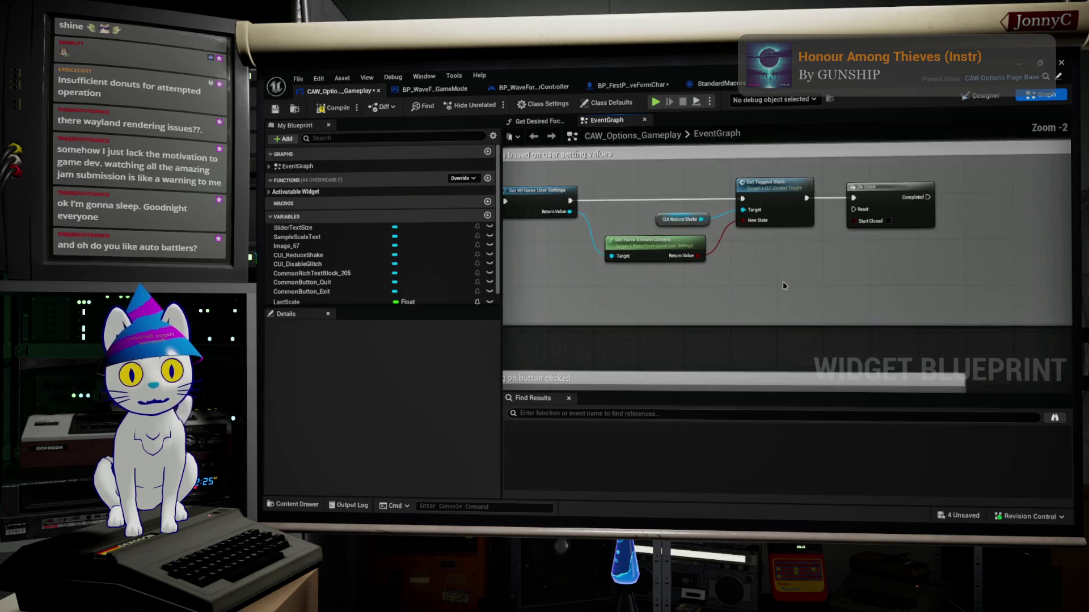
drag(589, 219, 624, 290)
text(get glit)
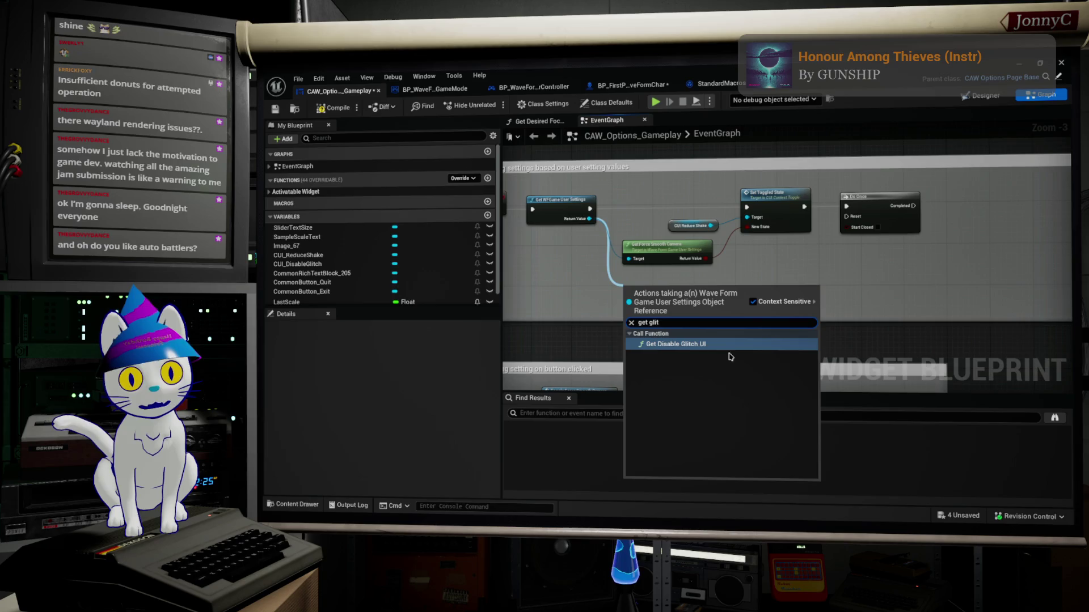
click(703, 346)
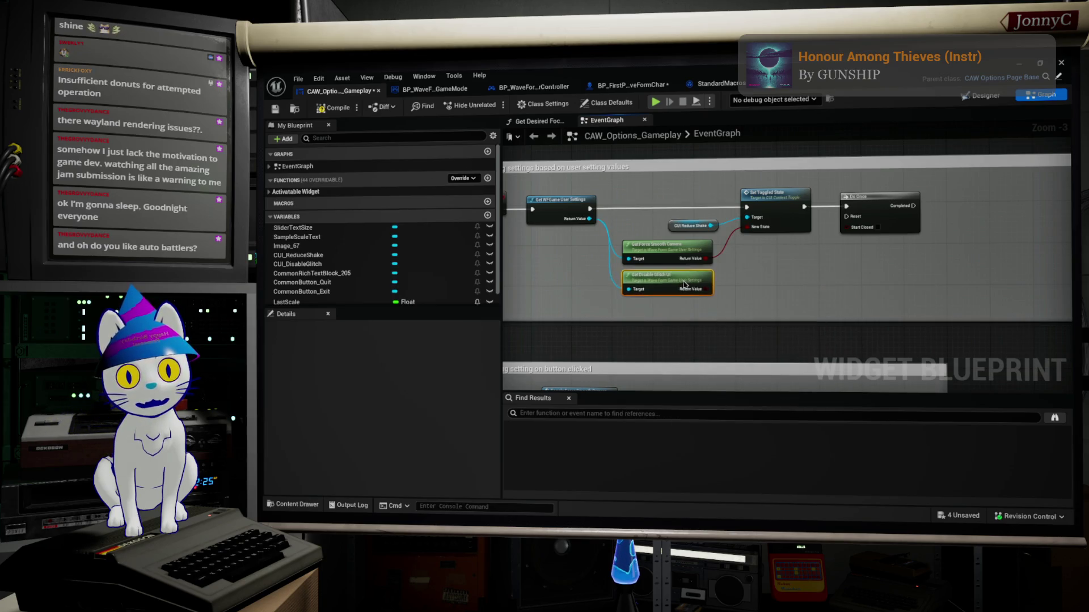
Place a CUI_DisableGlitch getter in the graph via a 'CUI gli' search.
mouse_move(707, 289)
mouse_down()
mouse_move(754, 289)
mouse_move(767, 276)
mouse_up()
click(761, 262)
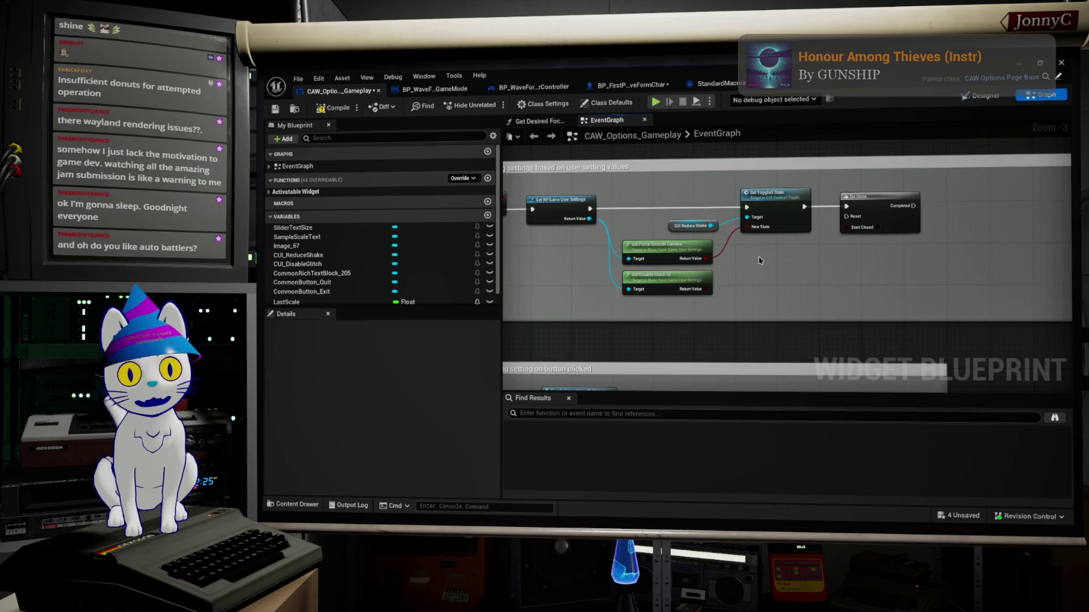
right_click(760, 260)
text(CUI gli)
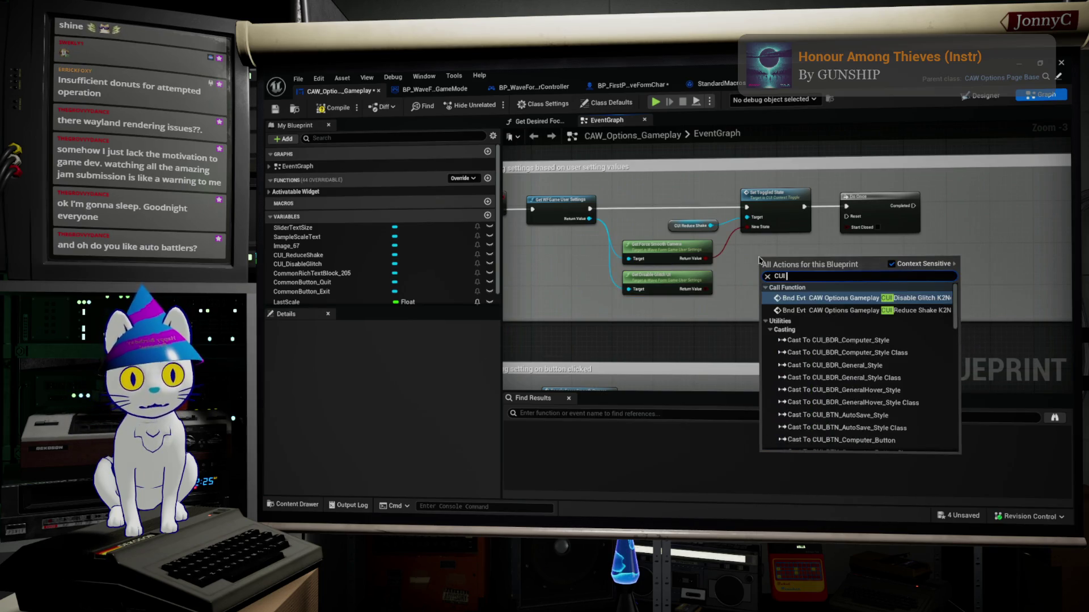
key(Down)
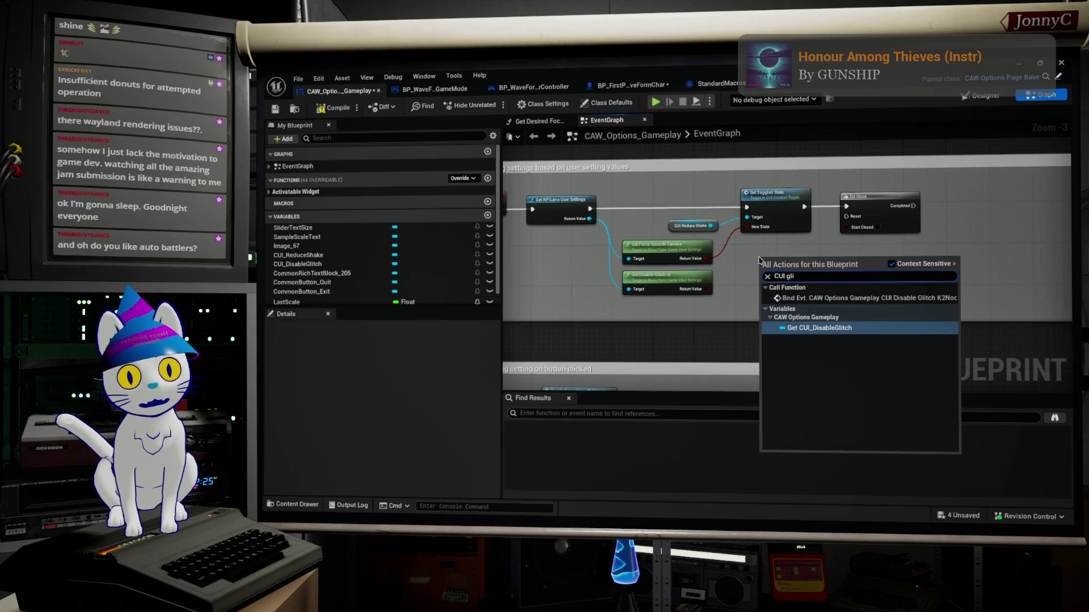
key(Return)
scroll(794, 262, up, 2)
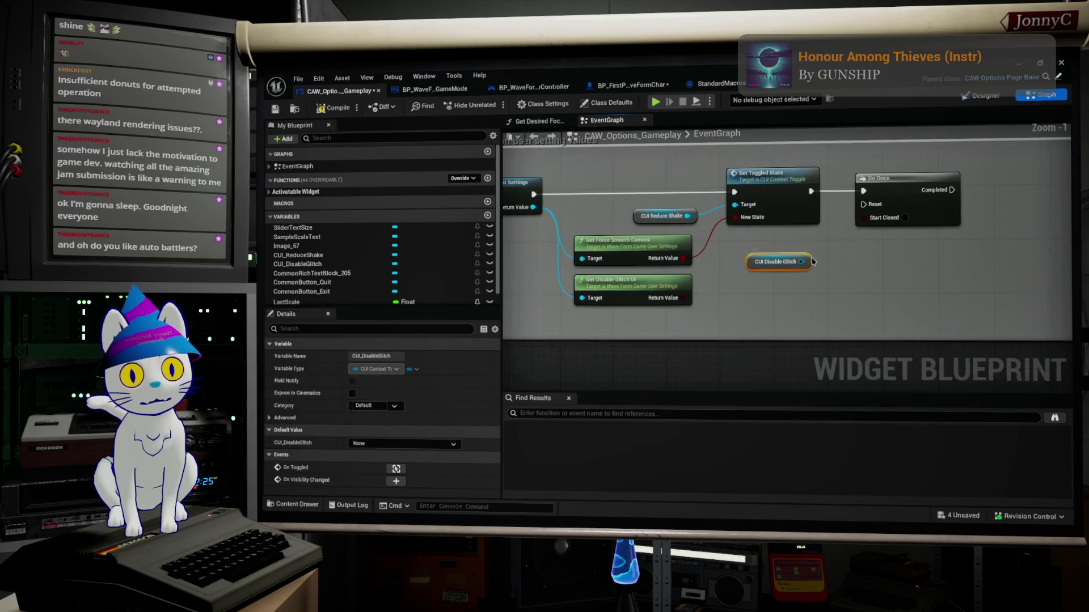
Add a Set Toggled State on CUI Disable Glitch with Get Disable Glitch UI feeding New State.
drag(802, 261, 835, 256)
text(set)
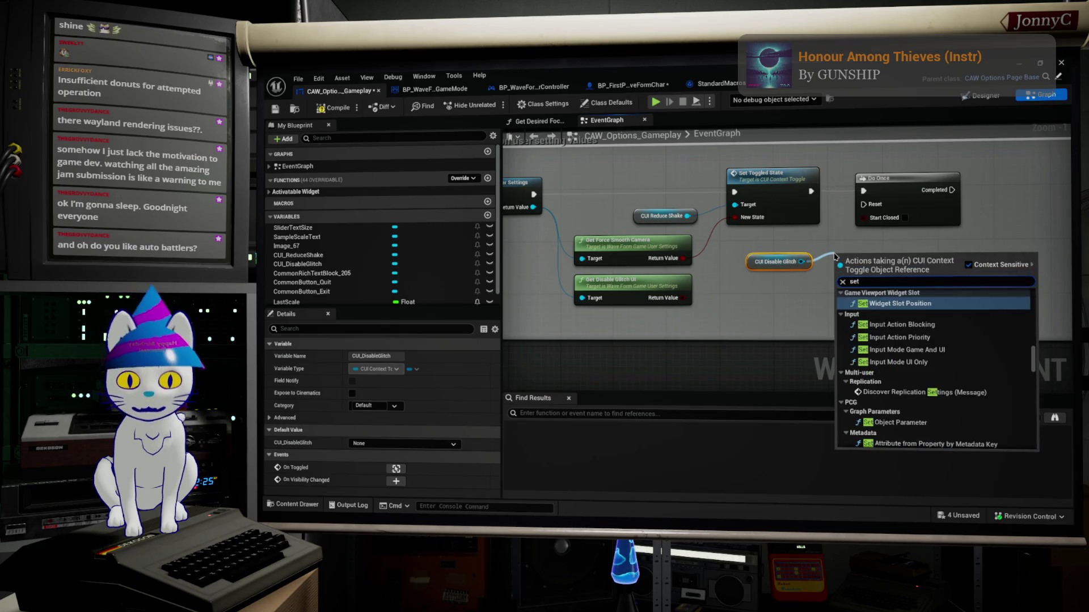
text( toggl)
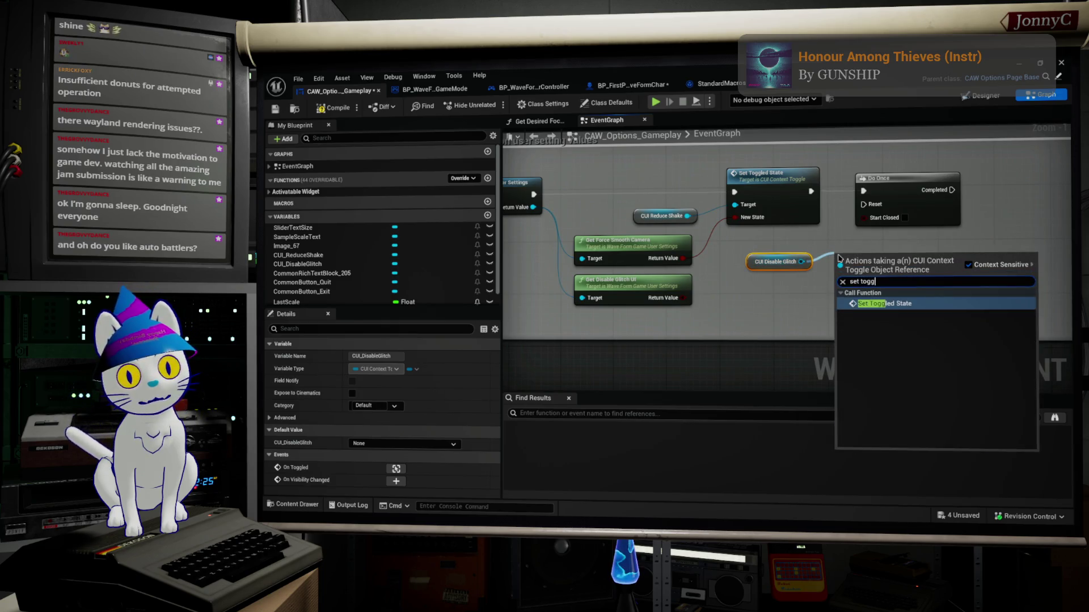
click(884, 306)
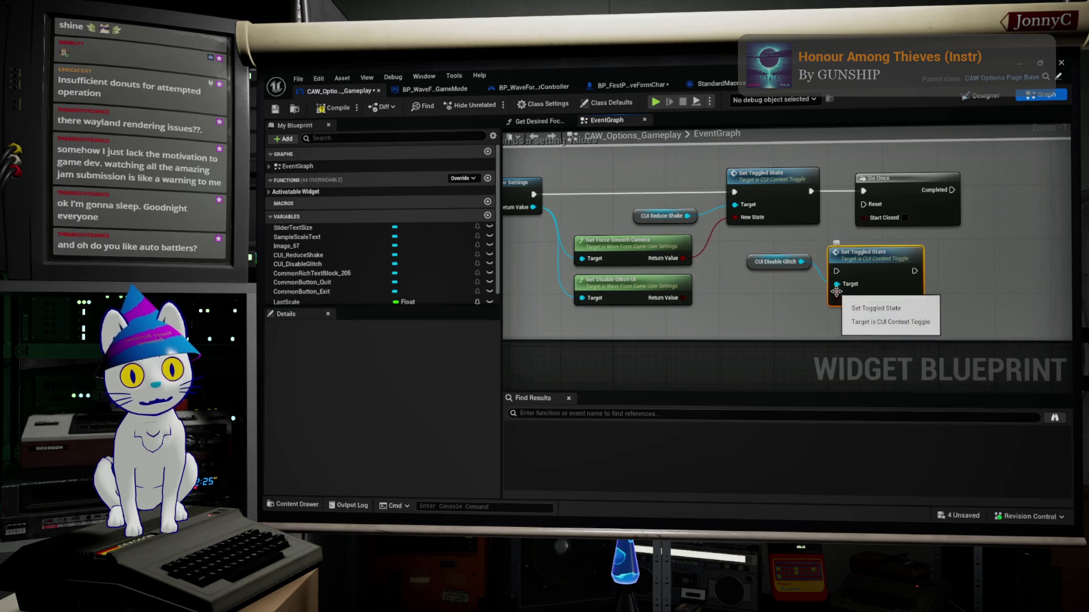
drag(835, 297, 682, 298)
click(748, 265)
drag(746, 269, 745, 276)
Delete the Do Once node and chain the new setter after the first Set Toggled State.
scroll(767, 257, down, 2)
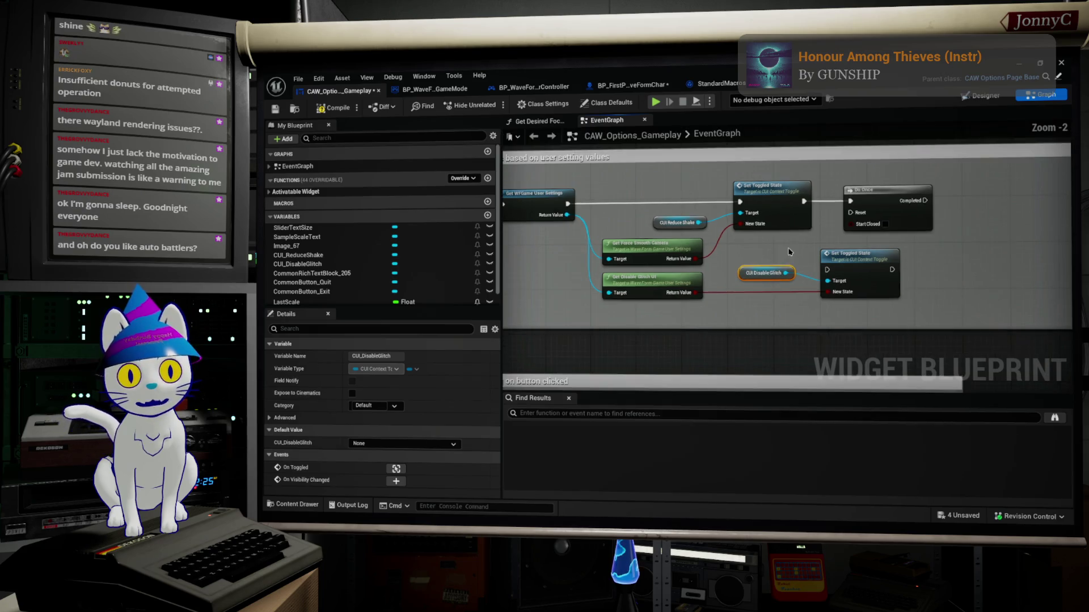
click(884, 206)
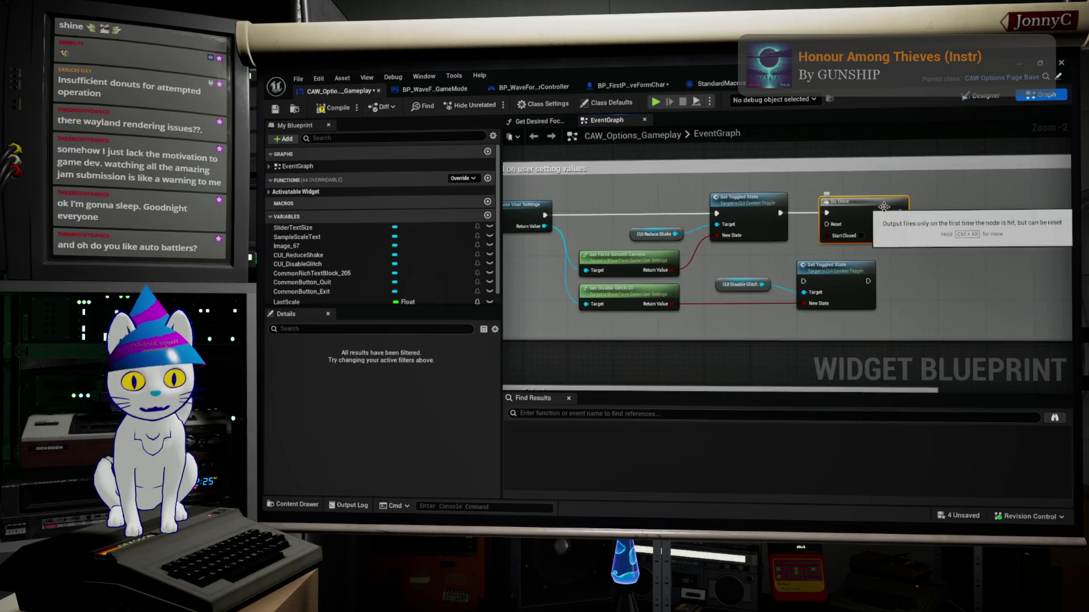
key(Delete)
drag(800, 282, 784, 215)
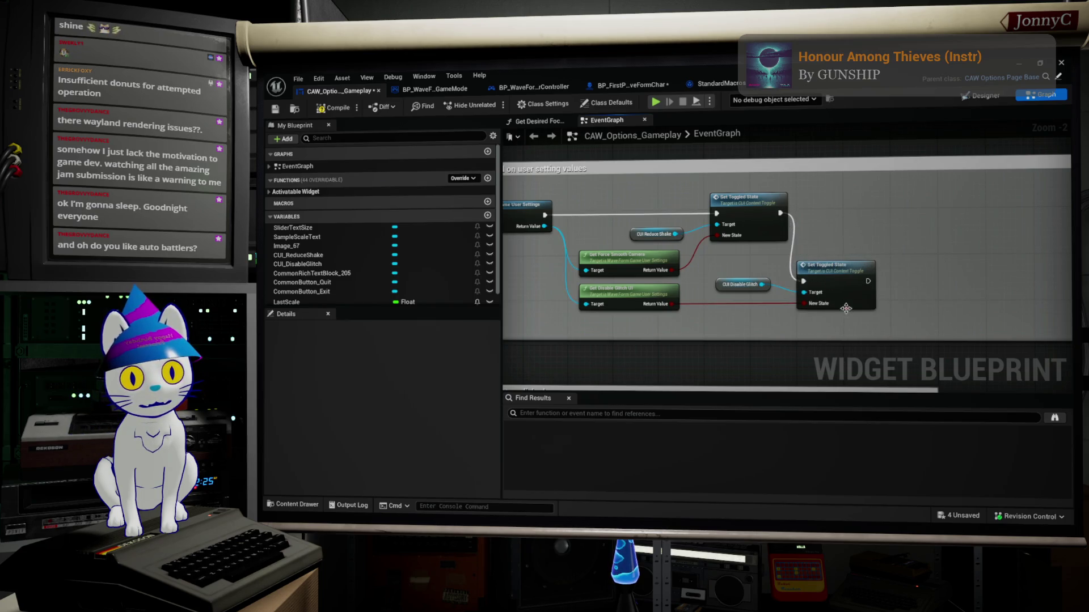
Rearrange the setter, CUI Disable Glitch and Get Disable Glitch UI, adding a reroute knot on the blue wire.
drag(843, 290, 919, 220)
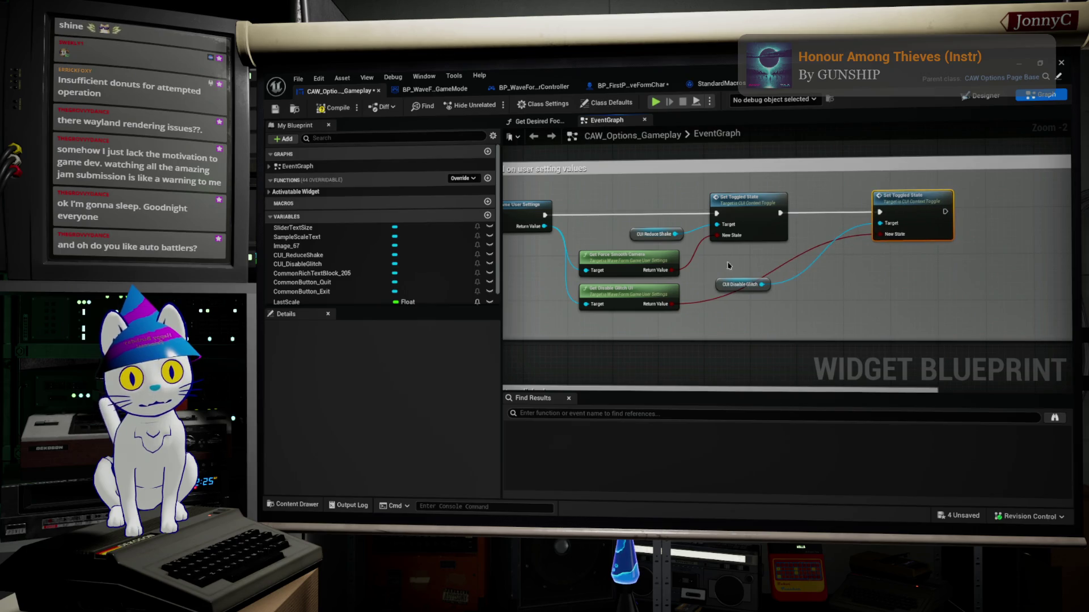
mouse_move(719, 287)
mouse_down()
mouse_move(760, 280)
mouse_move(805, 231)
mouse_up()
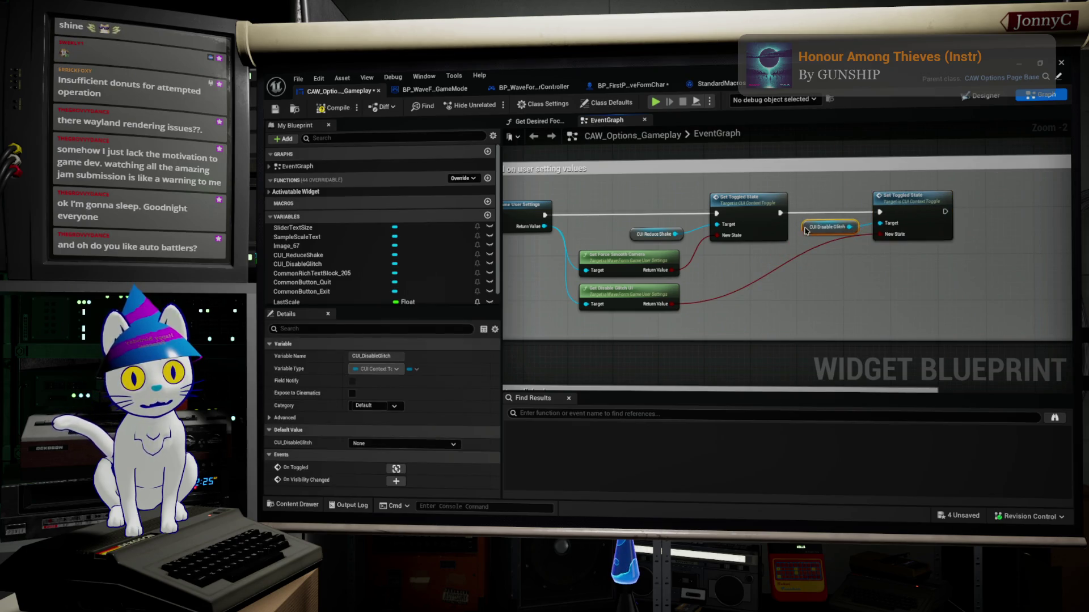
double_click(563, 286)
mouse_move(621, 291)
mouse_down()
mouse_move(806, 267)
mouse_move(794, 273)
mouse_up()
scroll(646, 267, up, 1)
click(547, 287)
ctrl+click(844, 265)
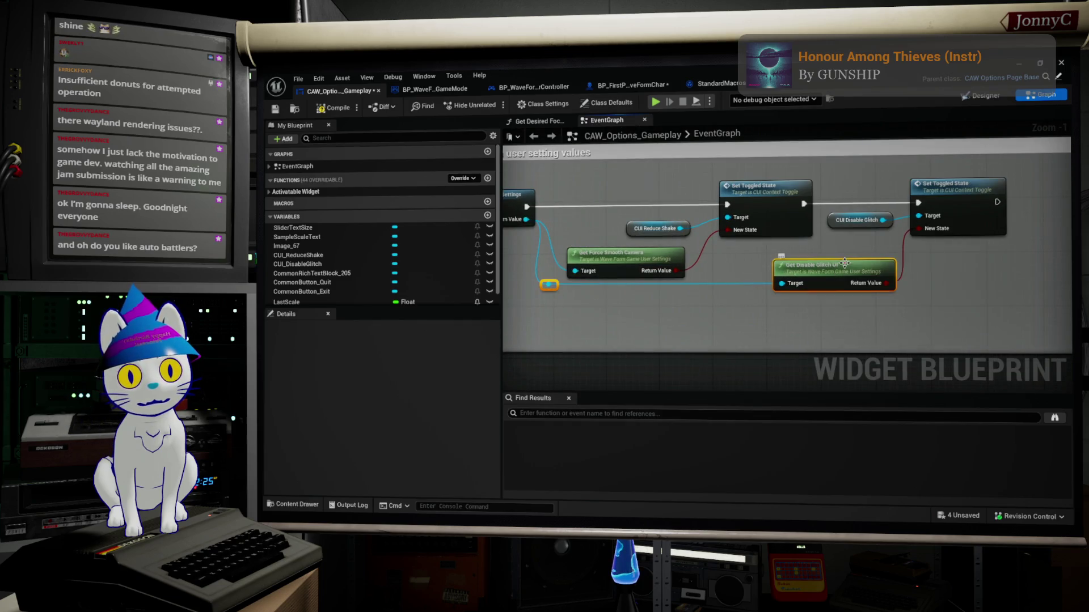
drag(844, 266, 850, 272)
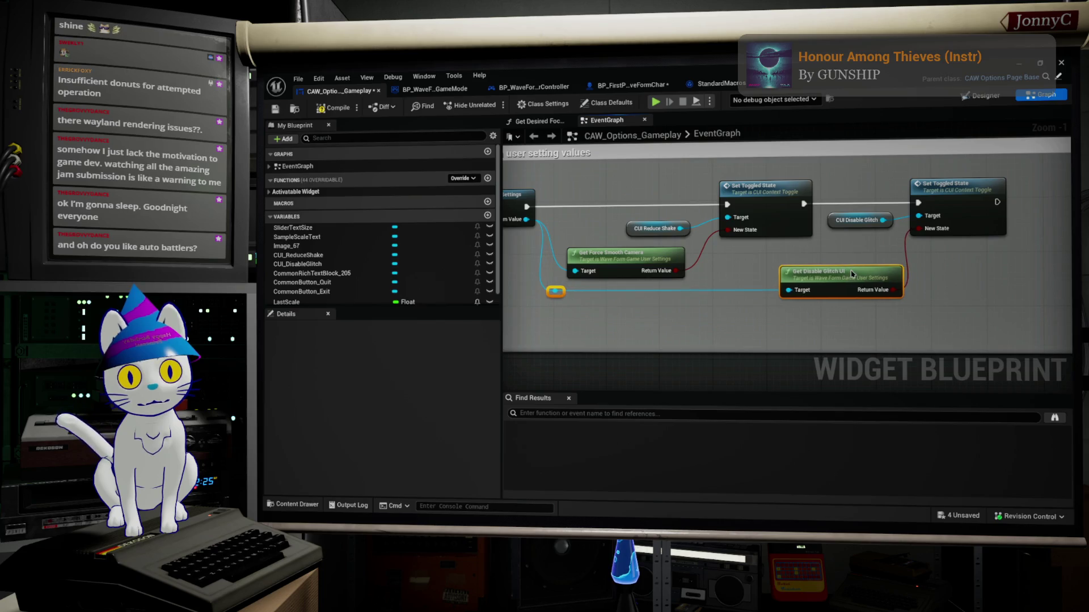
Shift the second Set Toggled State and CUI Disable Glitch further right.
click(840, 329)
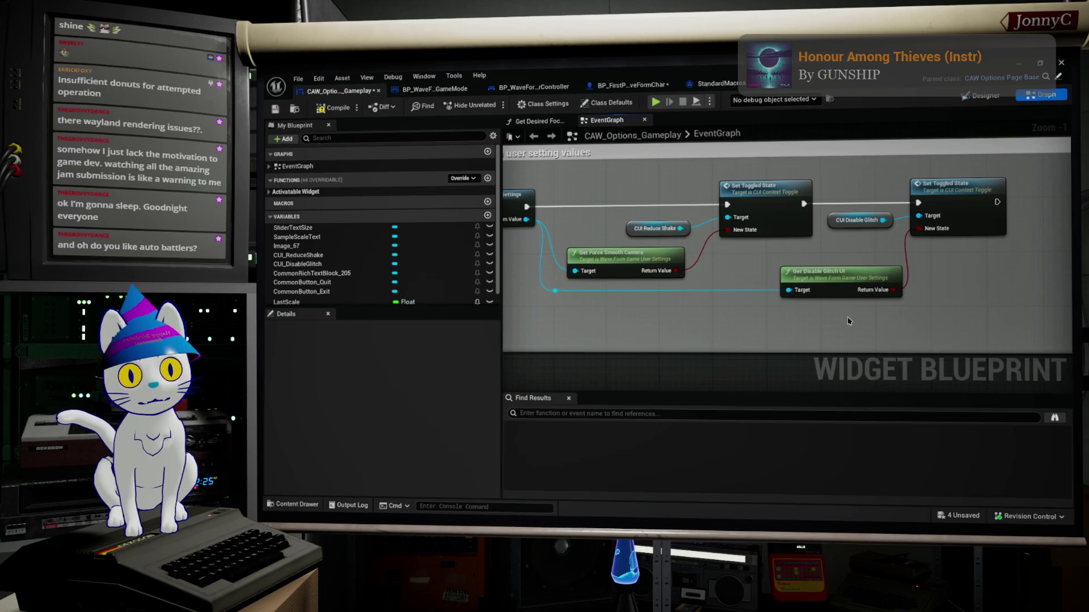
drag(990, 265, 822, 169)
drag(946, 207, 966, 206)
click(926, 263)
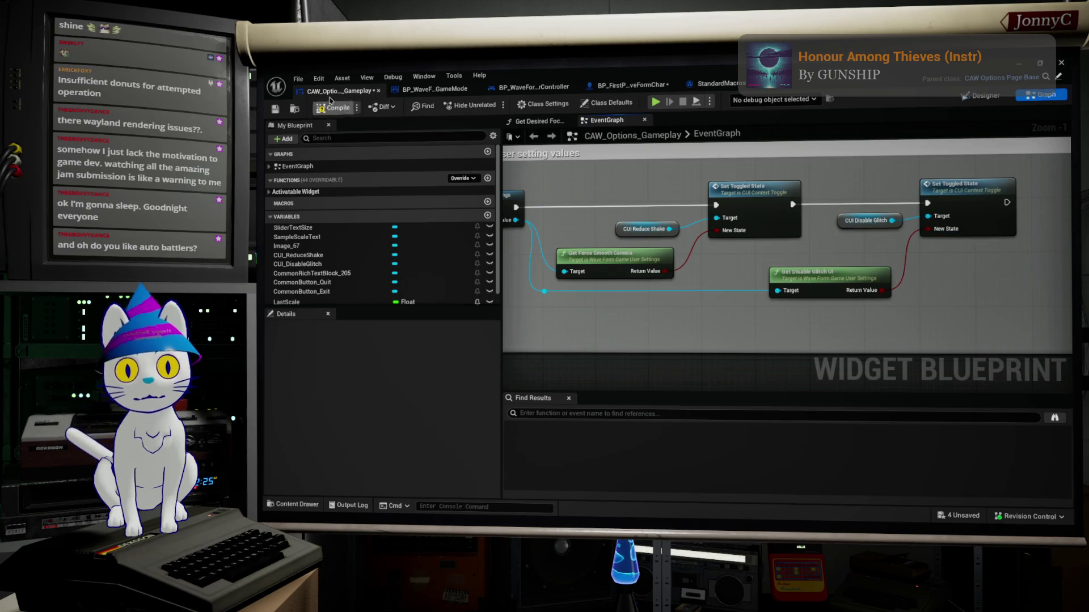
Compile and save CAW_Options_Gameplay, Save All, and return to the BaseLevel_DM010 level editor.
click(327, 109)
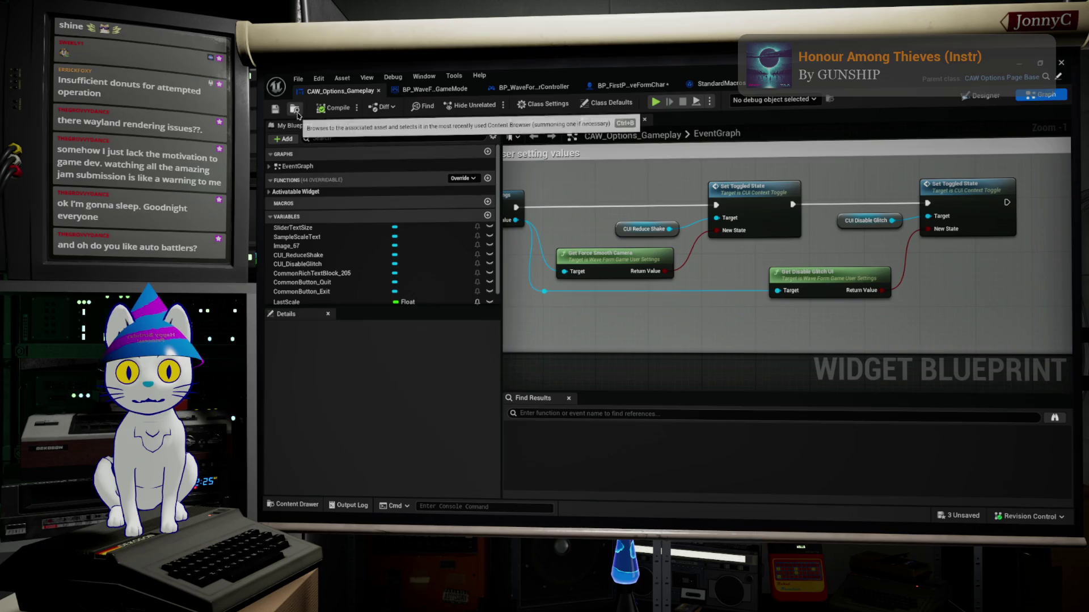
click(275, 110)
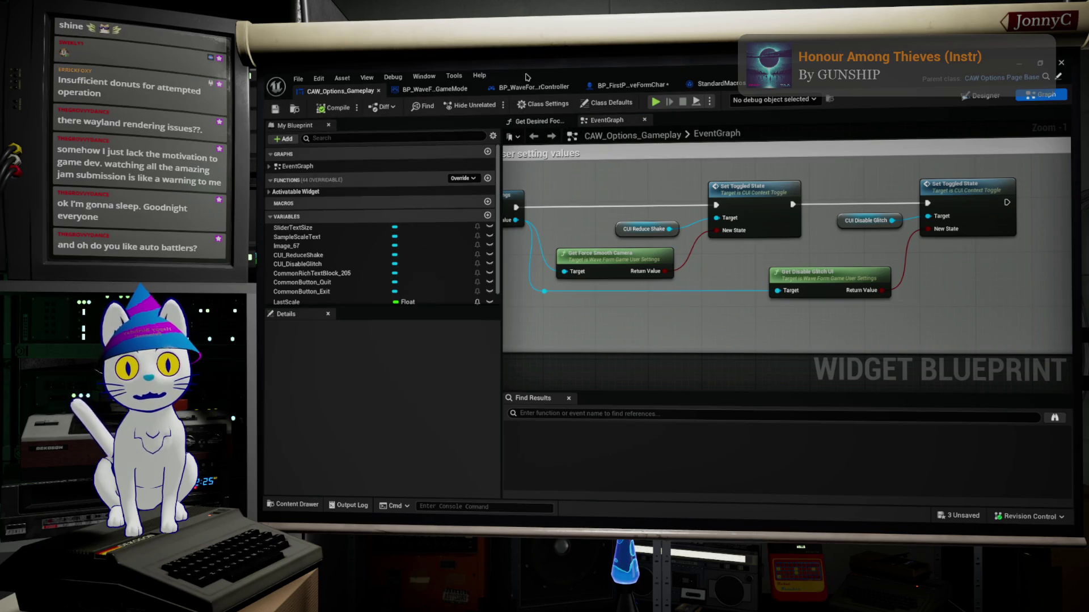
click(298, 79)
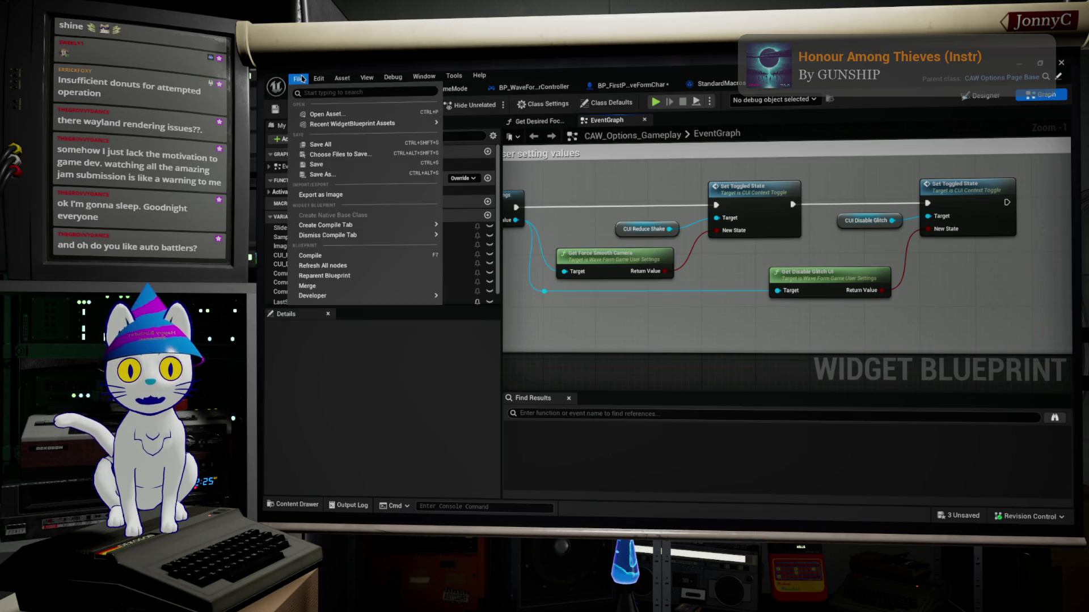
click(333, 145)
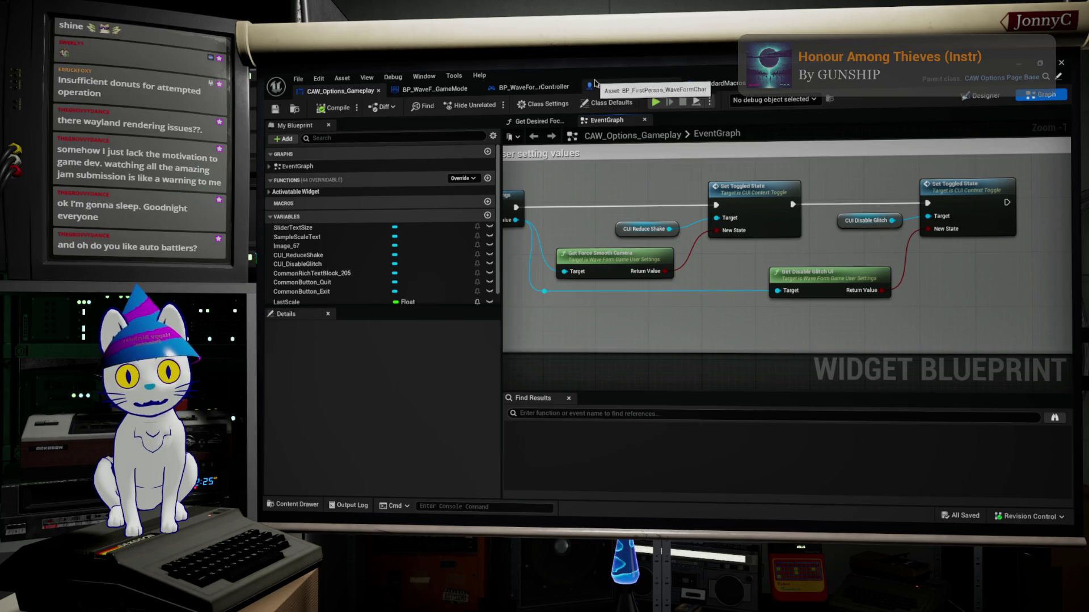
key(alt+Tab)
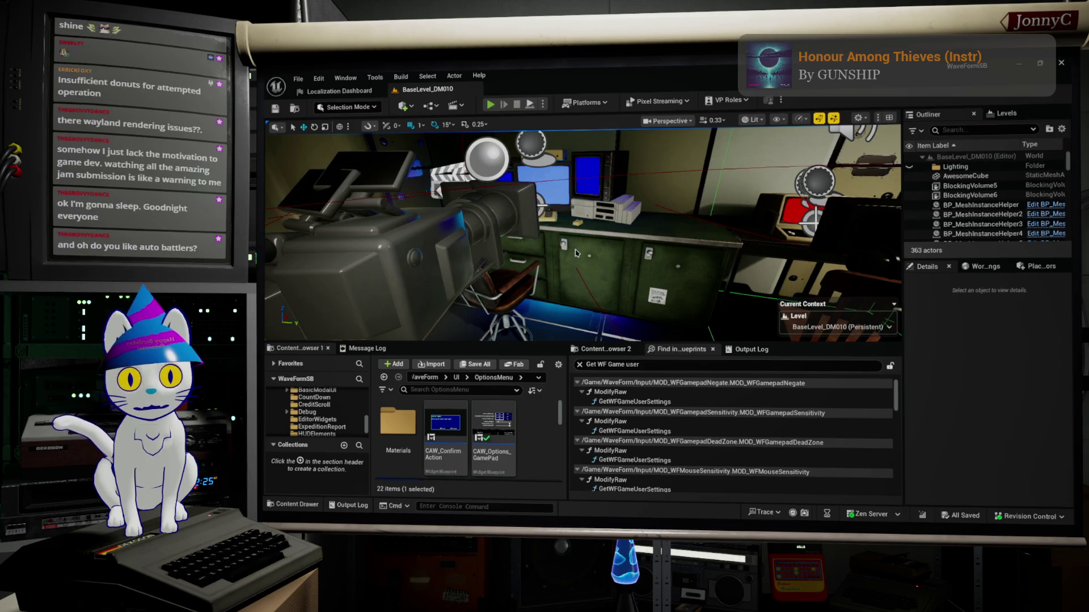
Play-test with Disable UI Glitch Effect turned on, cancelling the Facility Exploration dialog.
key(alt+p)
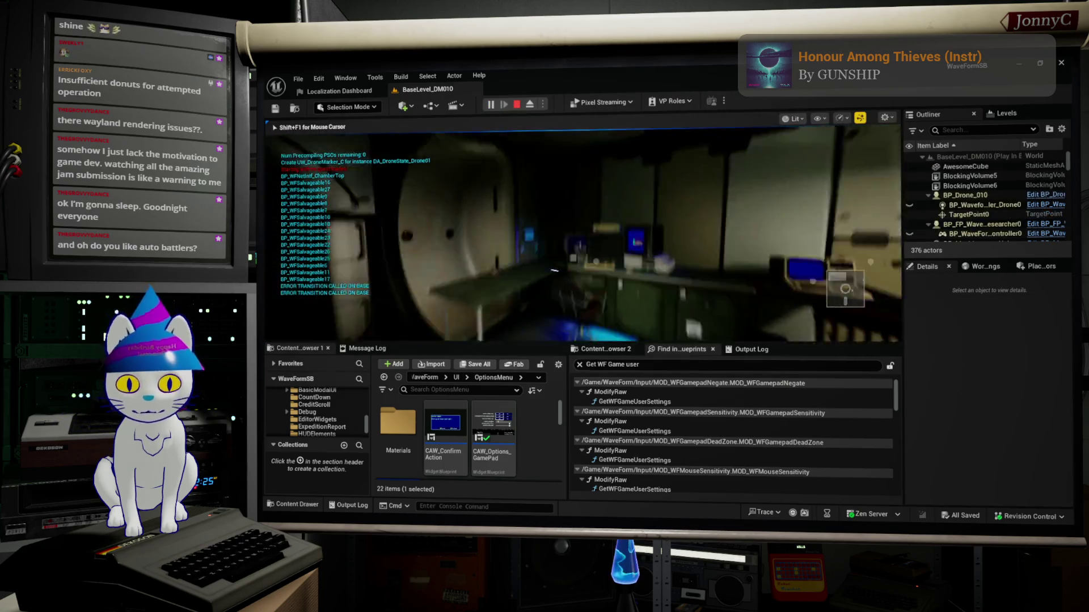
key(F11)
key(Escape)
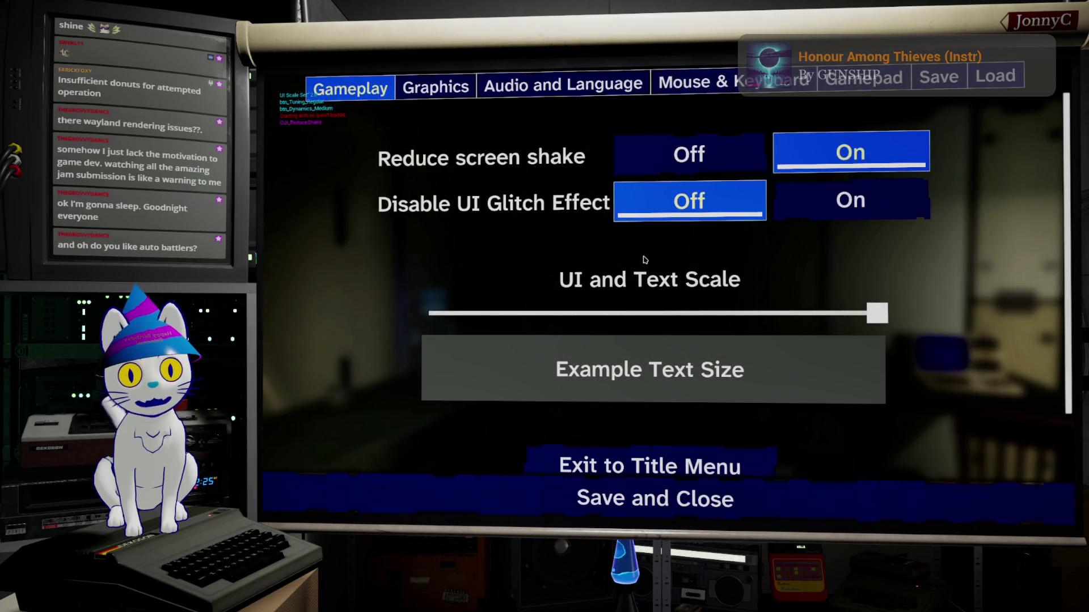
click(828, 211)
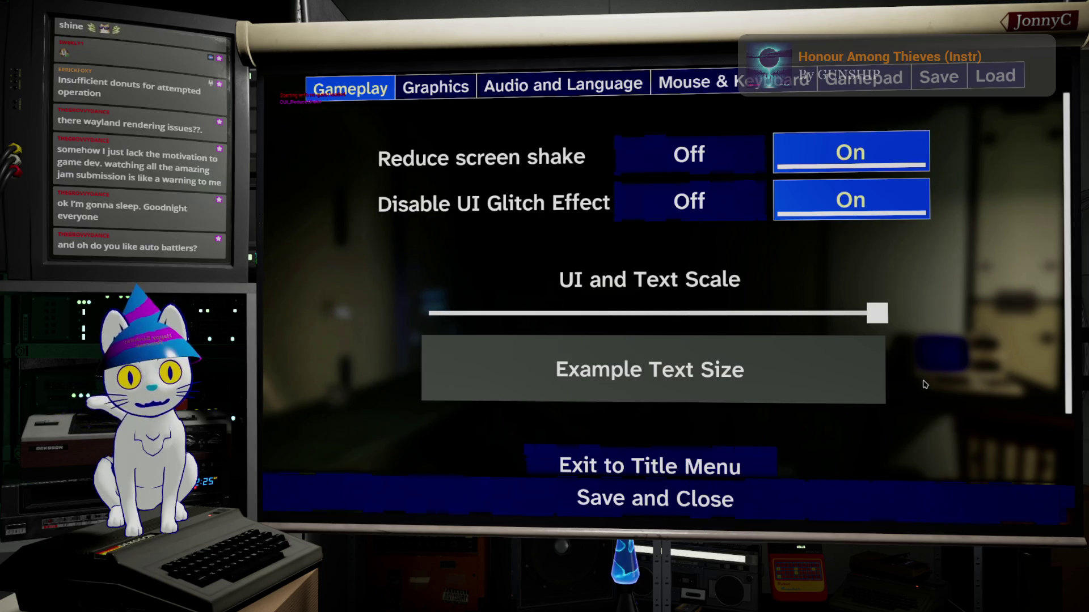
click(1007, 496)
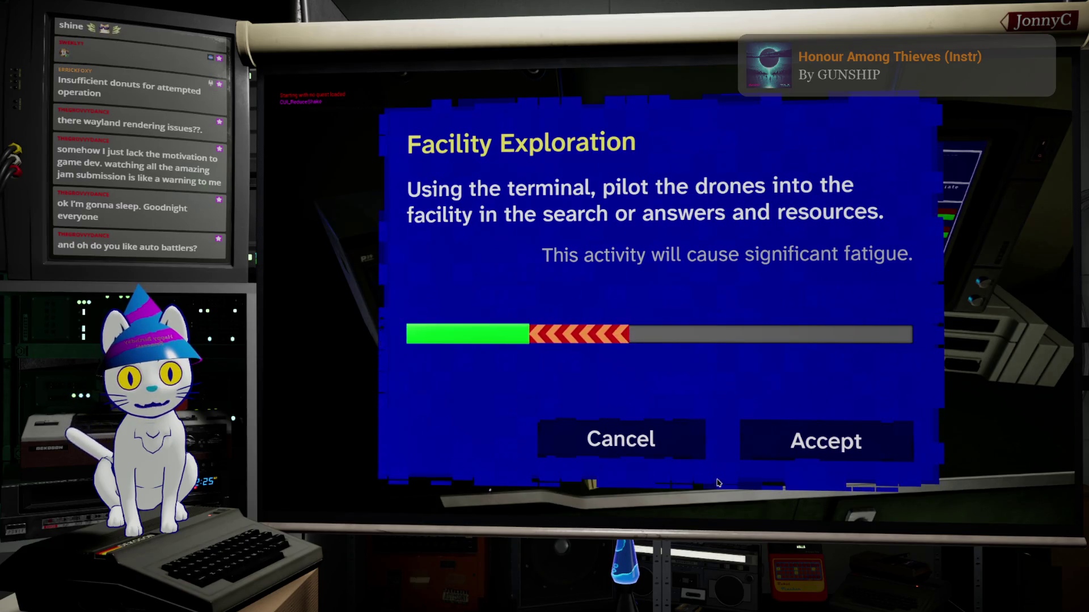
click(680, 445)
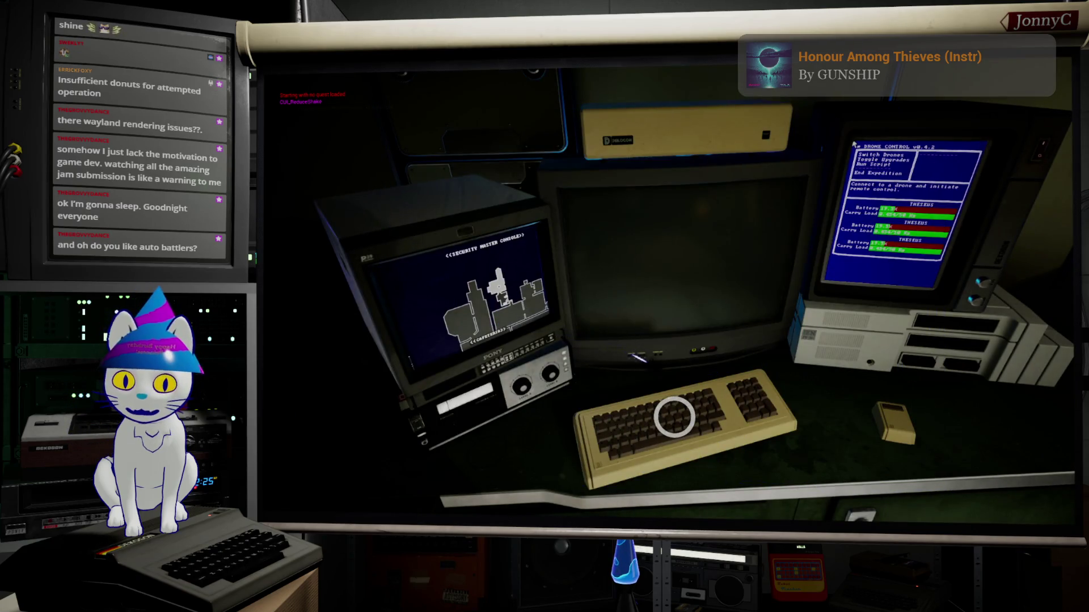
key(Escape)
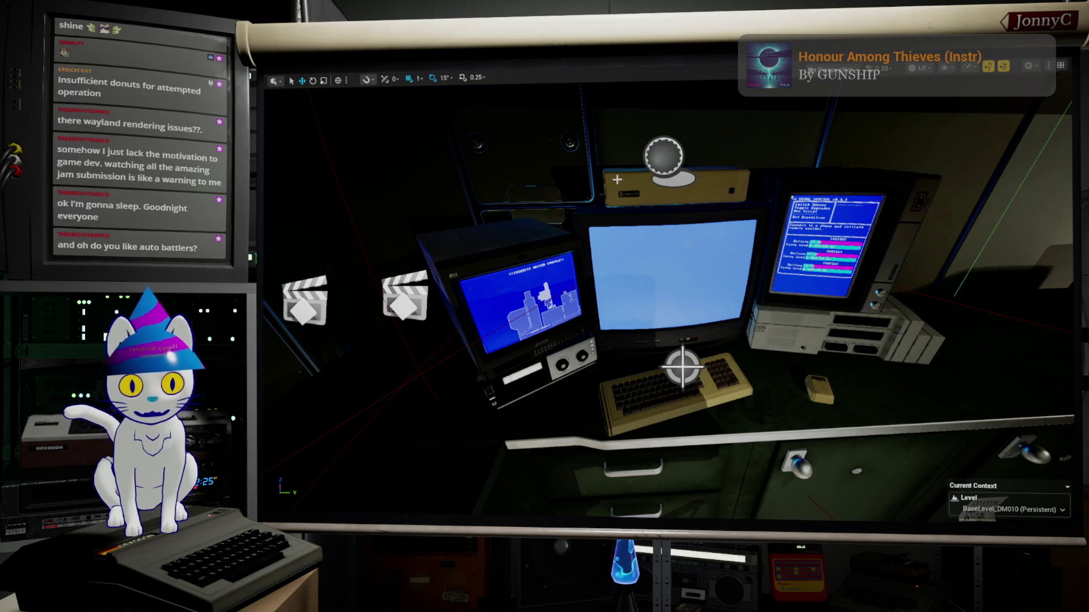
Play-test again with Disable UI Glitch Effect turned off, dismissing Facility Exploration.
key(alt+p)
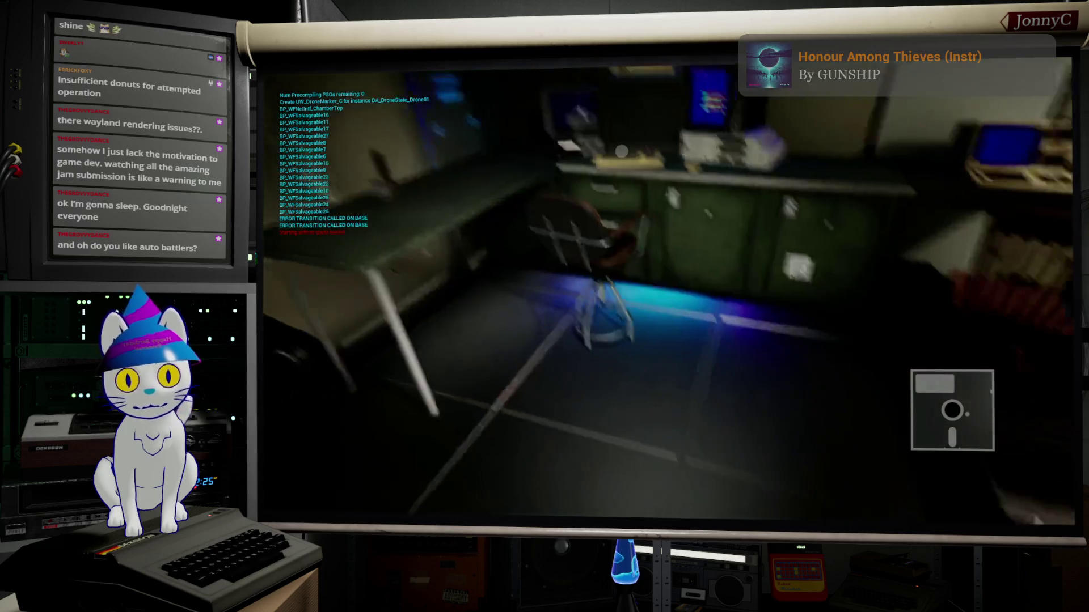
key(Escape)
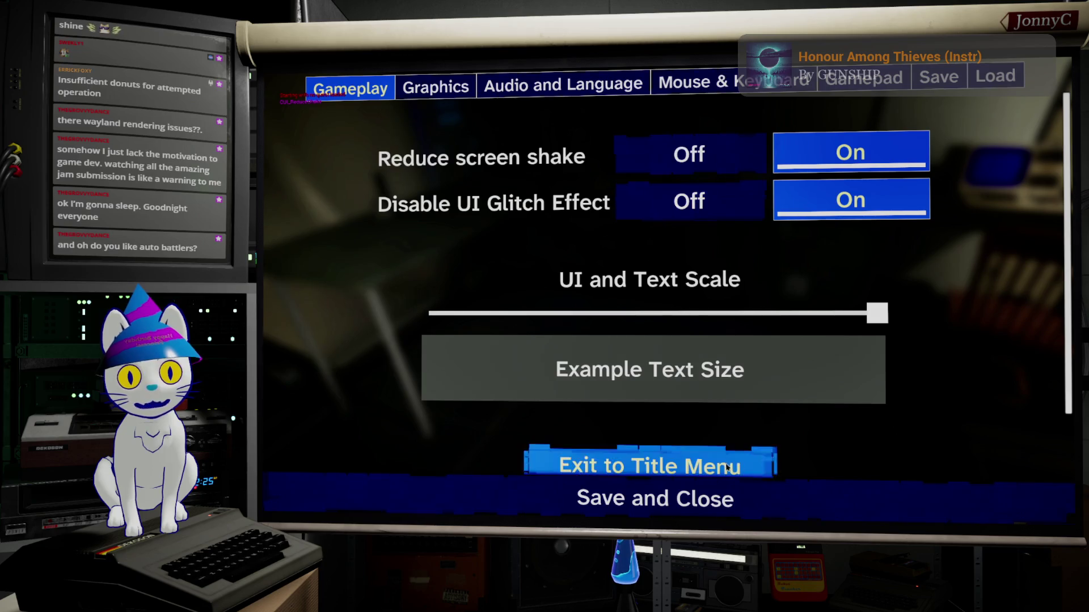
click(716, 213)
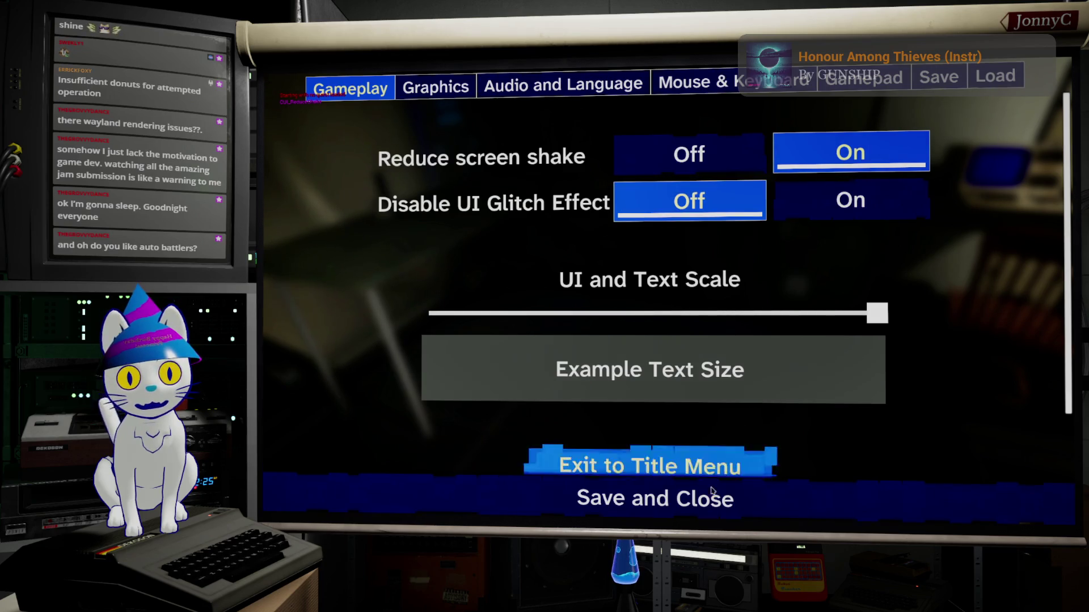
click(704, 505)
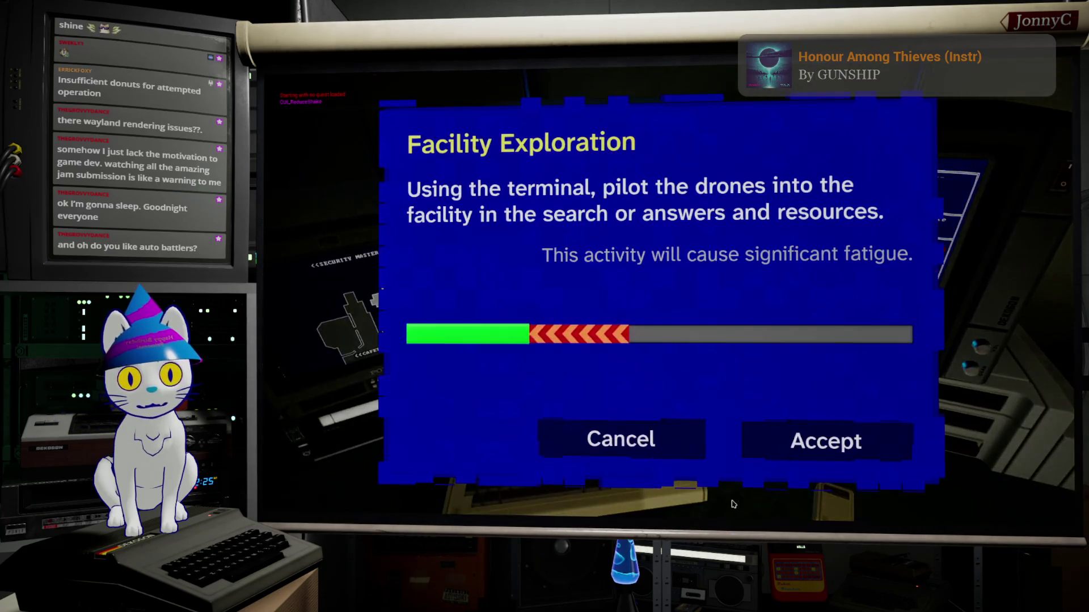
key(Escape)
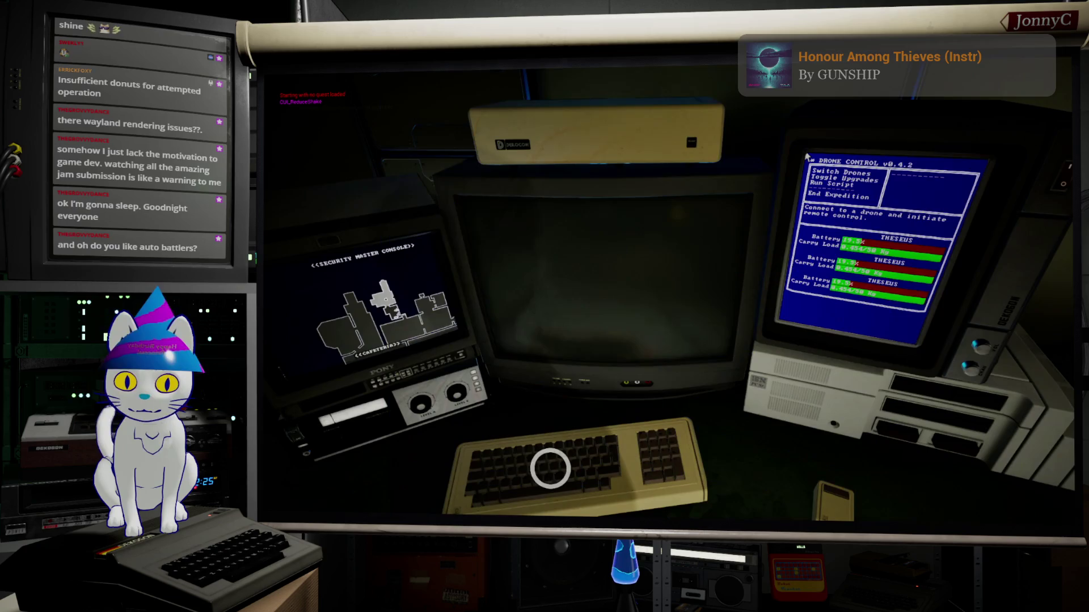
key(Escape)
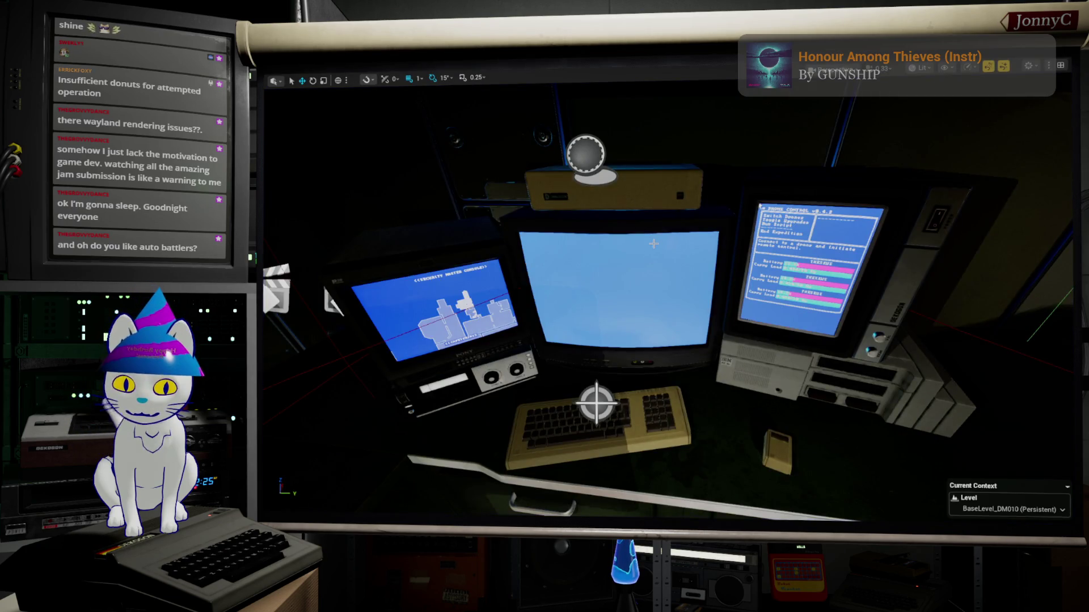
Run a final play test, dismiss the Facility Exploration popup, and stop playing.
key(alt+p)
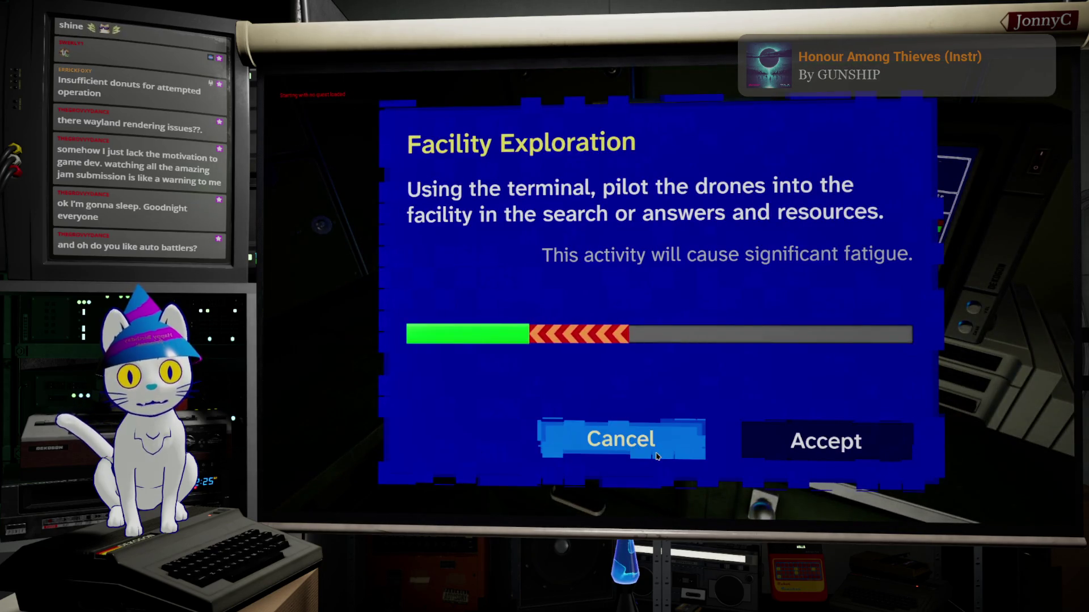
click(651, 452)
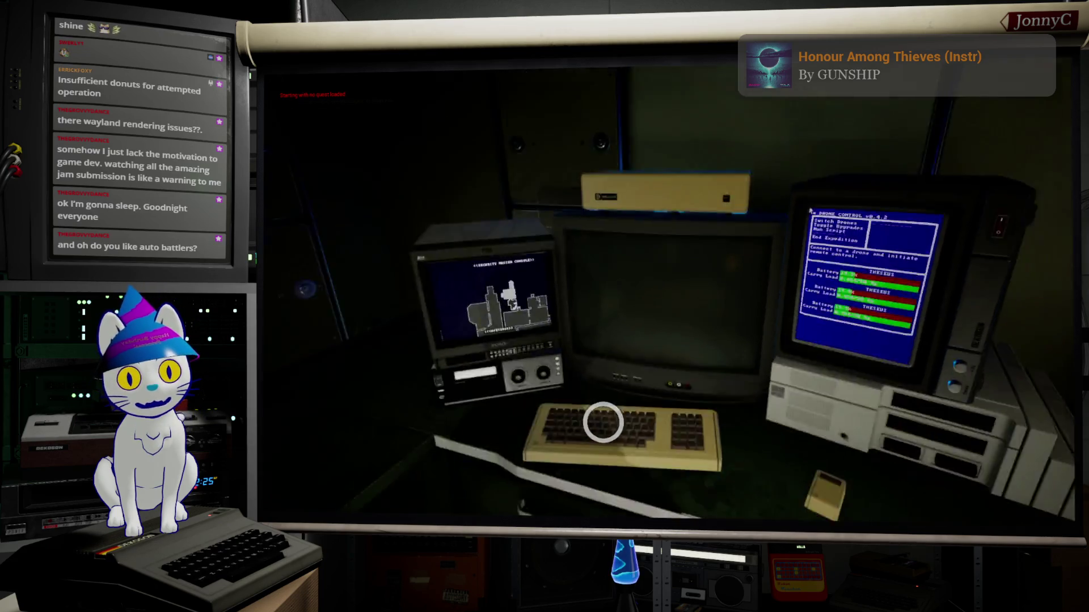
key(Escape)
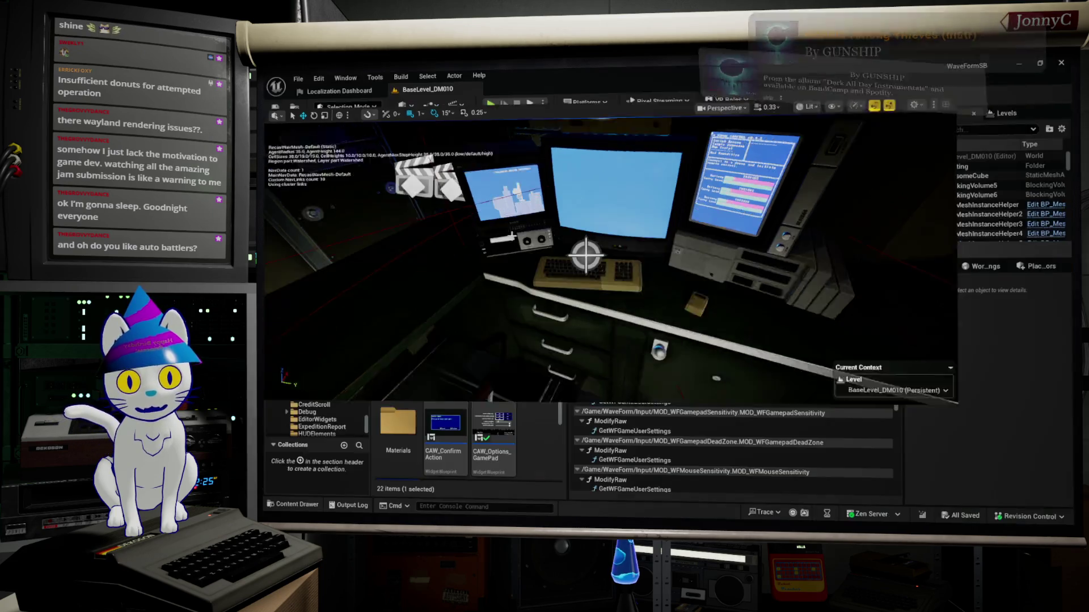
key(F11)
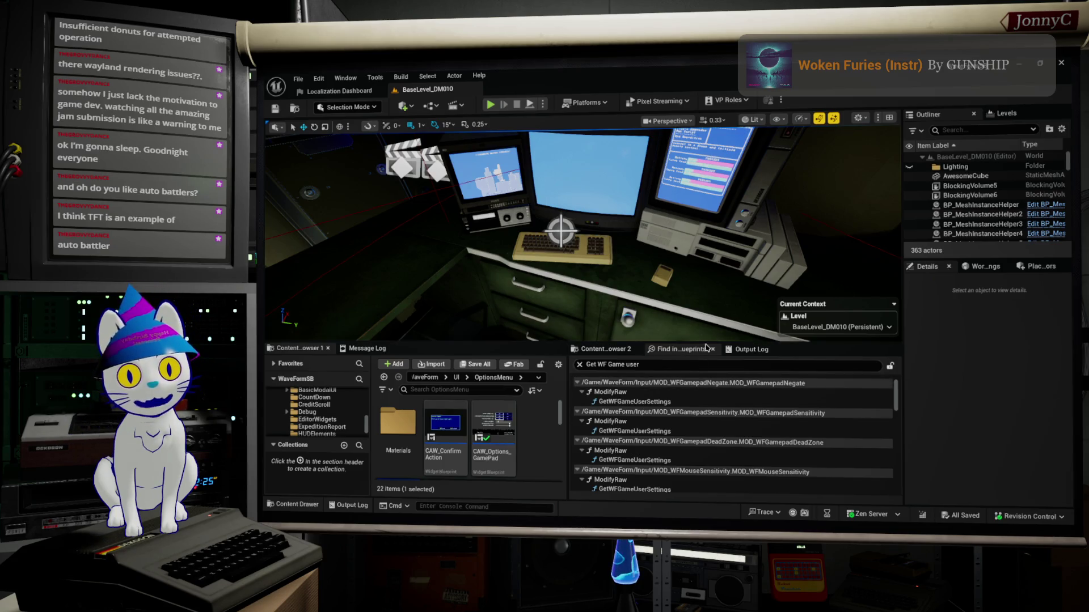
mouse_move(560, 231)
mouse_down()
mouse_move(529, 243)
mouse_move(543, 232)
mouse_up()
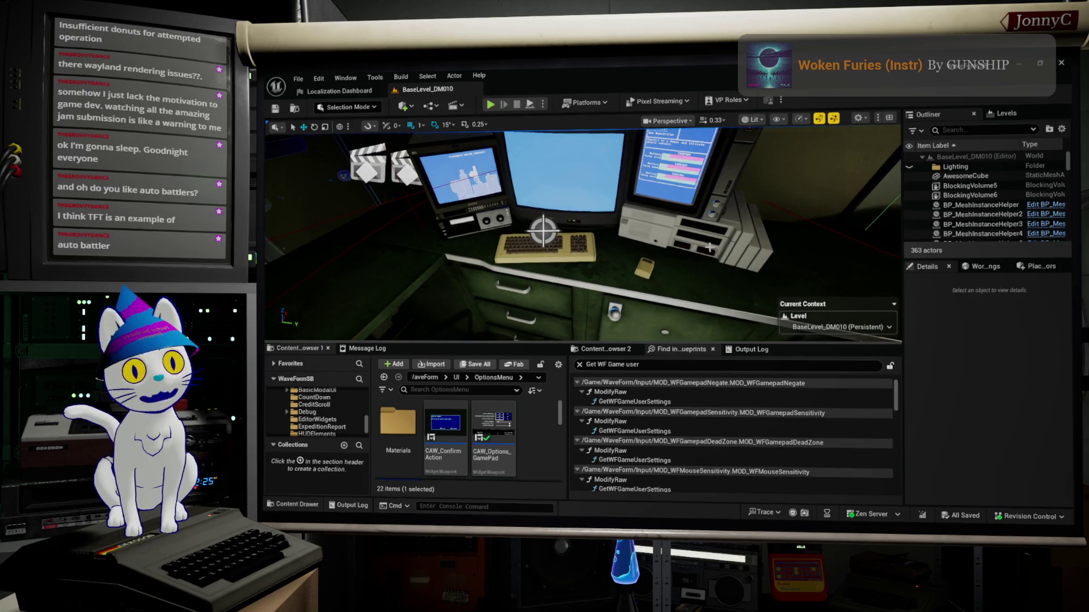
drag(700, 292, 645, 336)
drag(655, 294, 669, 373)
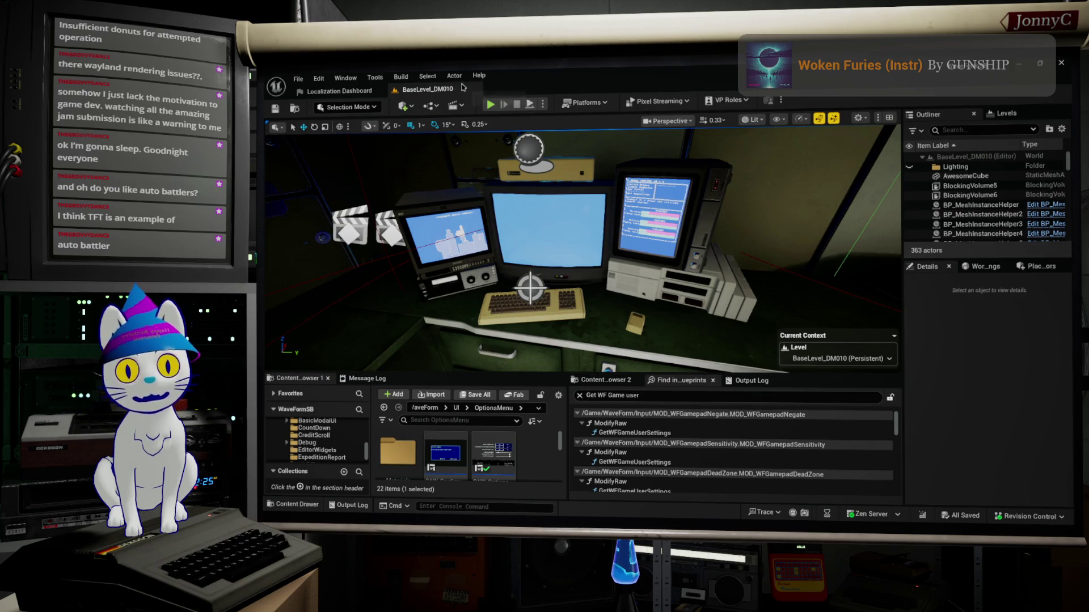
click(491, 105)
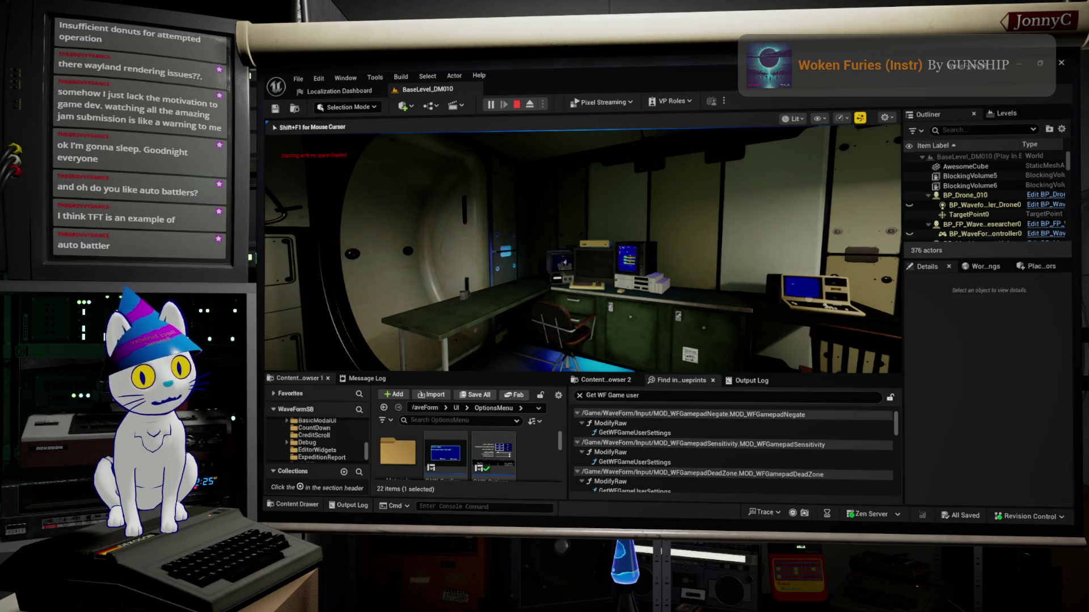
Walk the first-person player up to the drone terminal desk with the game view fullscreen.
key(s)
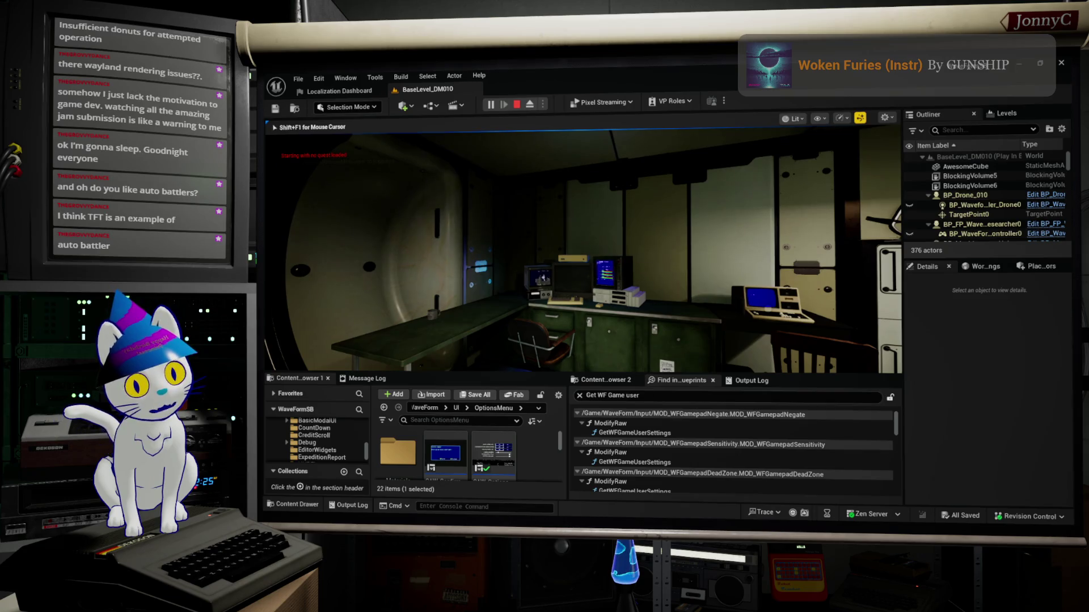
key(w)
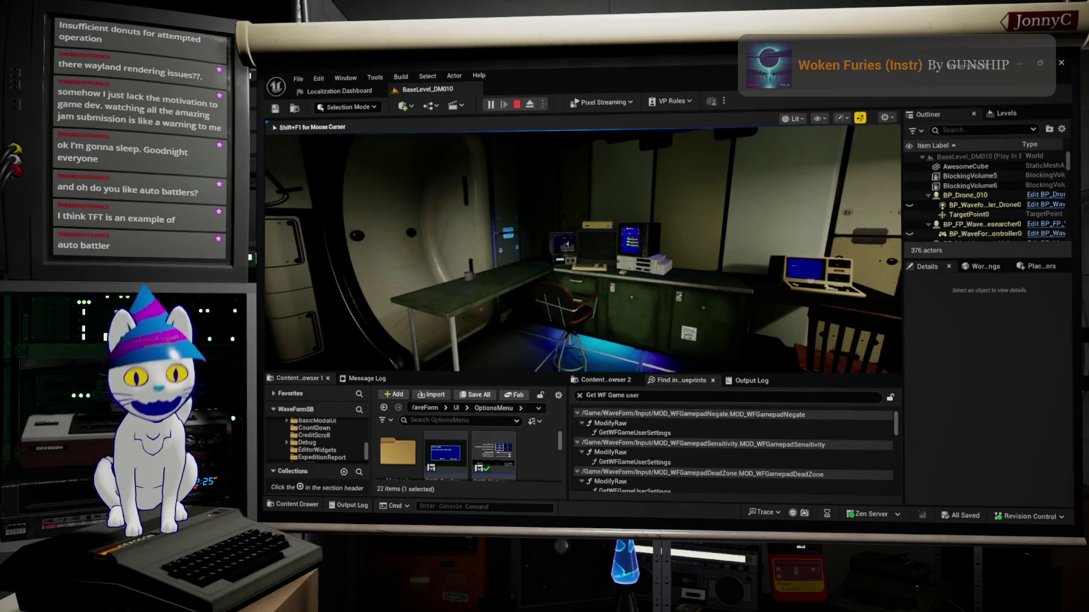
key(d)
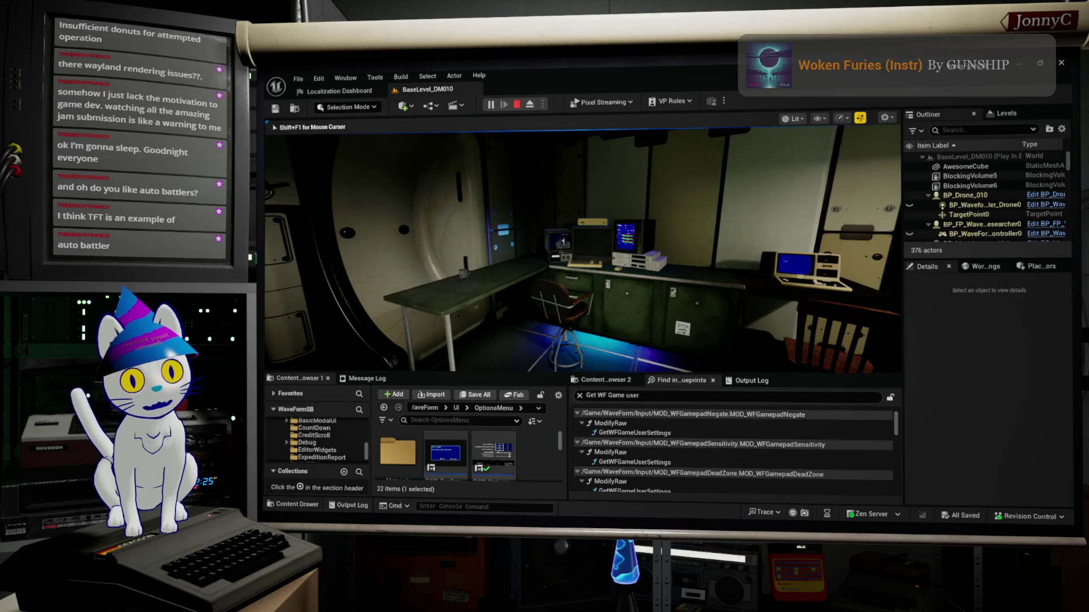
key(d)
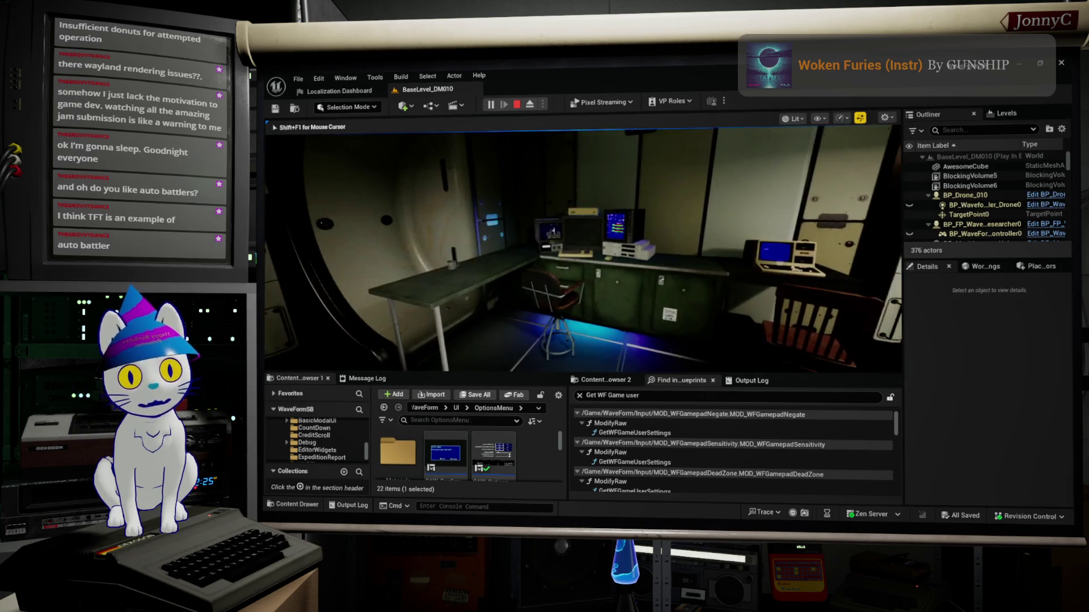
key(F11)
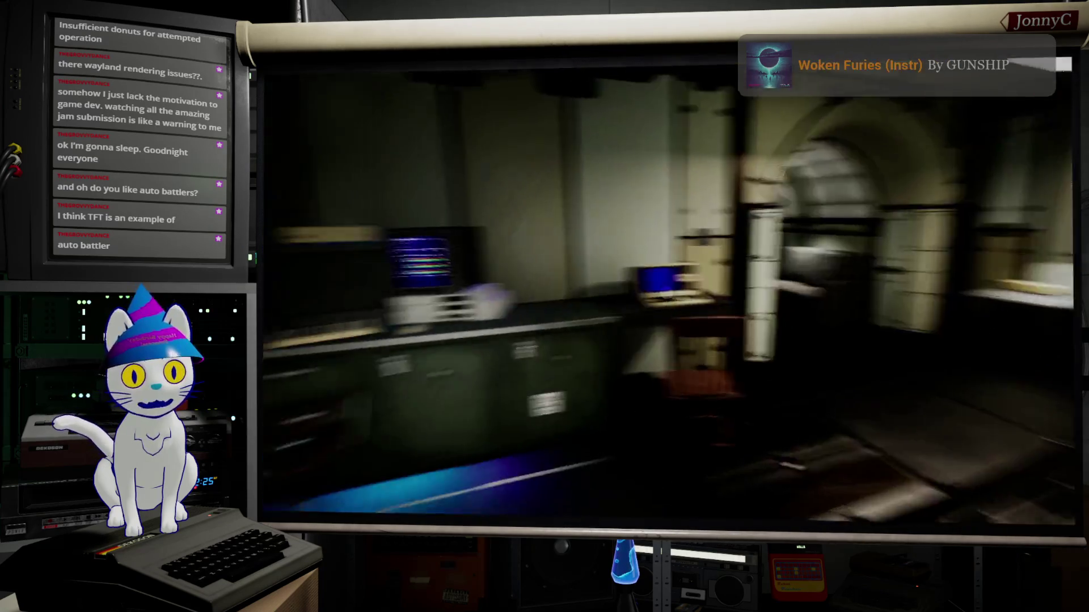
key(a)
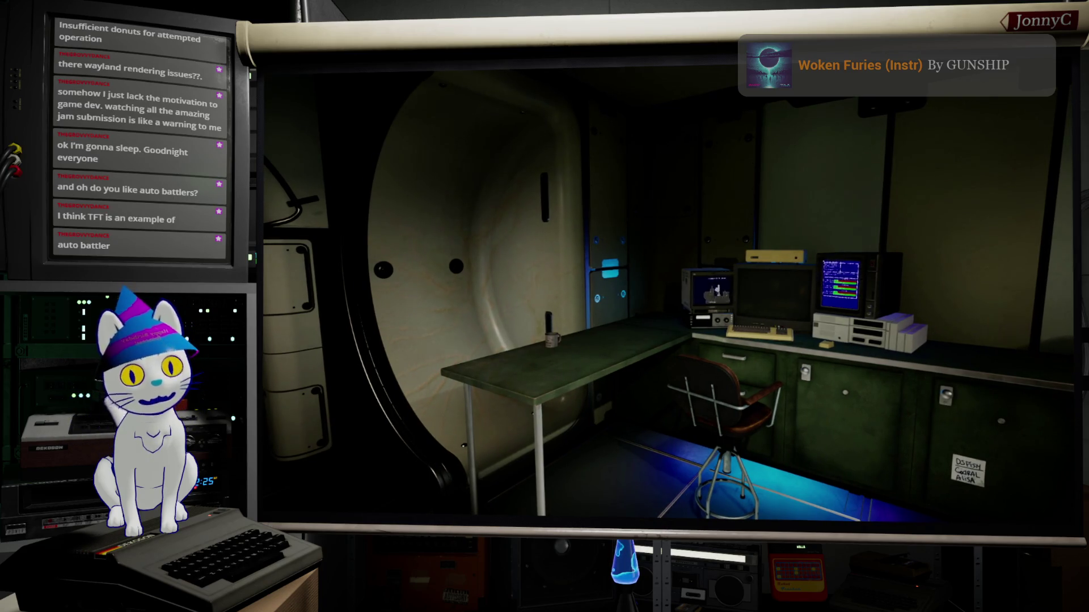
key(e)
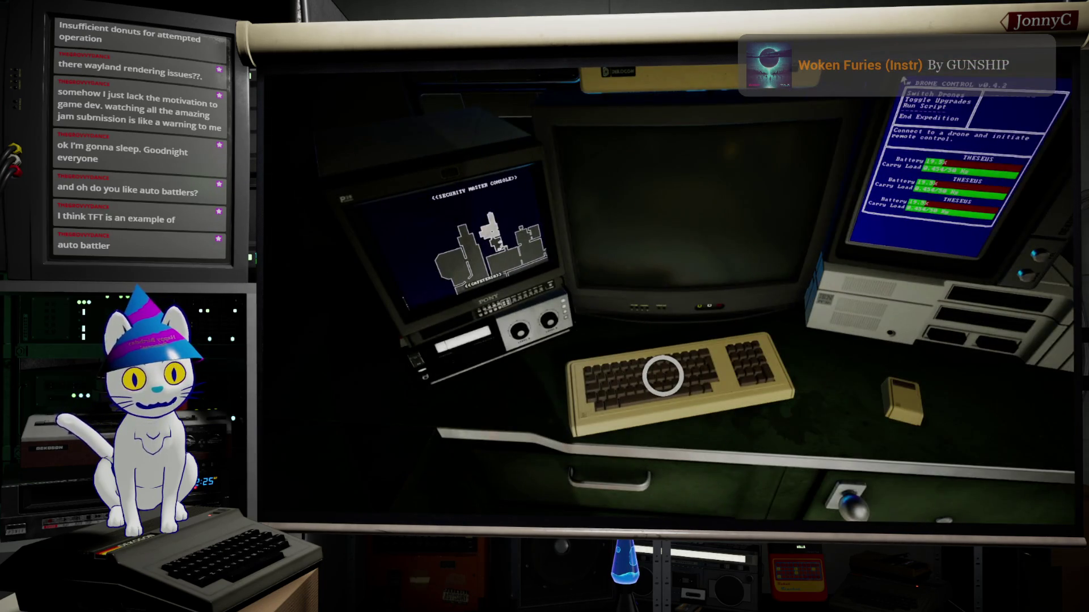
Open Facility Exploration at the terminal, test focus switching between its choices, and cancel.
key(e)
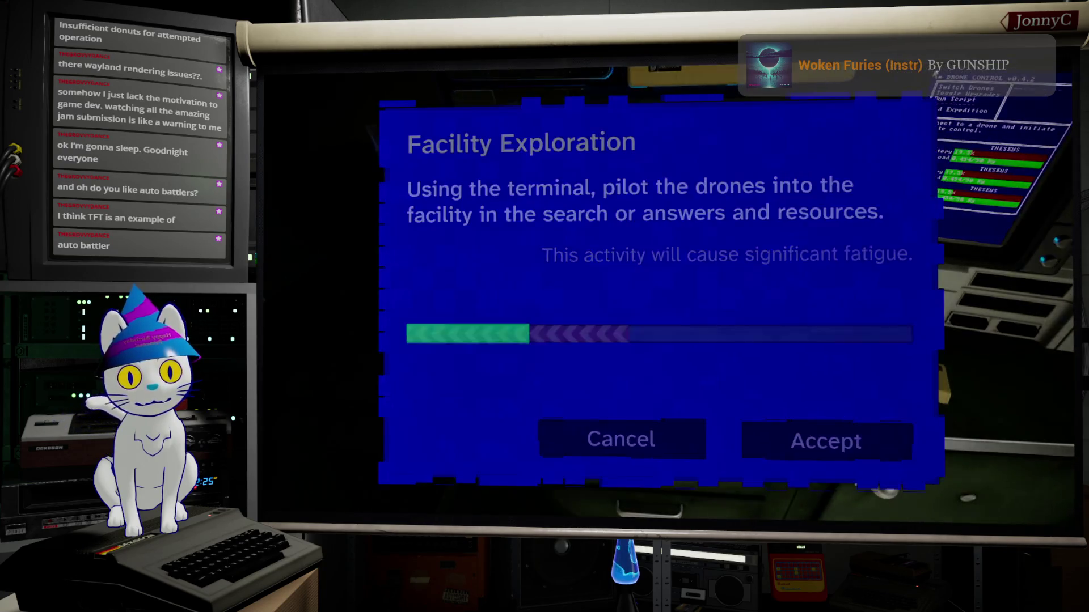
key(Right)
key(Left)
key(Right)
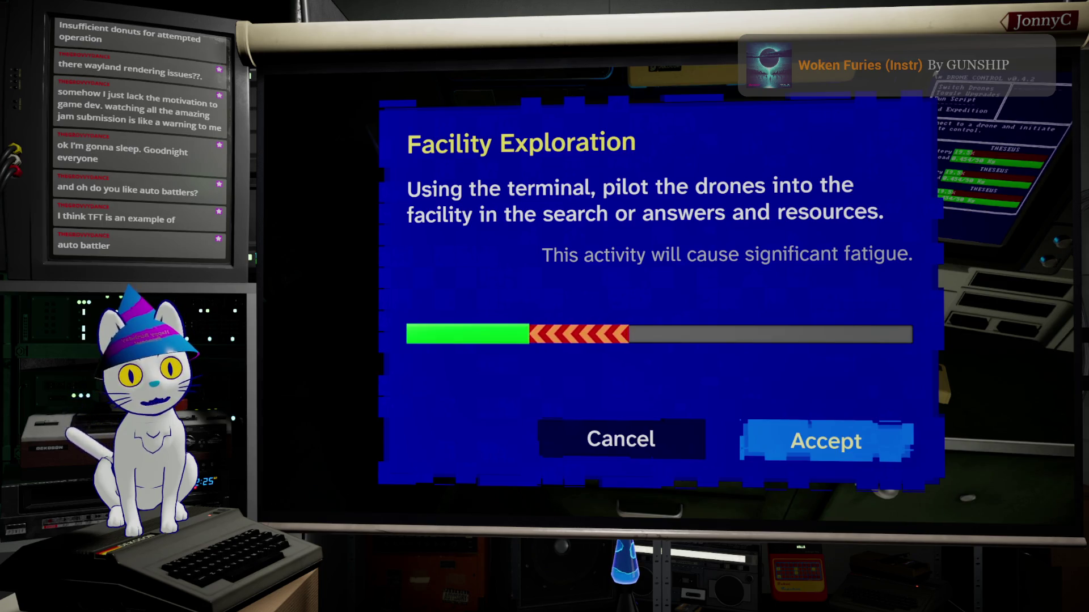
key(Left)
key(Right)
key(Left)
key(Right)
key(Left)
key(Right)
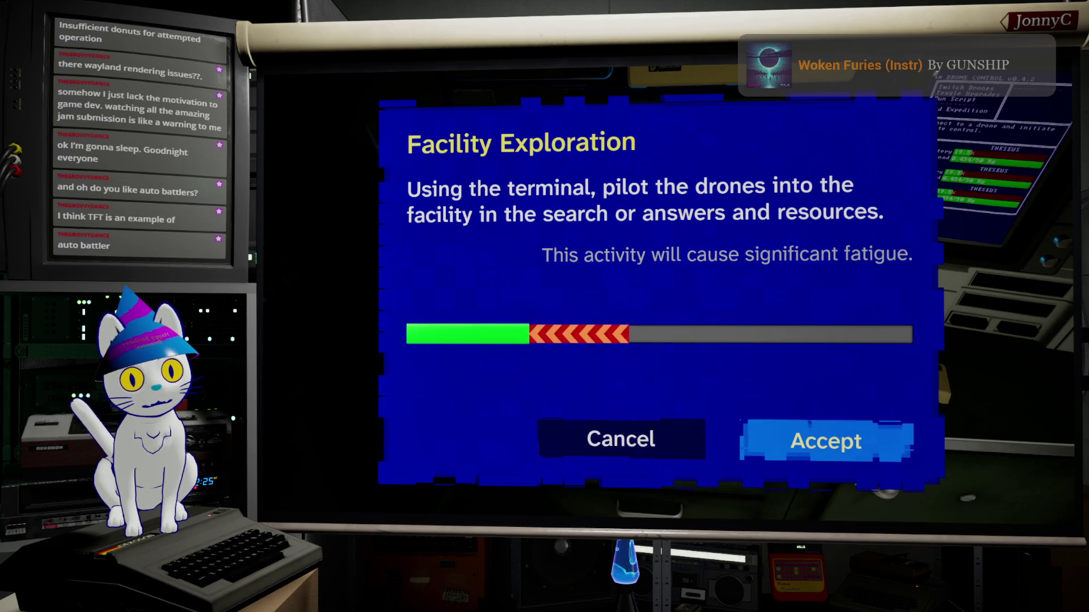
key(Left)
key(Right)
key(Left)
key(Right)
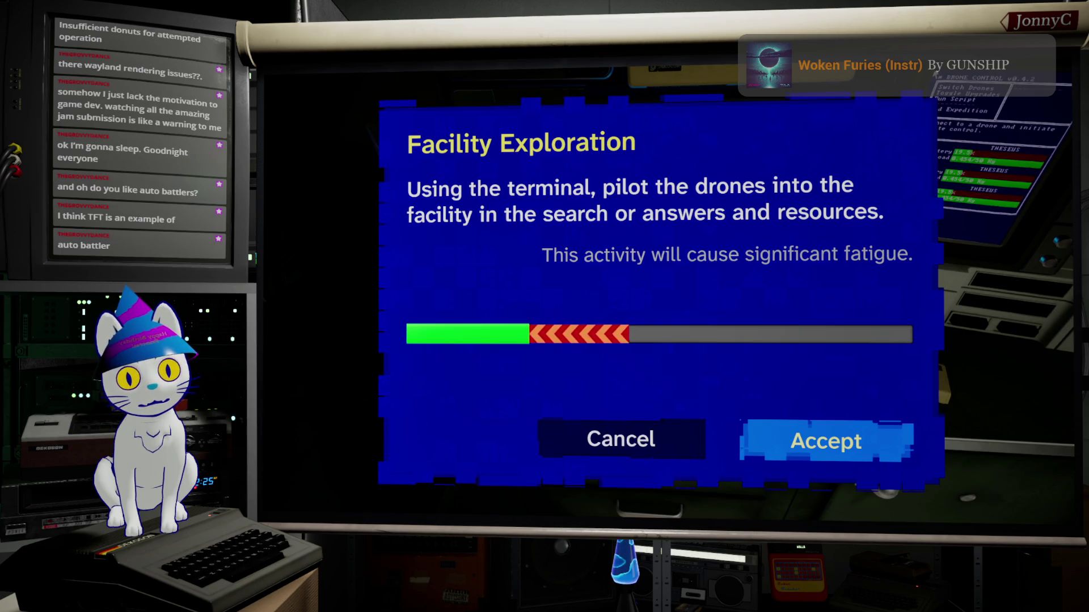
key(Left)
key(Return)
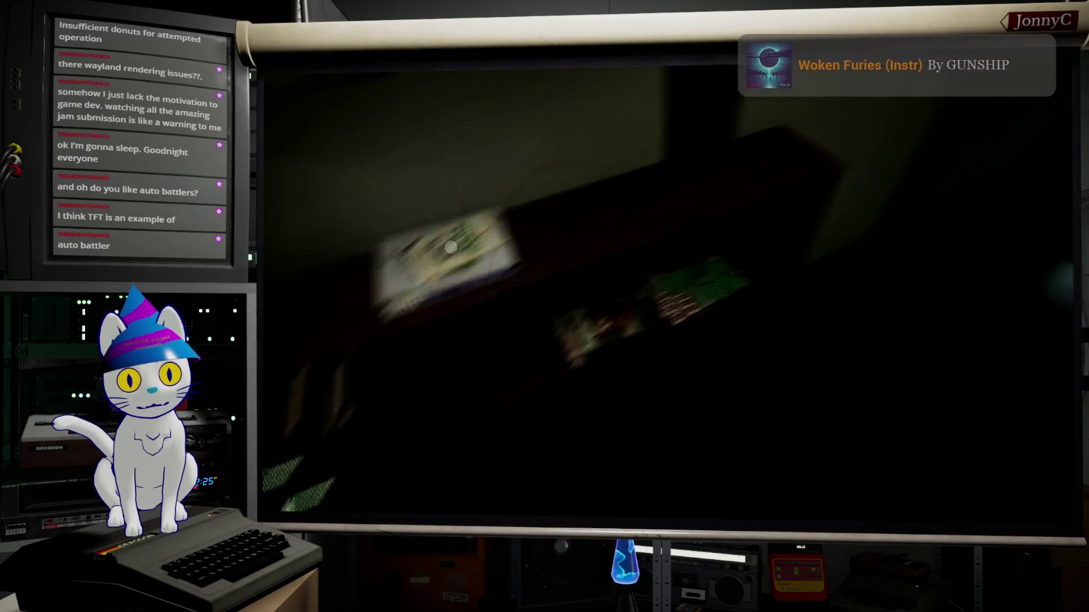
Test focus in the book's Study Materials popup, close it, and open the settings menu.
key(e)
key(Down)
key(Up)
key(Down)
key(Up)
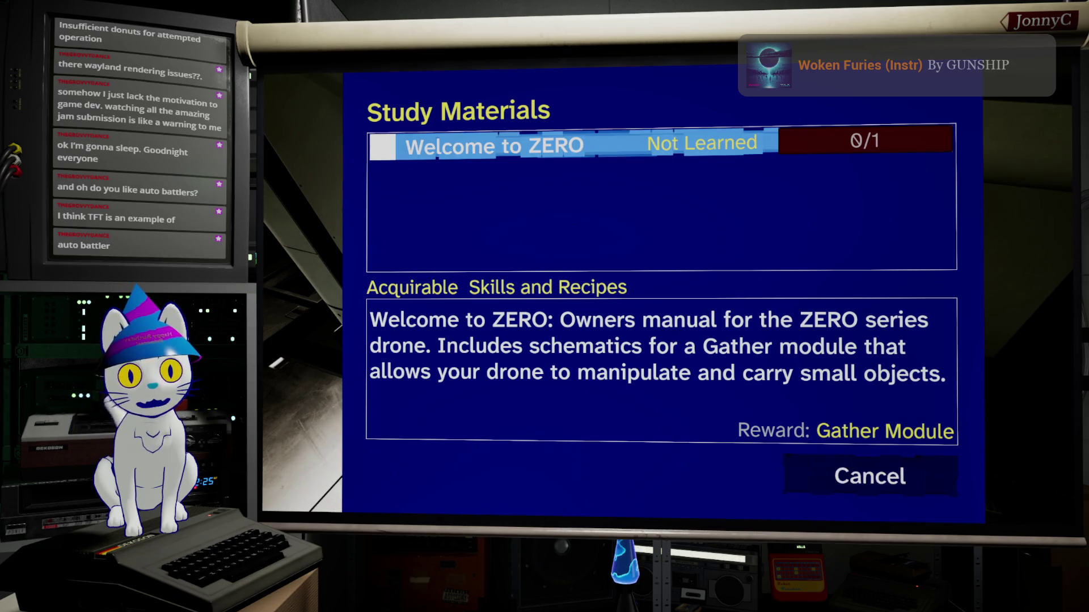
key(Down)
key(Up)
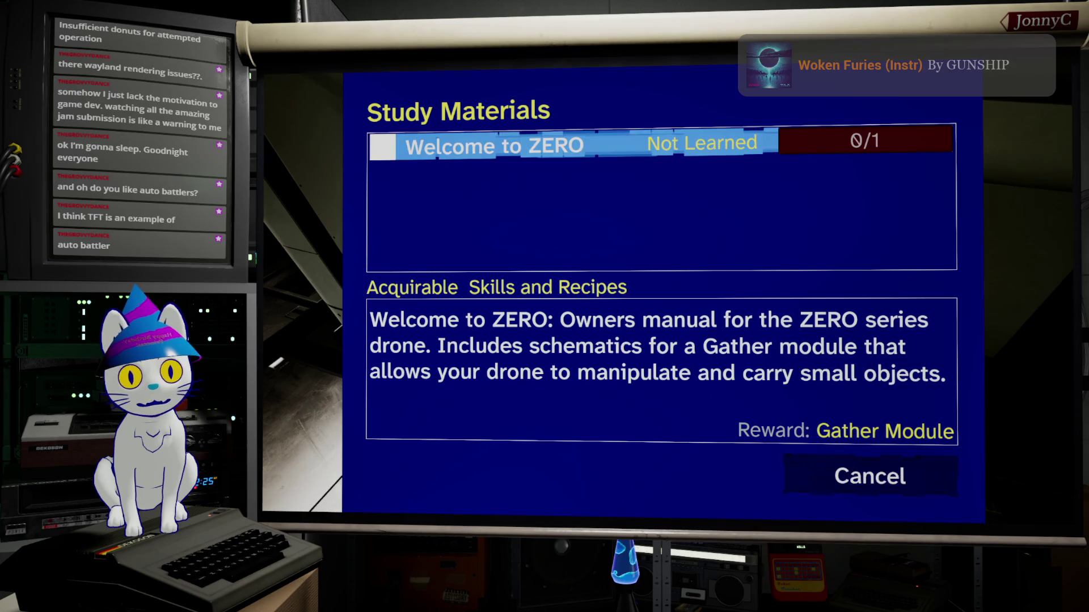
key(Down)
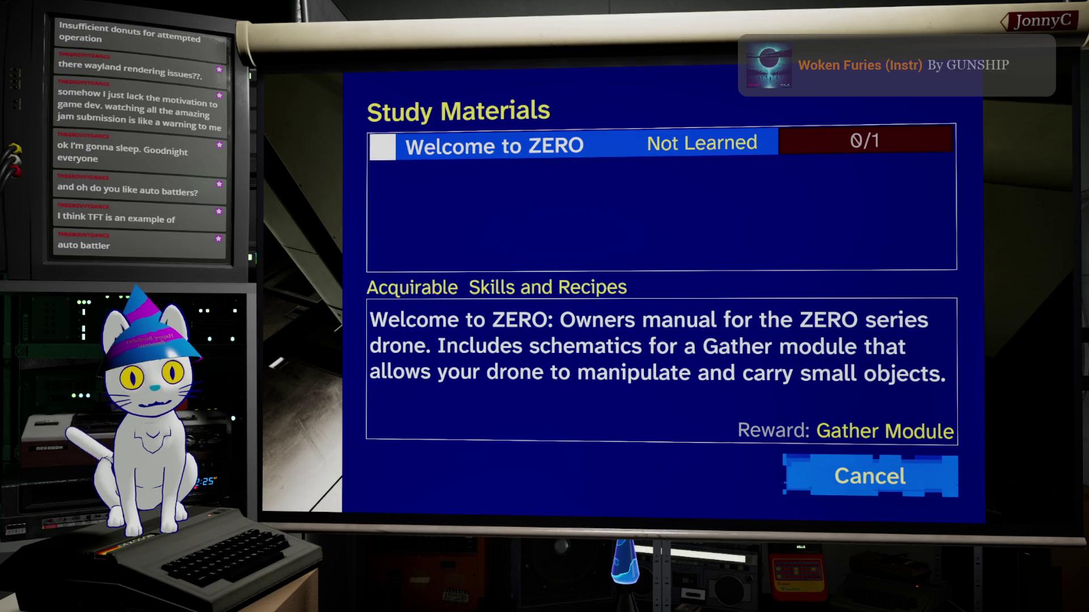
key(Return)
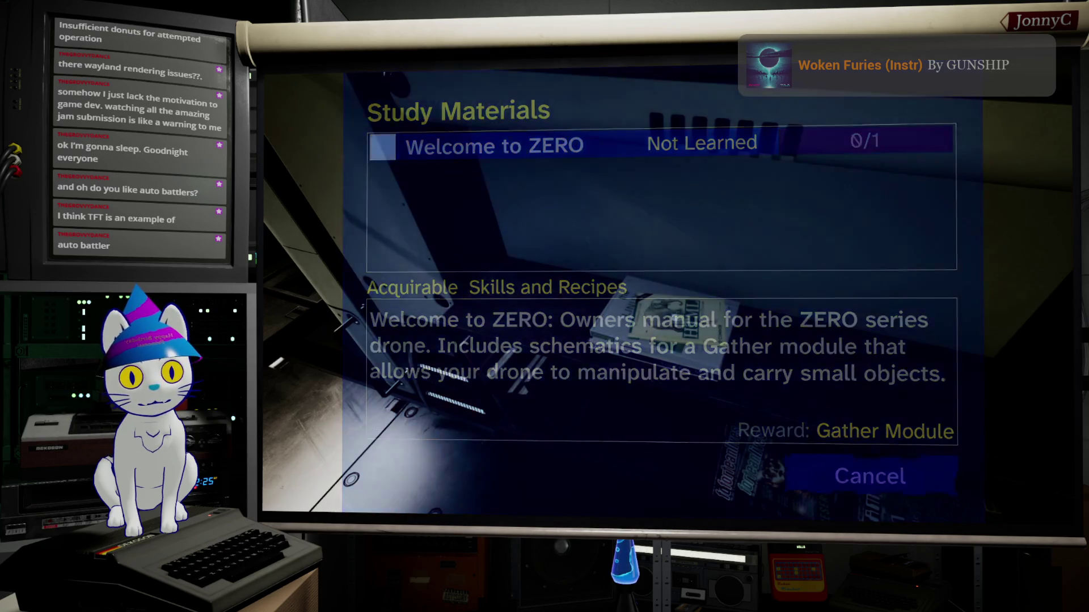
key(Escape)
key(Down)
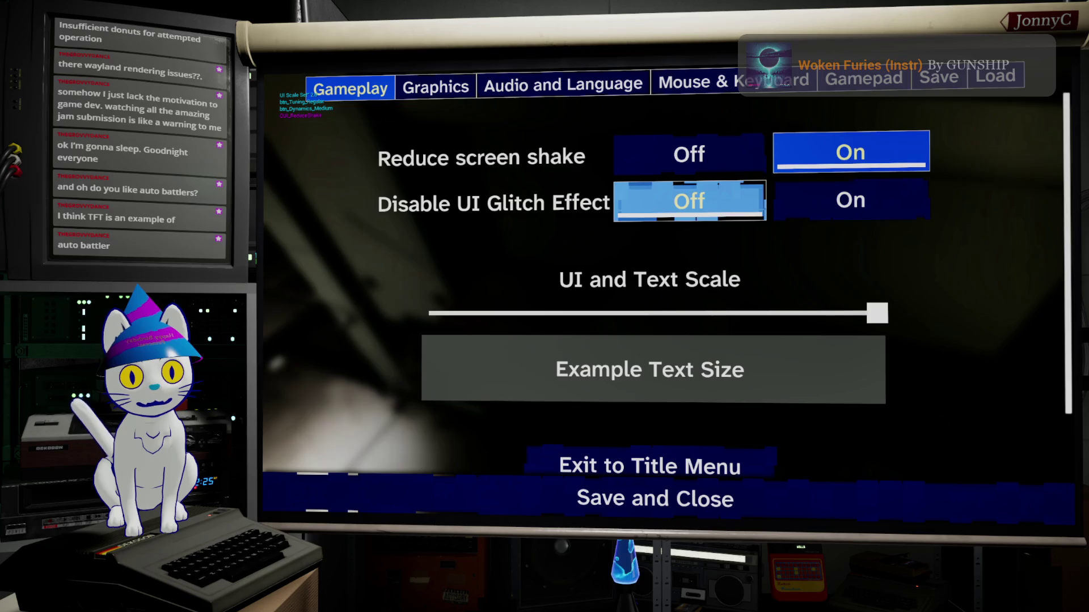
Lower the in-game UI and Text Scale eight notches to about 1.2, then save and close settings.
key(Down)
key(Left)
key(Left)
key(Left)
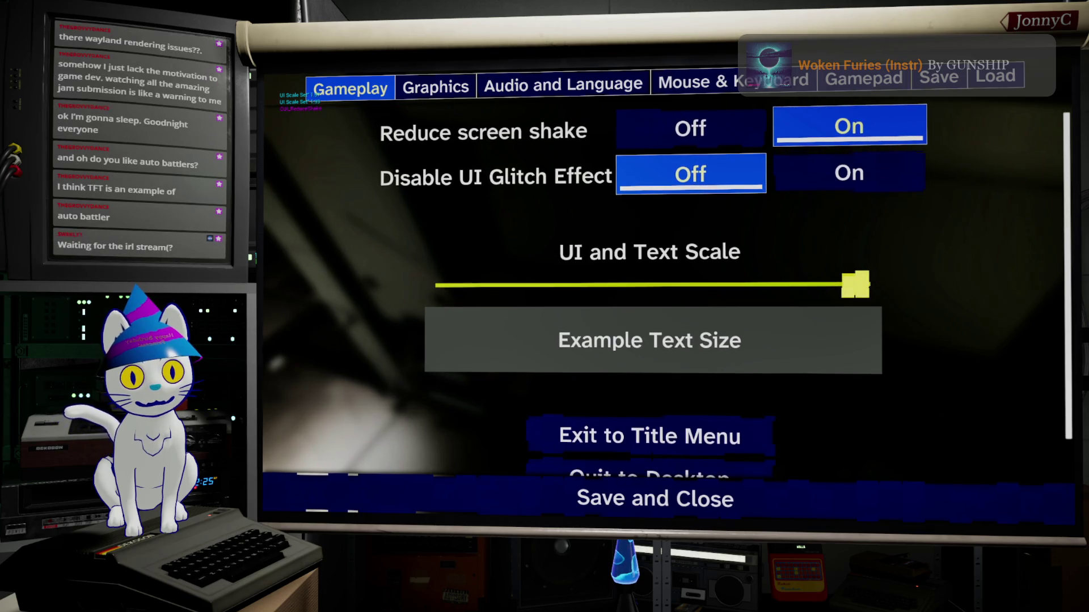
key(Left)
key(Left)
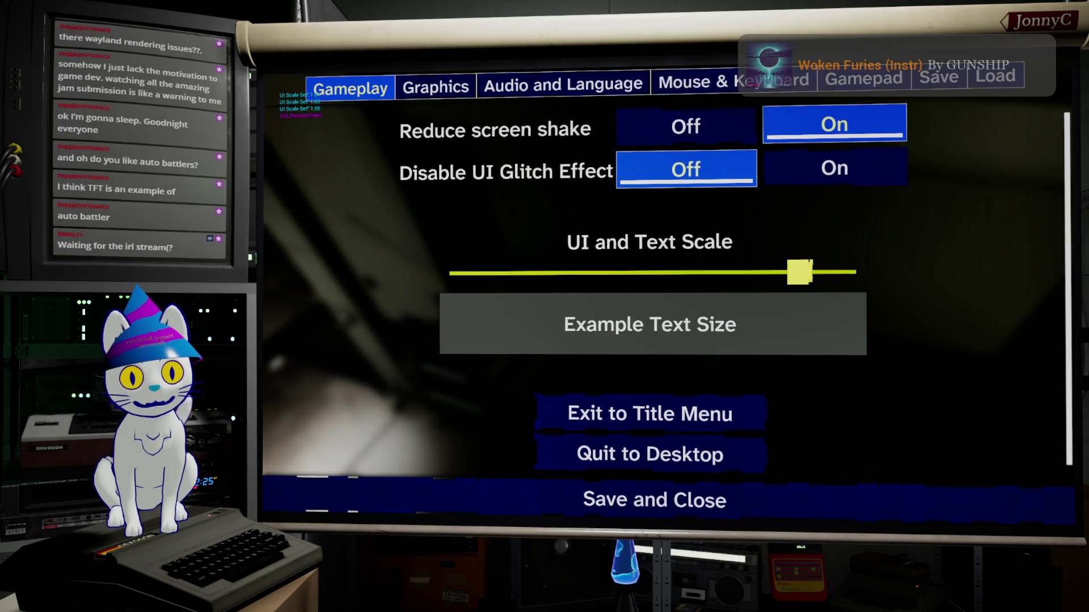
key(Left)
key(Left)
key(Left)
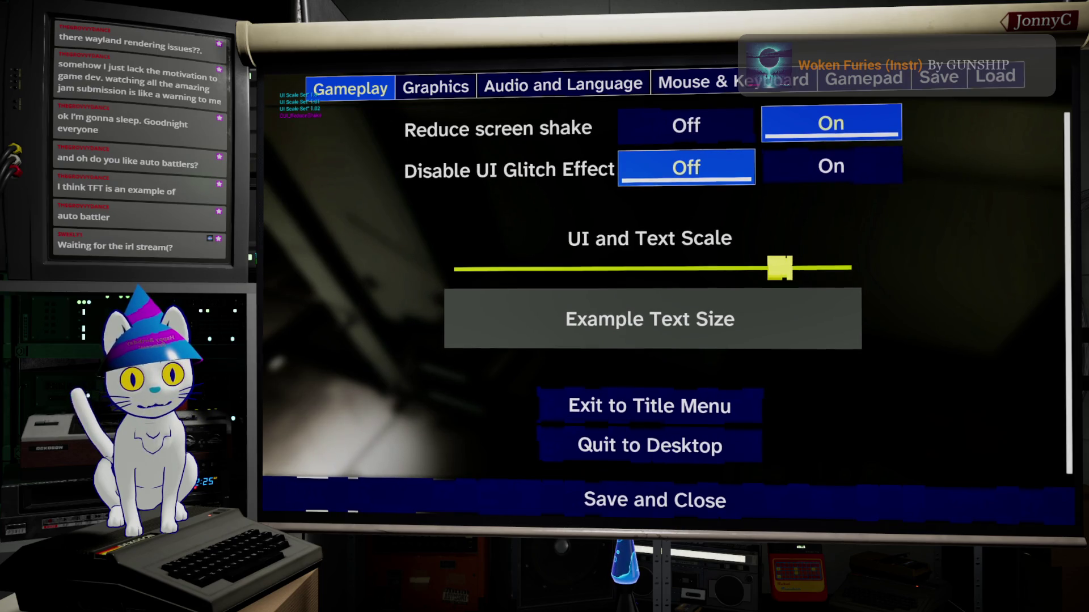
key(Left)
key(Left)
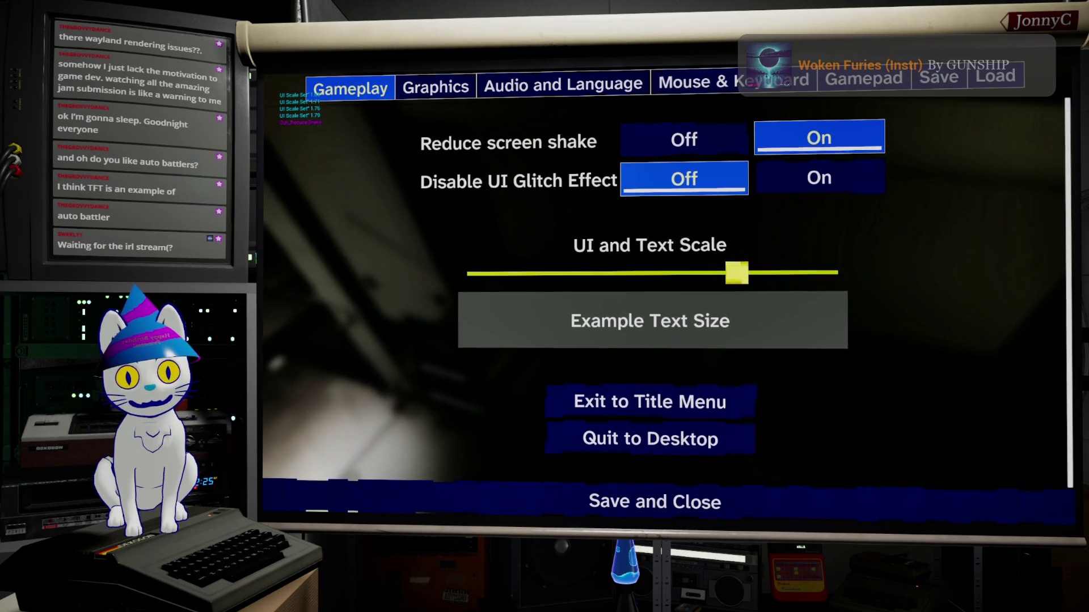
key(Left)
key(Left)
key(Left)
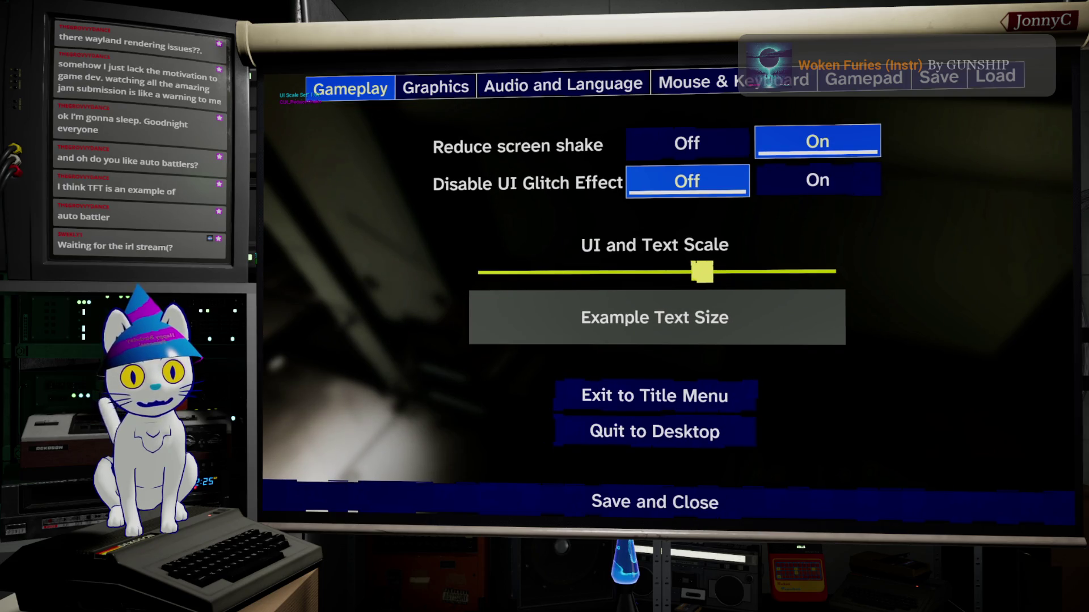
key(Left)
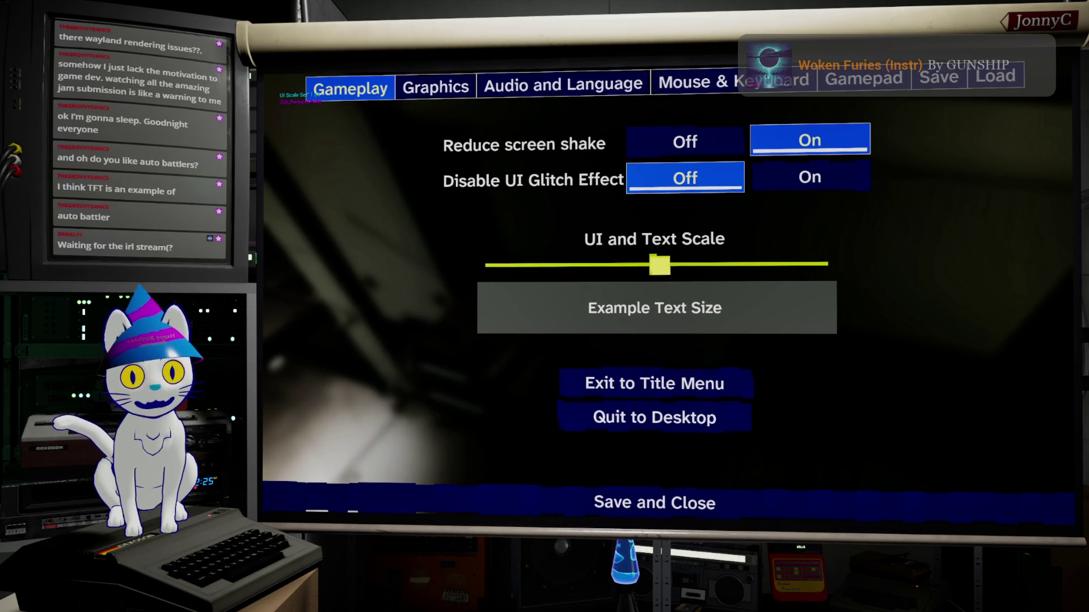
key(Left)
key(Left)
key(Left)
key(Left)
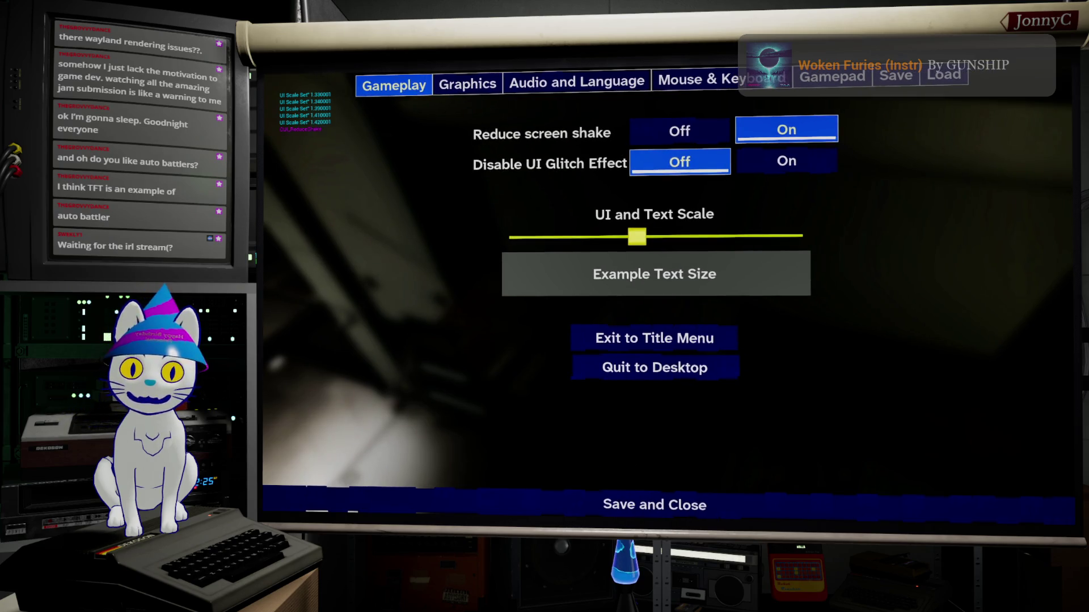
key(Left)
key(Left)
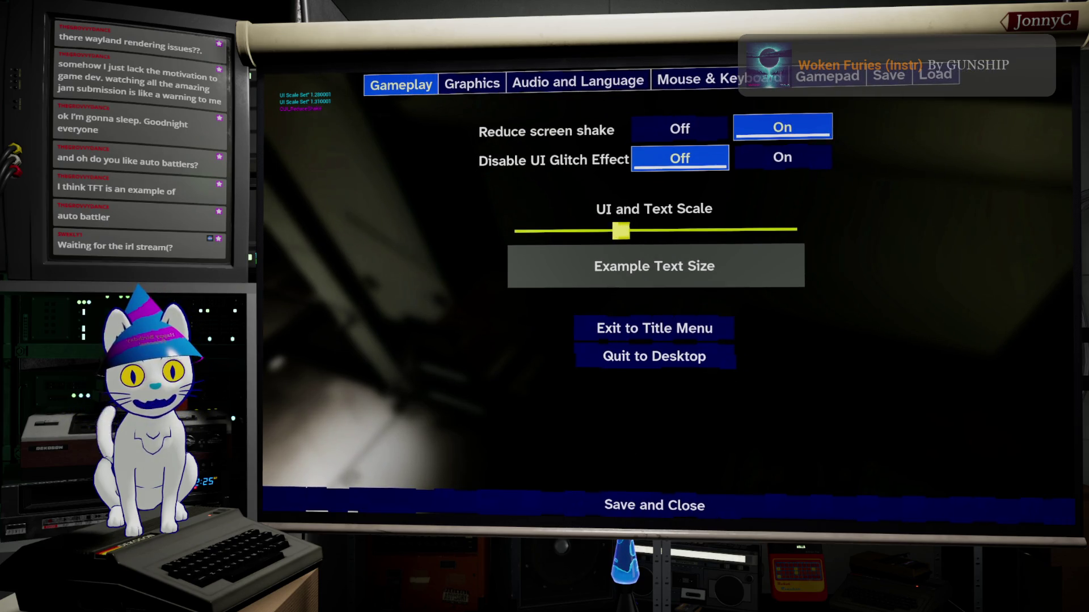
key(Down)
key(Down)
key(Down)
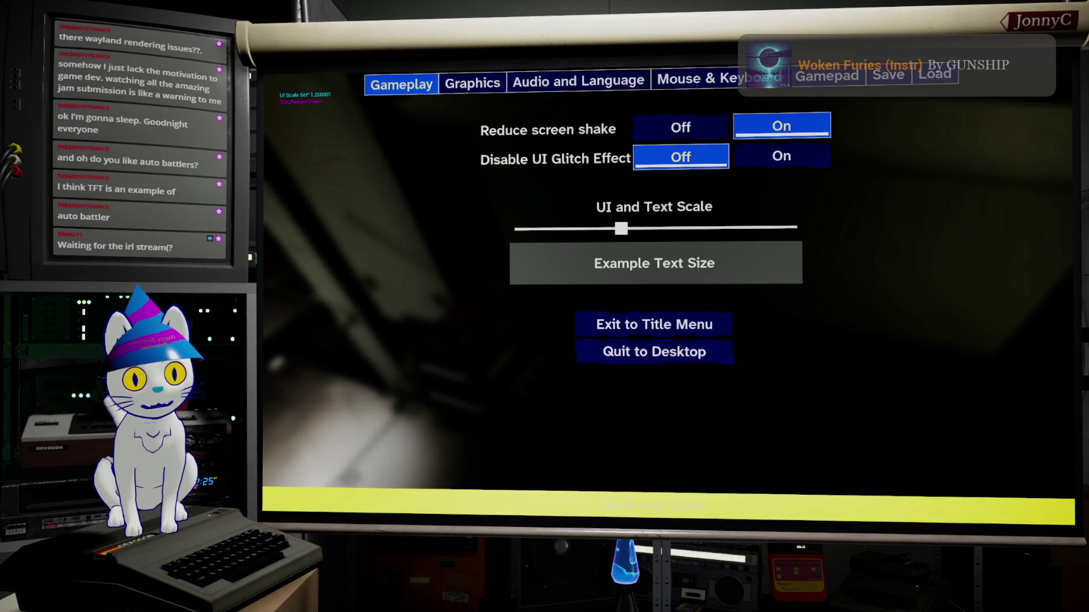
key(Return)
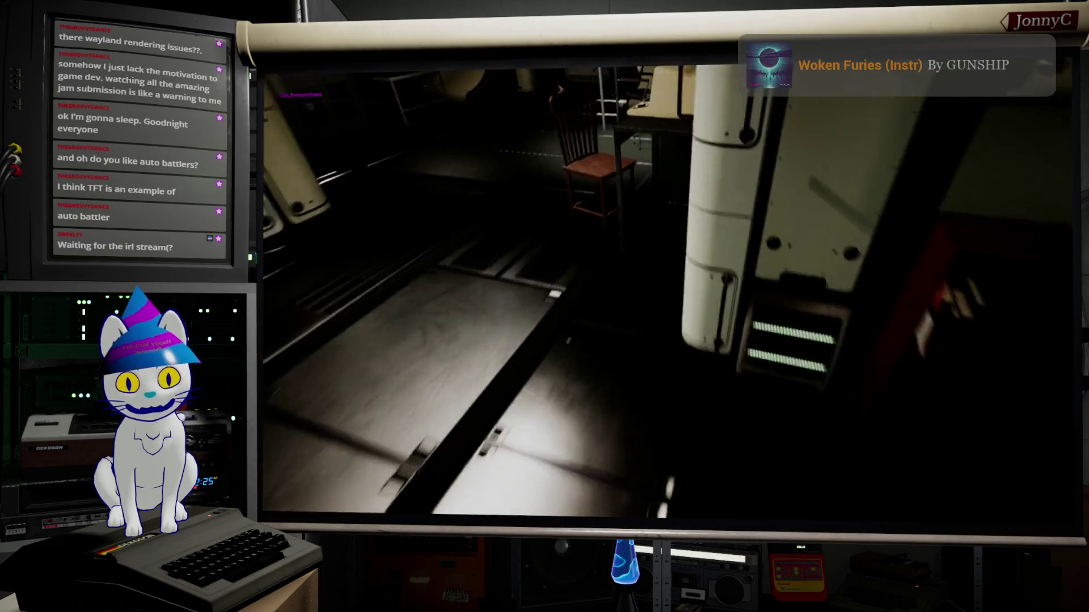
Open Study Materials from the green book, cancel it, and stop the play session.
key(e)
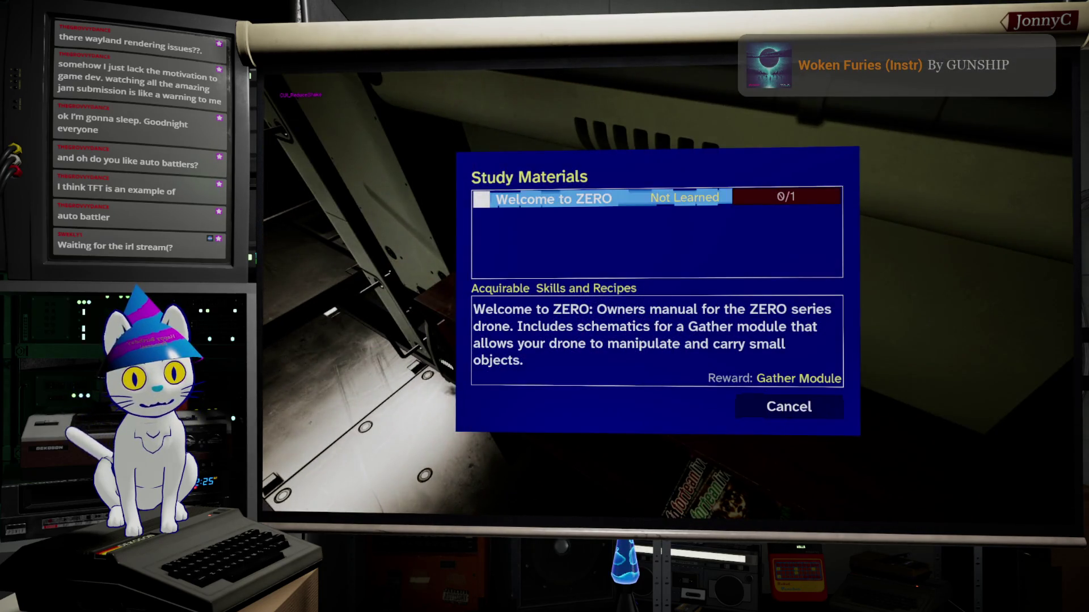
key(Down)
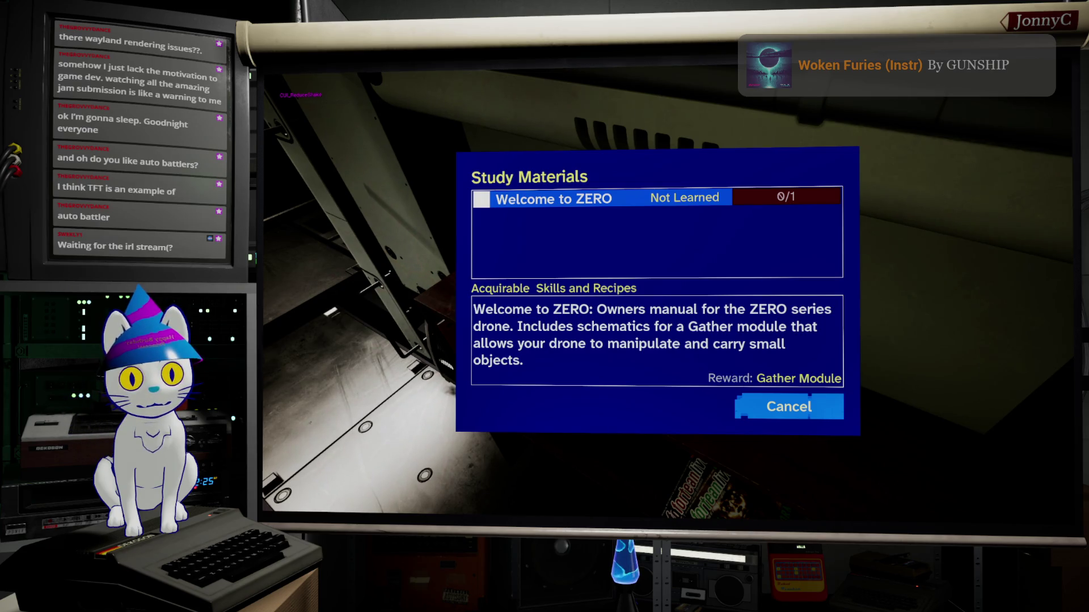
key(Escape)
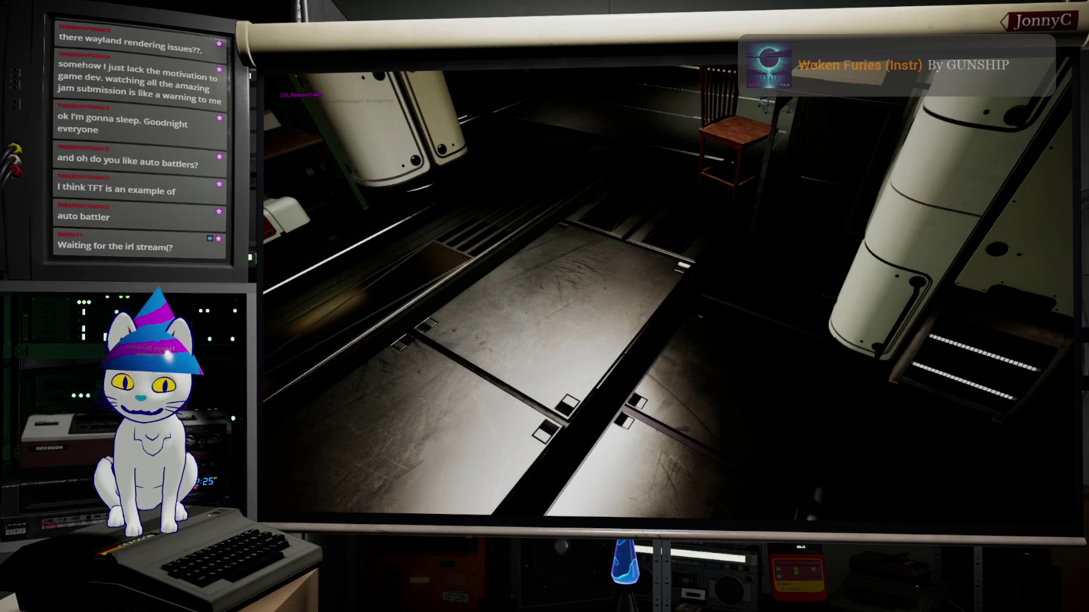
key(Escape)
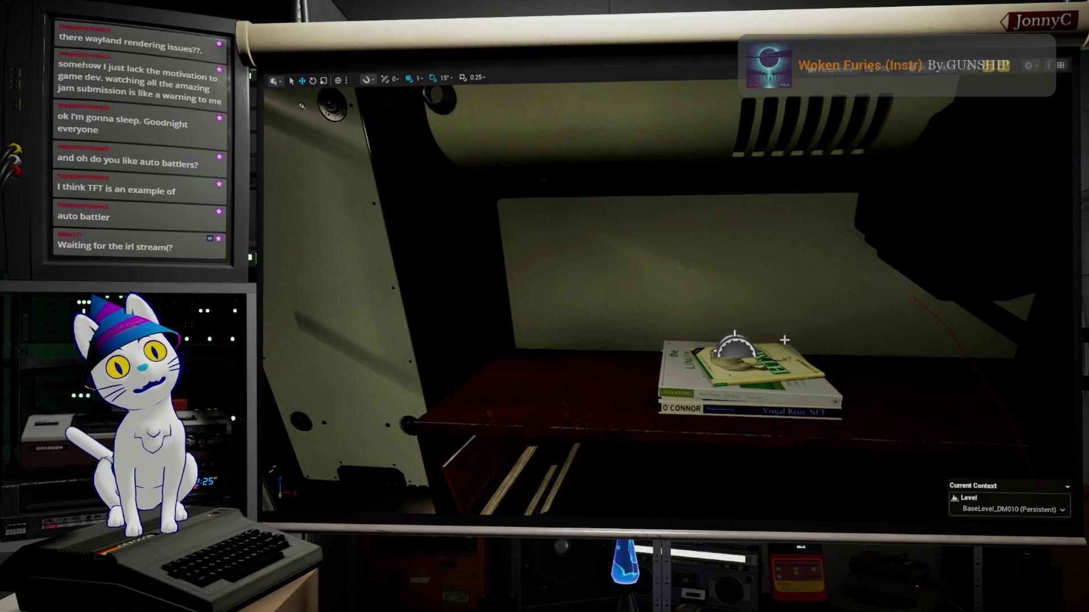
Select the BP_WFA_StudyArea actor on the books and leave the maximized viewport.
click(732, 347)
click(731, 335)
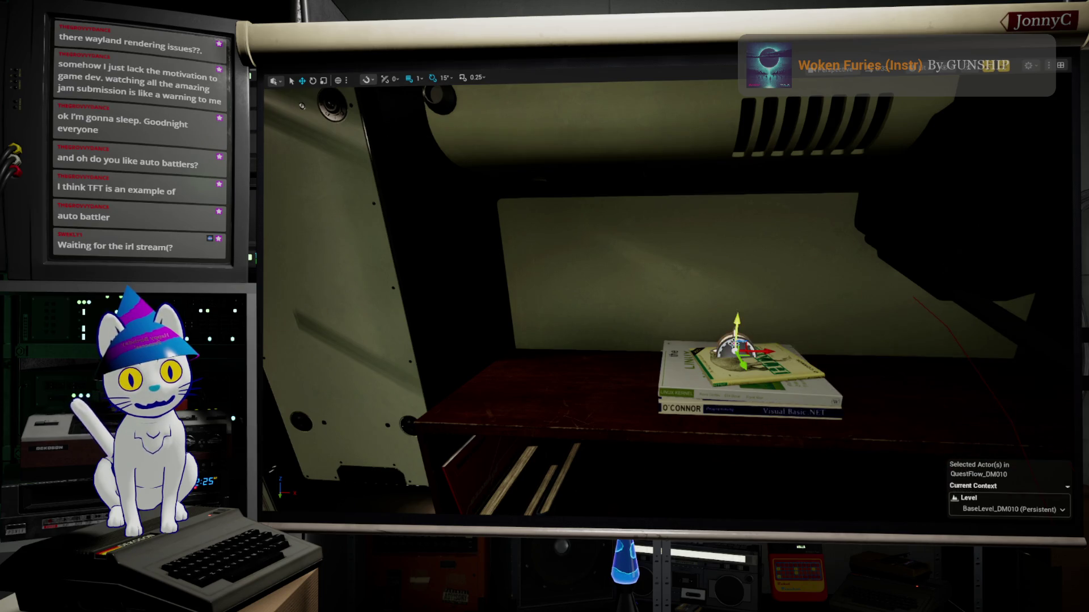
drag(853, 318, 853, 326)
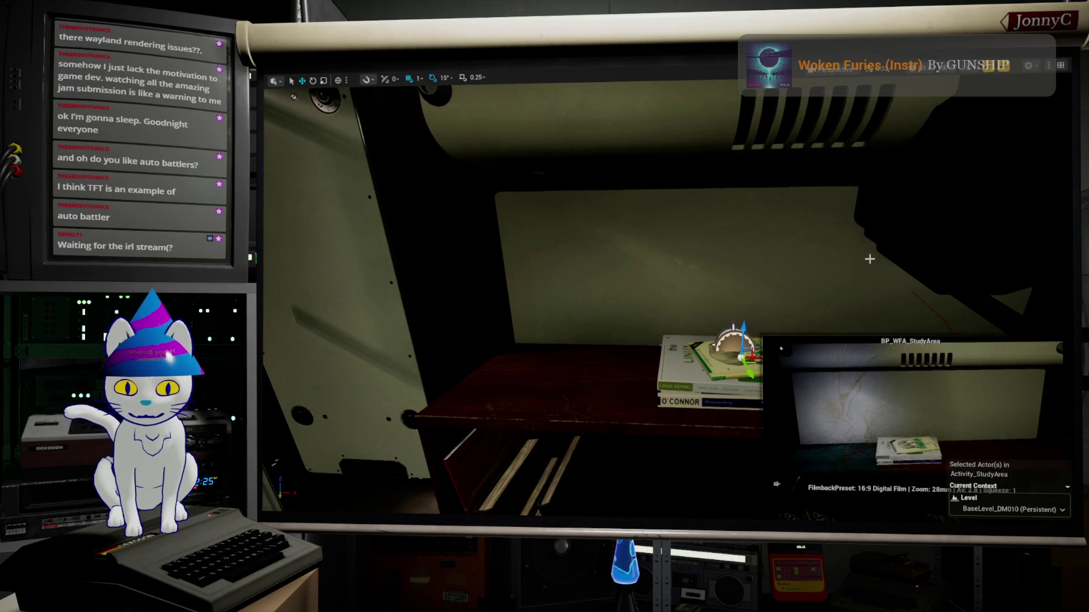
key(F11)
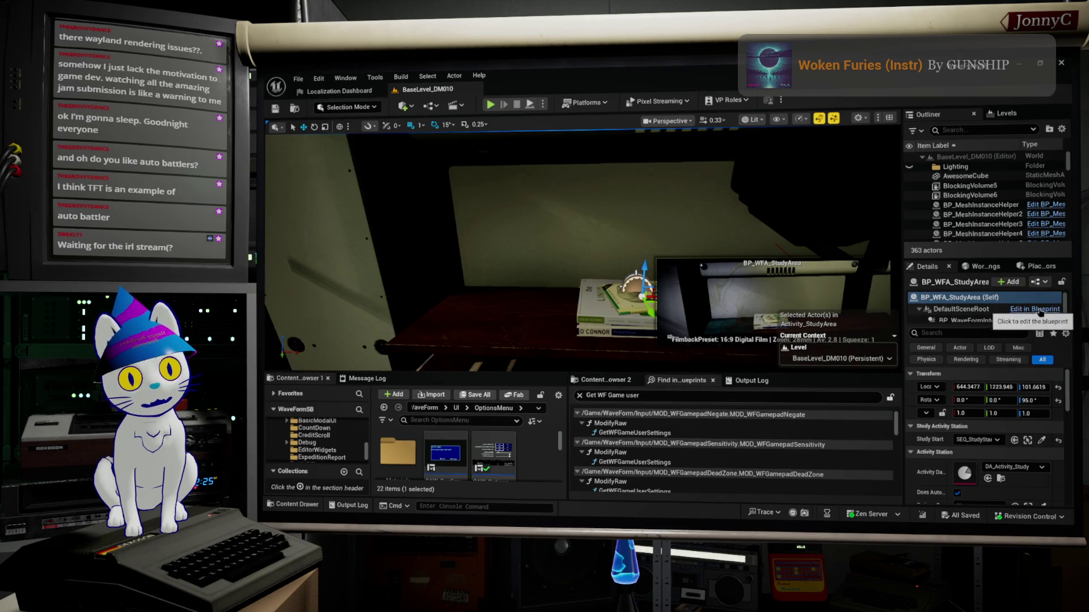
Open BP_WFA_StudyArea in the Blueprint Editor, review its EventGraph, and minimize the window.
click(1038, 282)
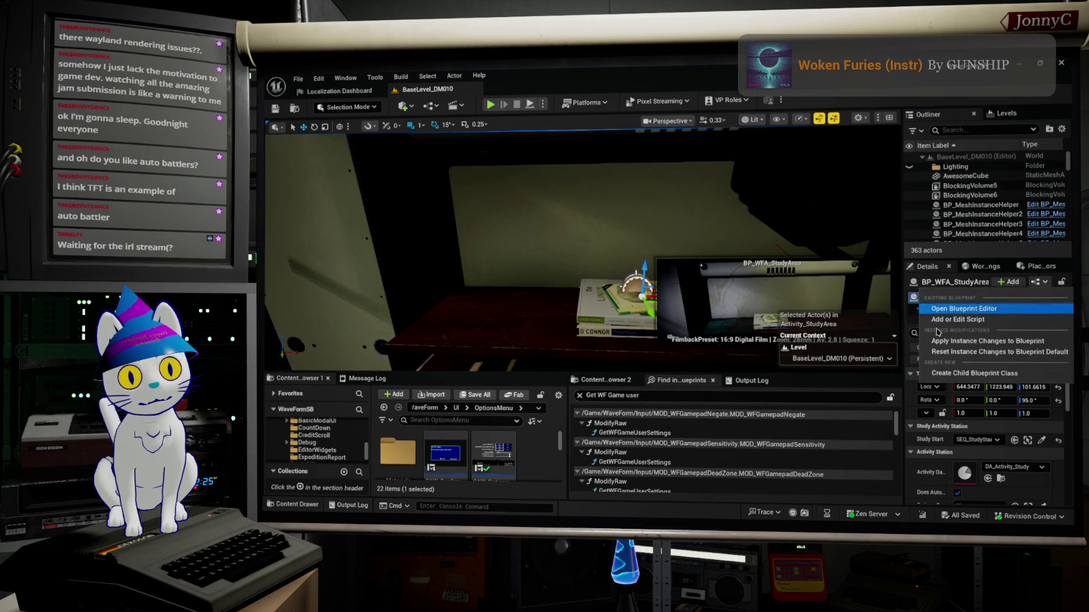
click(961, 318)
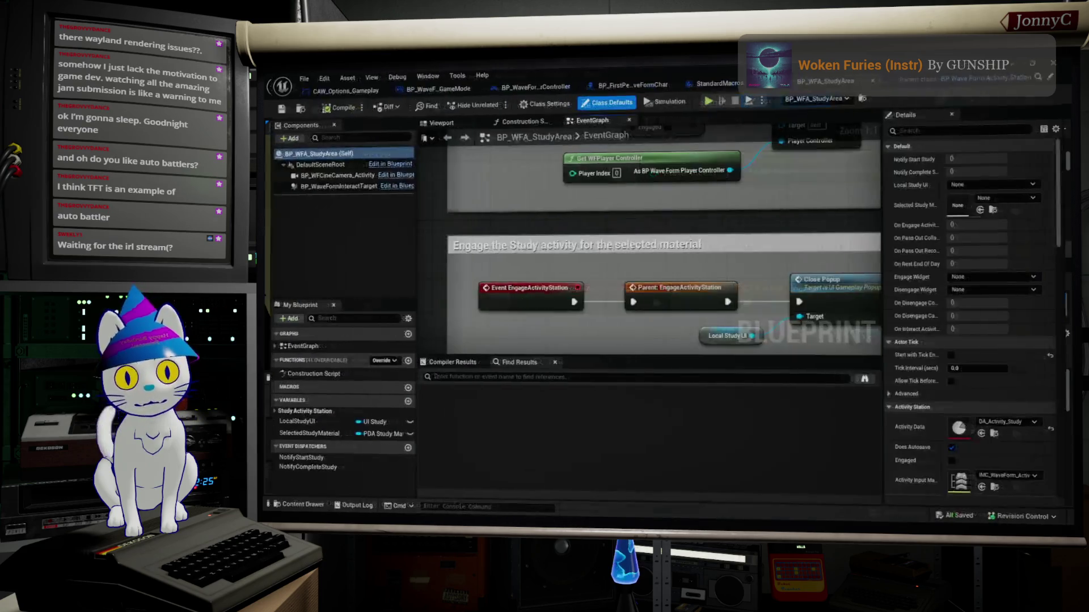
right_click(839, 85)
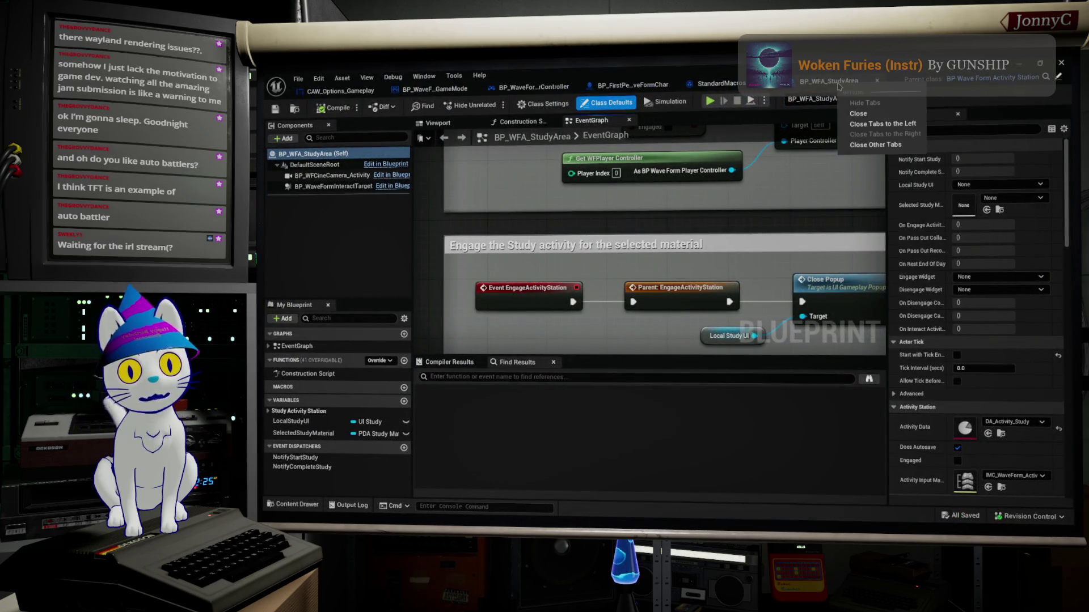
click(876, 142)
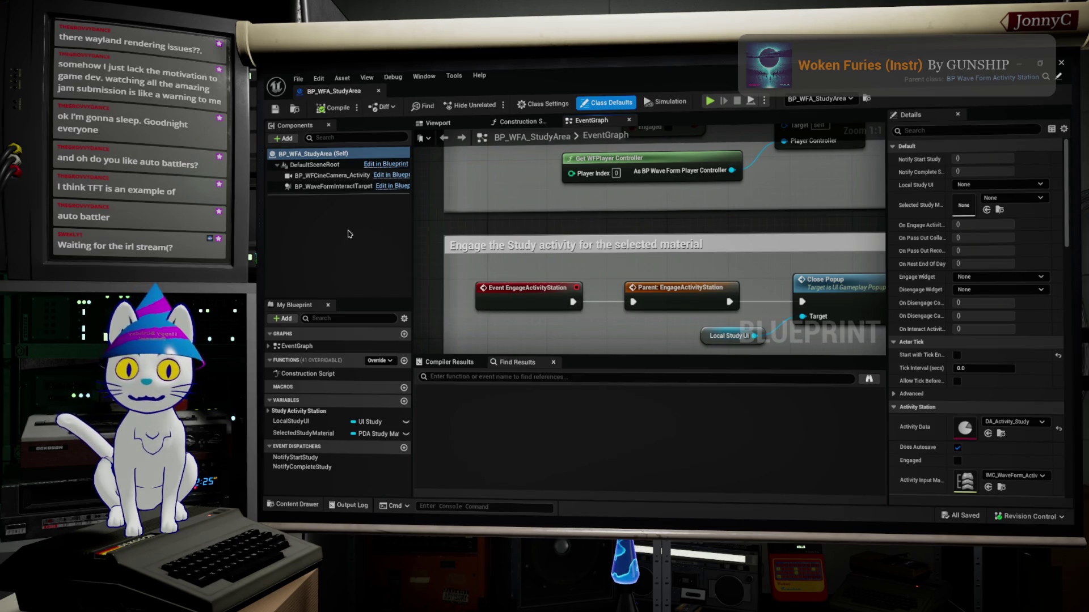
scroll(512, 235, down, 3)
scroll(627, 276, up, 3)
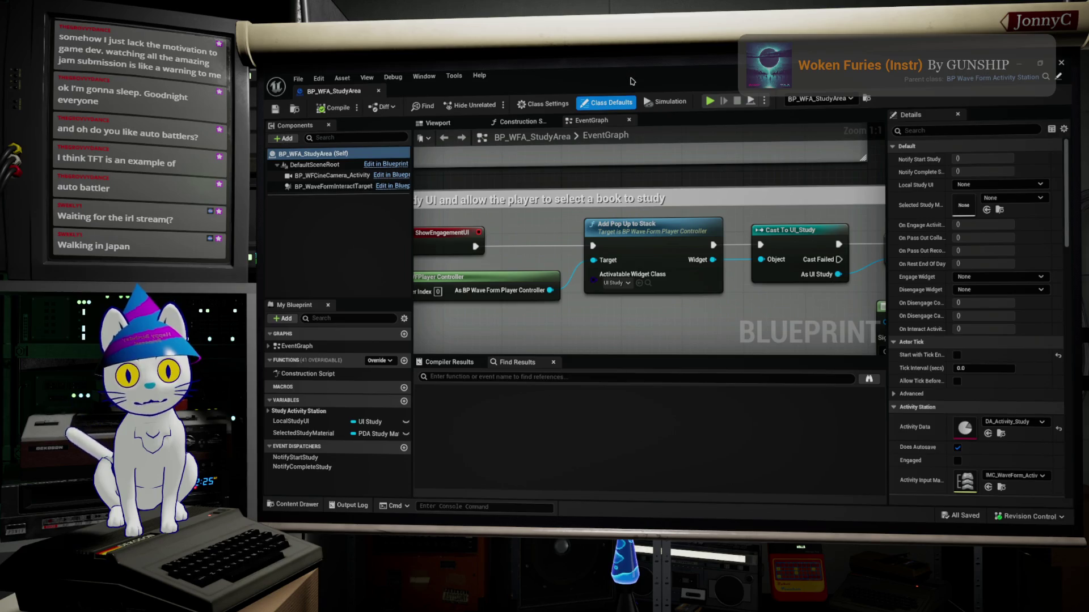
click(1061, 63)
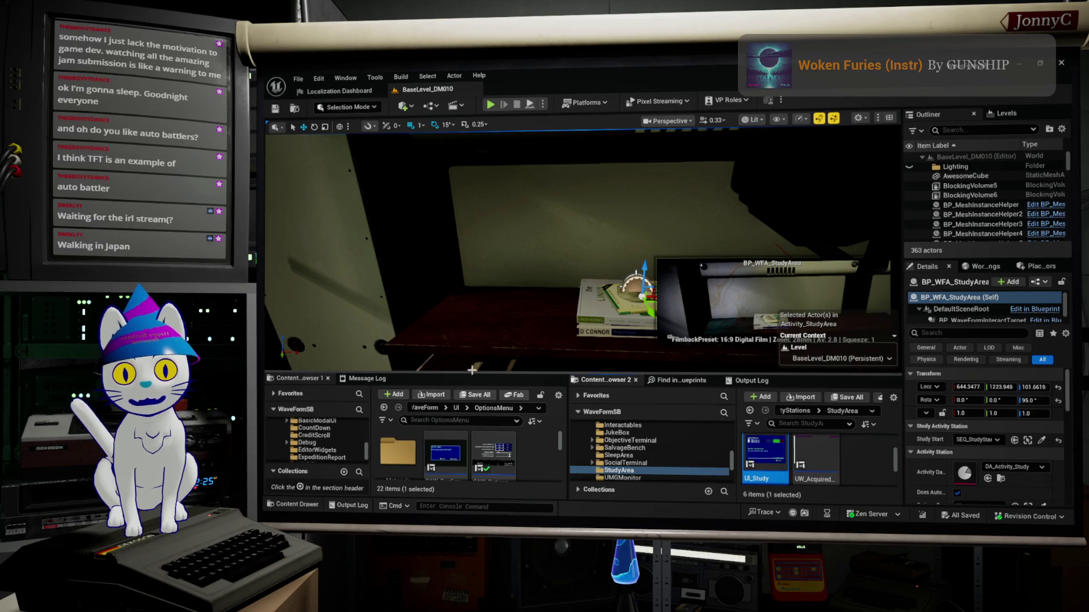
Make the content browsers taller and widen the asset view to show StudyArea's assets as larger tiles.
drag(492, 374, 492, 319)
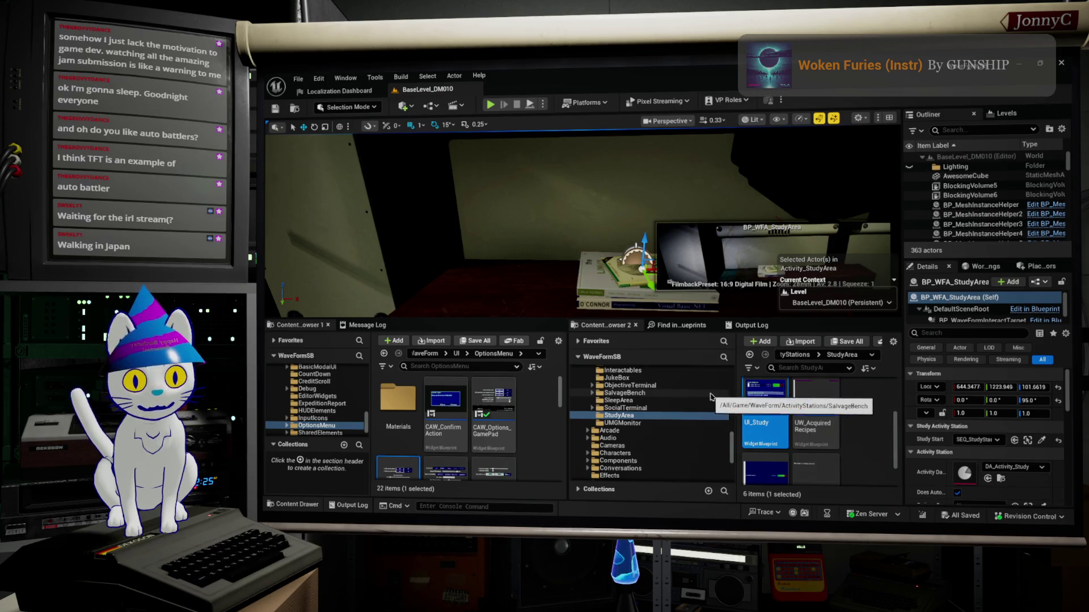
drag(732, 384, 703, 385)
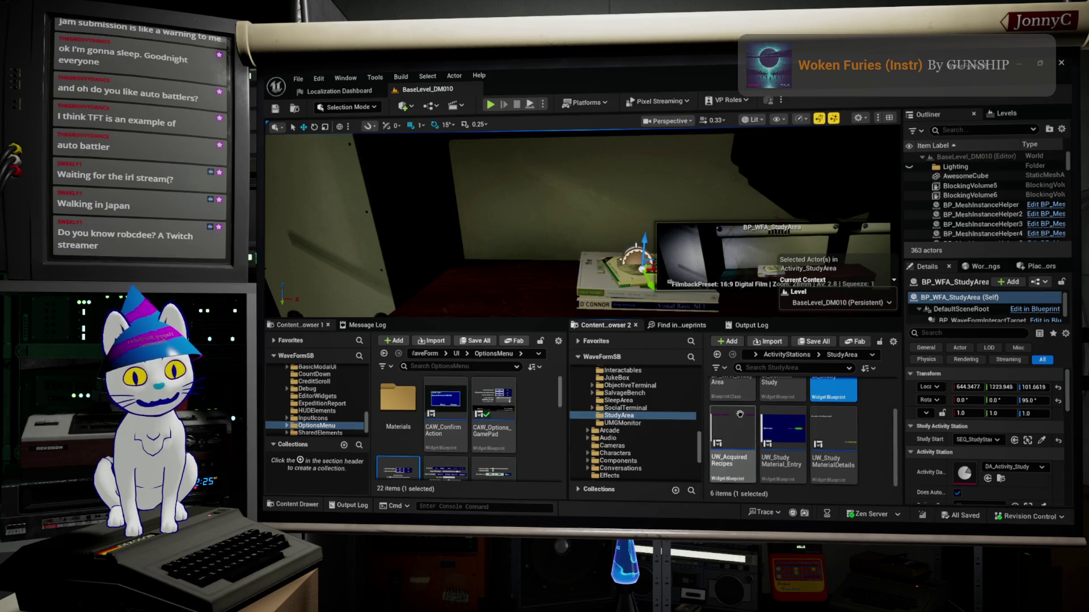
scroll(859, 415, up, 1)
scroll(860, 415, up, 1)
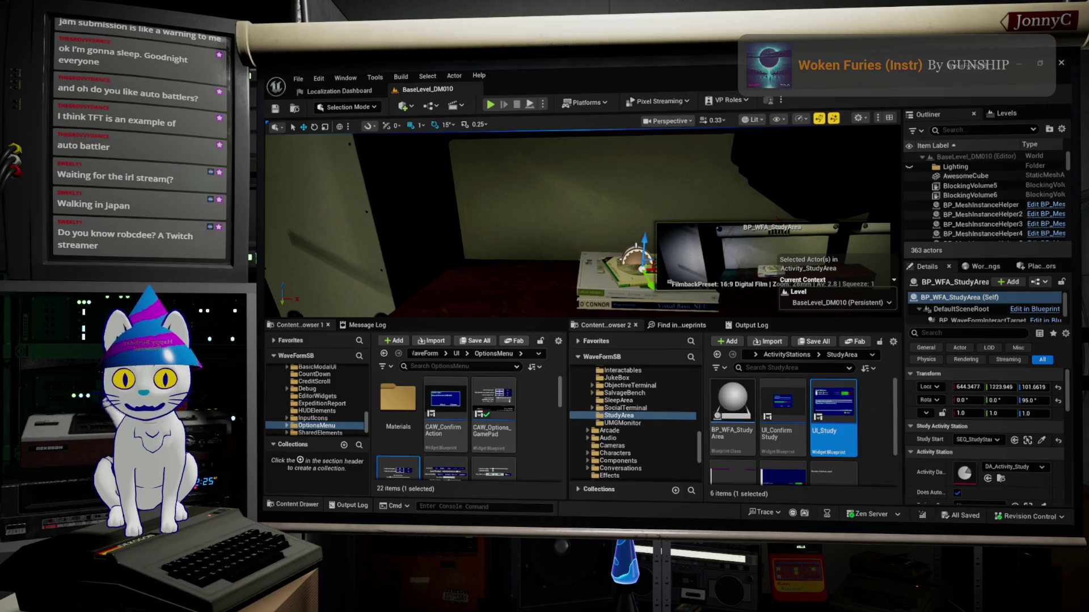
Open the UI_Study widget blueprint and select its IMG_Background_UI background image.
double_click(833, 408)
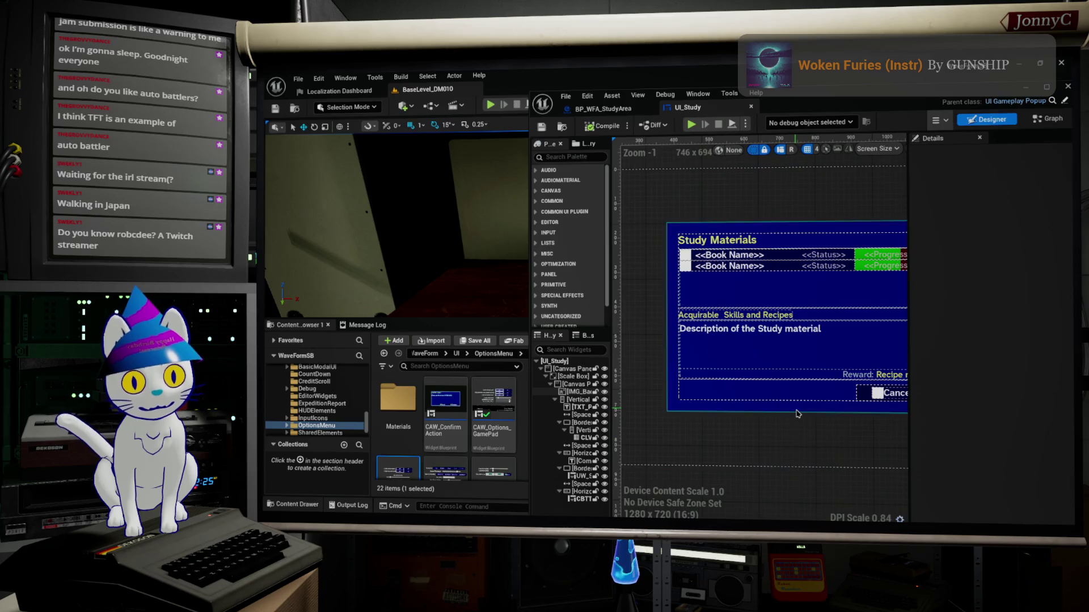
click(796, 410)
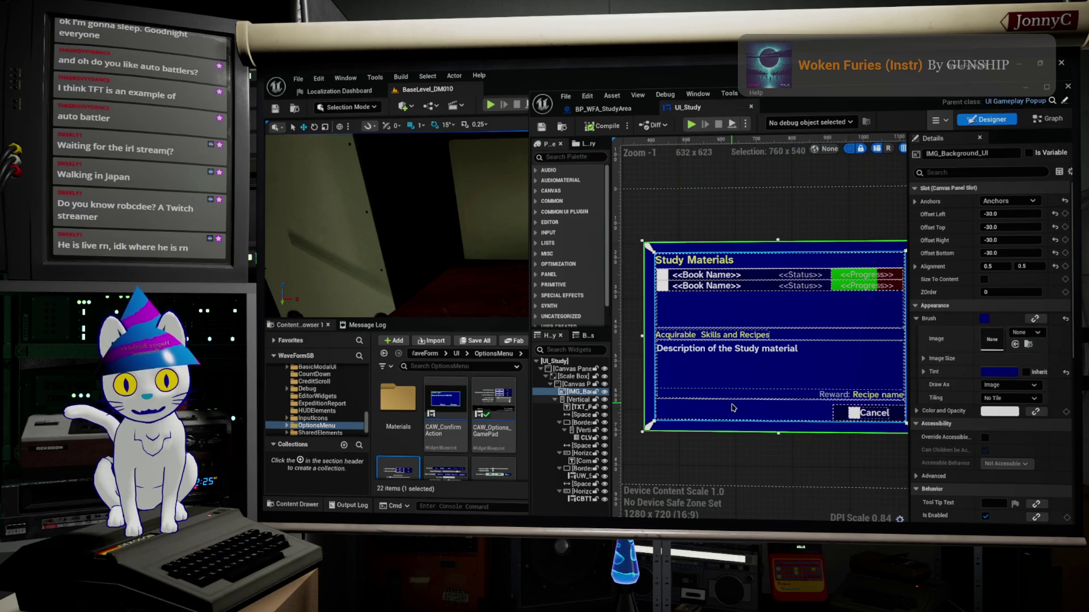
scroll(503, 412, down, 3)
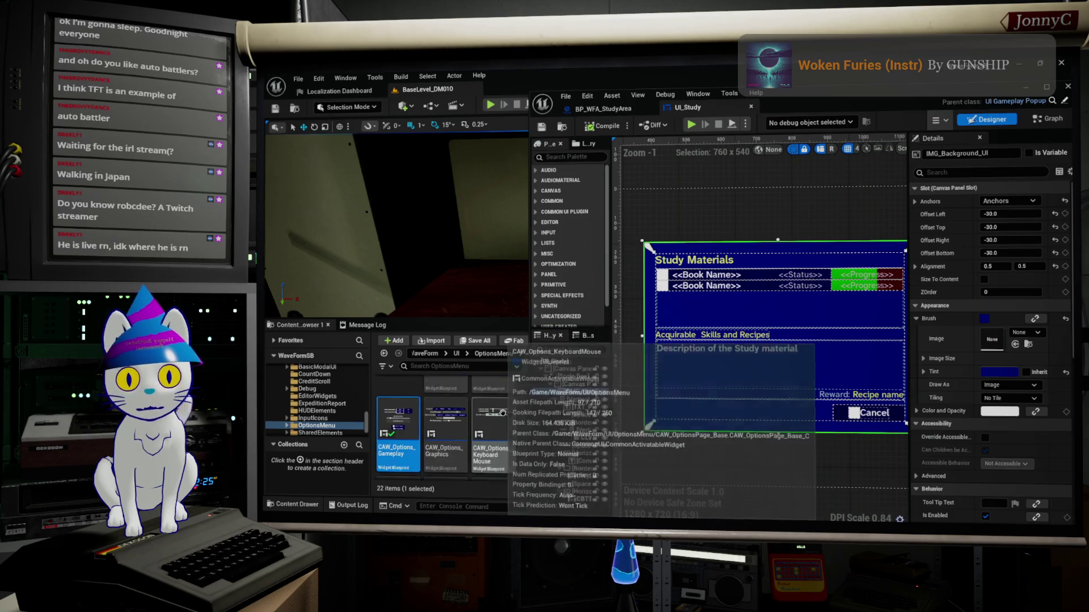
scroll(503, 413, down, 3)
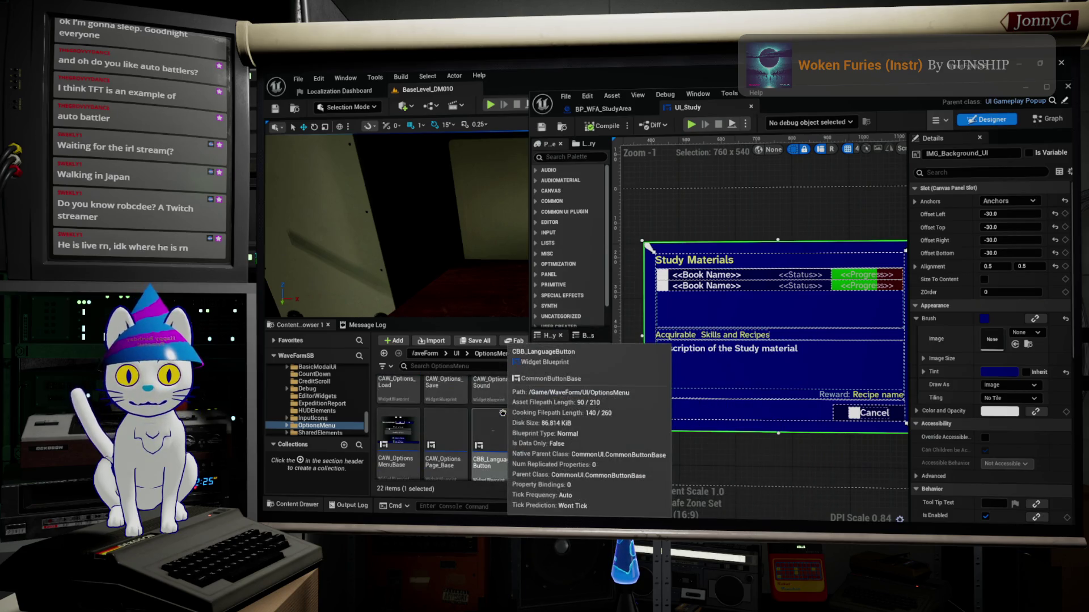
scroll(503, 412, down, 2)
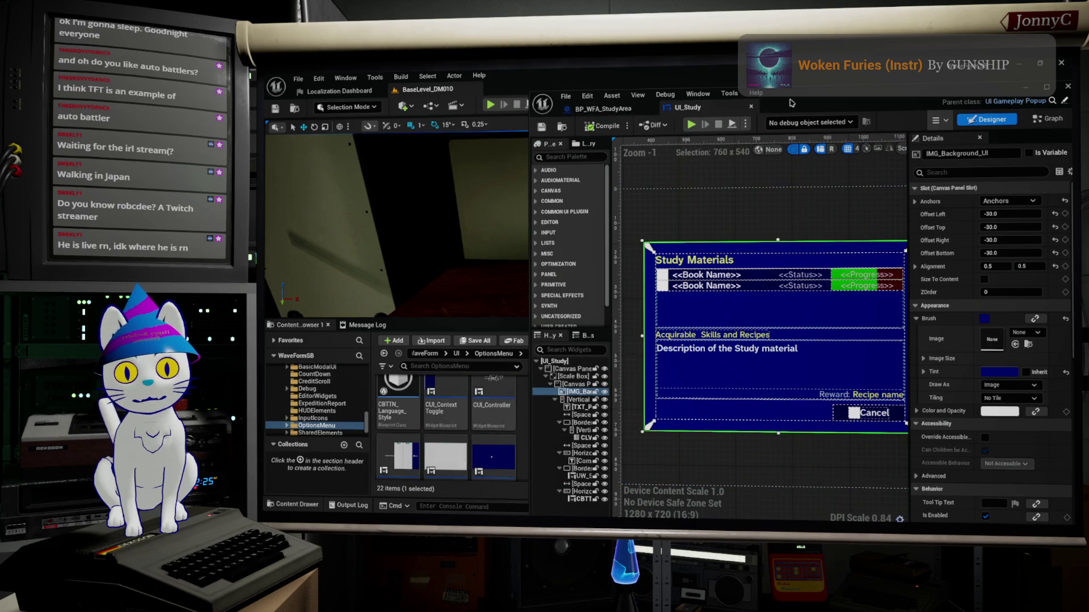
Close the BP_WFA_StudyArea blueprint, shrink the UI_Study editor, and select UI_Confirm Study.
click(650, 109)
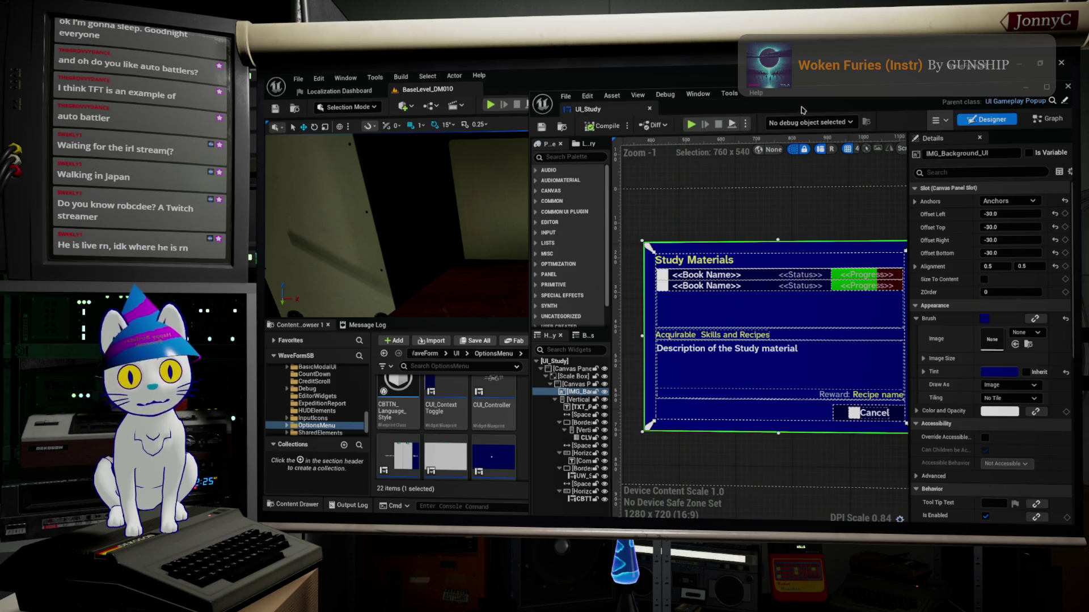
drag(658, 114, 665, 223)
key(alt+Tab)
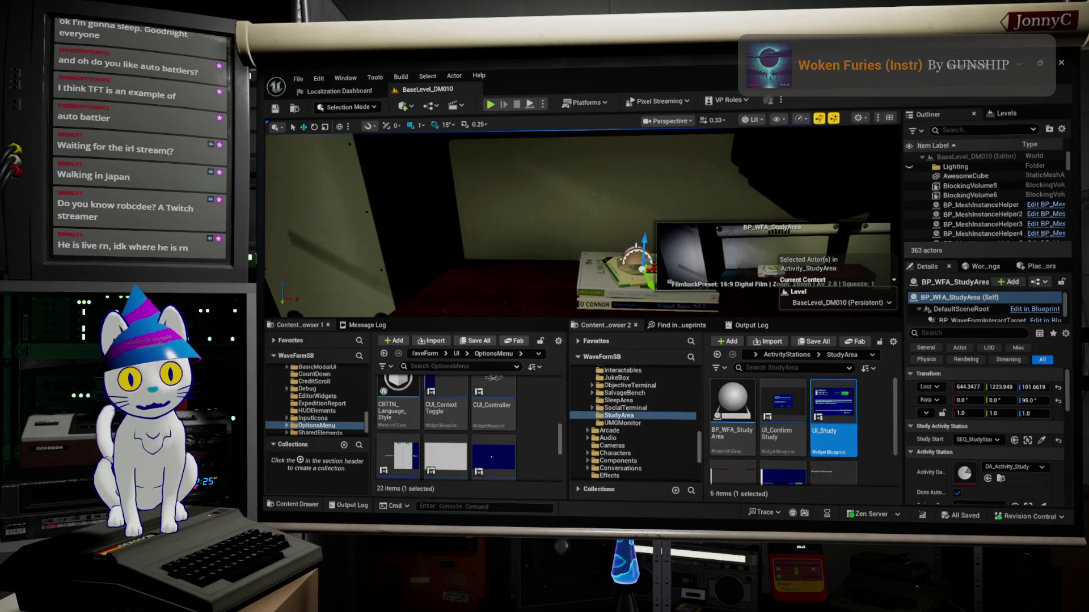
click(793, 408)
Open UI_Confirm Study and its parent UI_EngageActivity, selecting the background image IMG_Background_1.
double_click(792, 408)
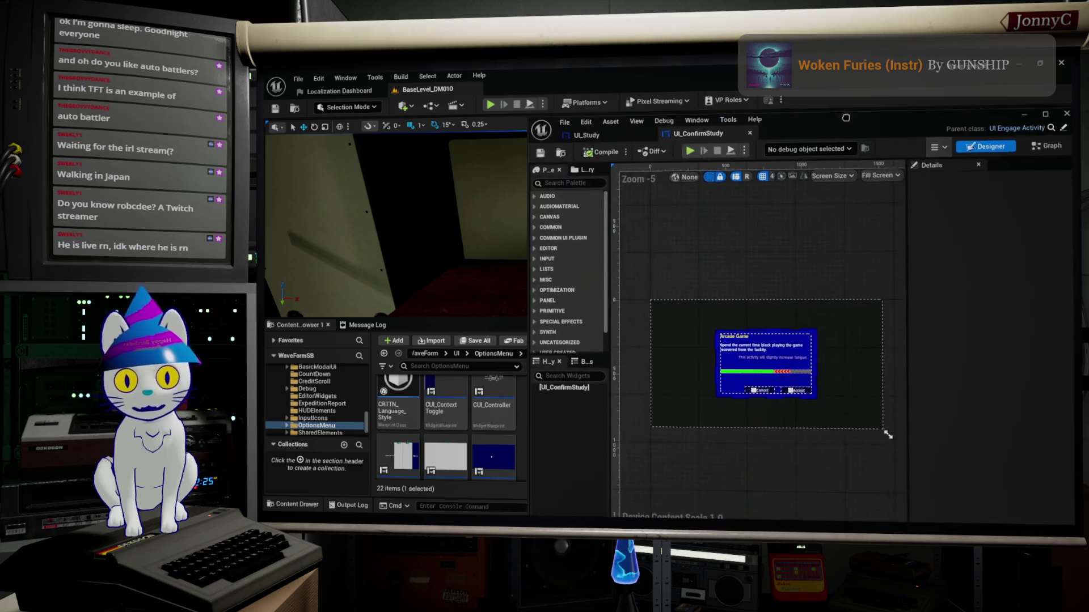
scroll(738, 315, down, 2)
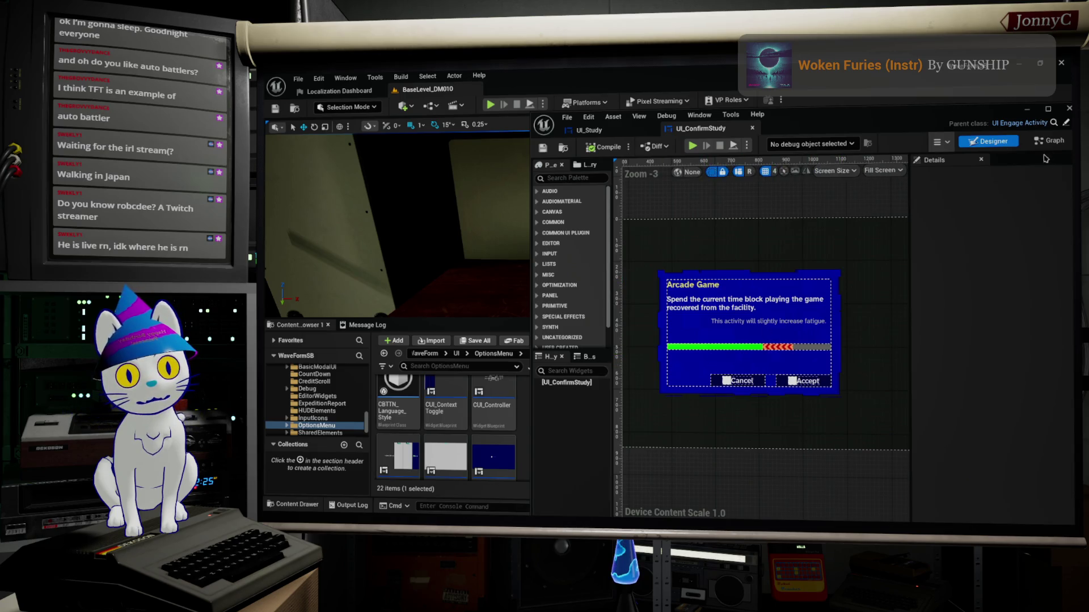
click(1019, 123)
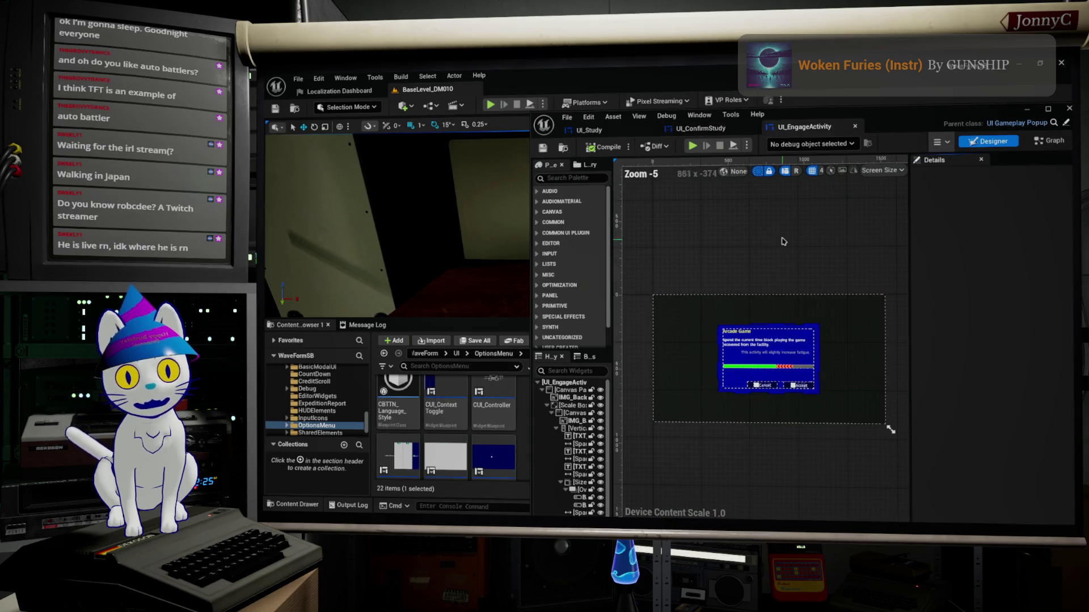
scroll(842, 326, up, 3)
click(842, 327)
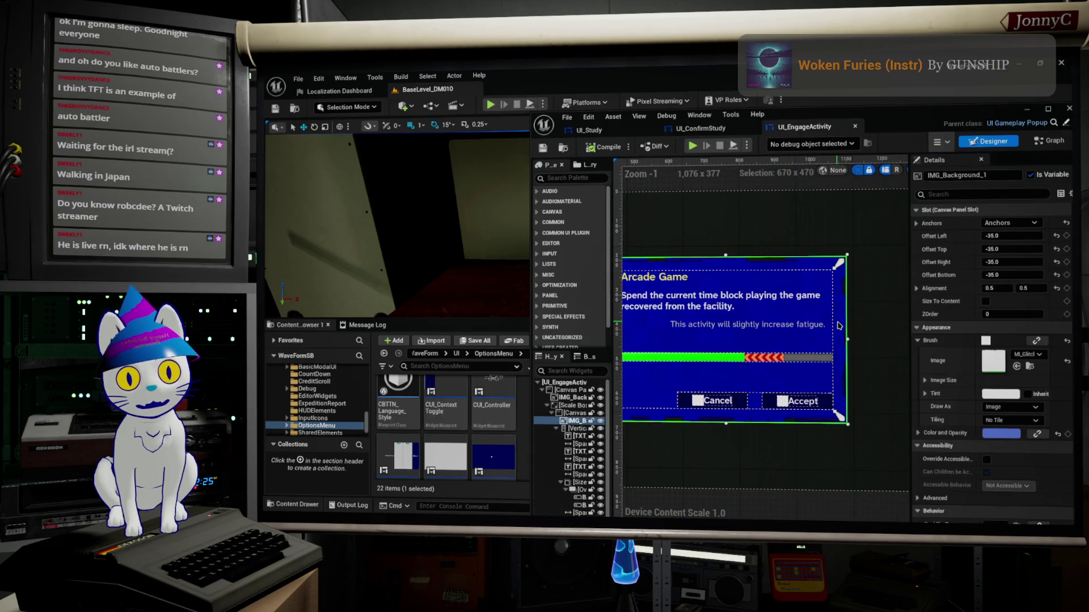
Copy the blue glitch brush from UI_EngageActivity's background onto UI_Study's background.
right_click(956, 341)
key(ctrl+Tab)
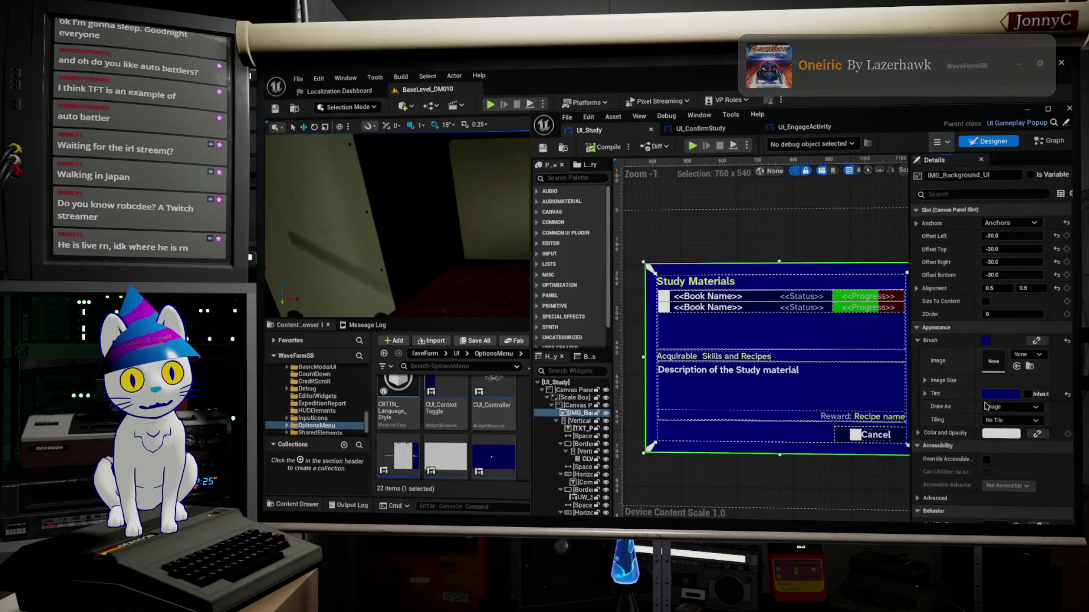
key(ctrl+v)
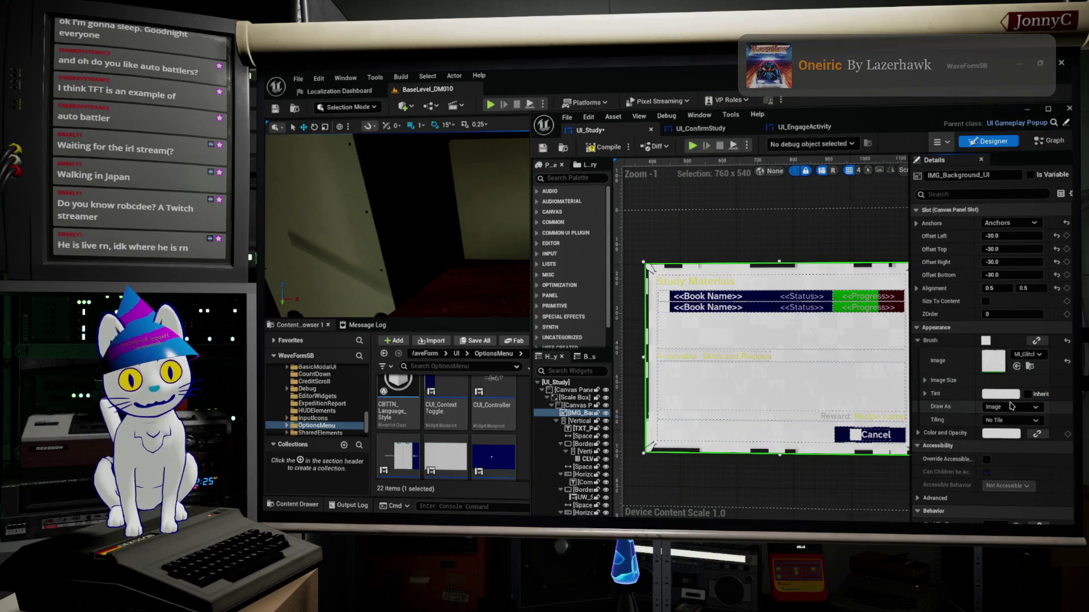
click(795, 130)
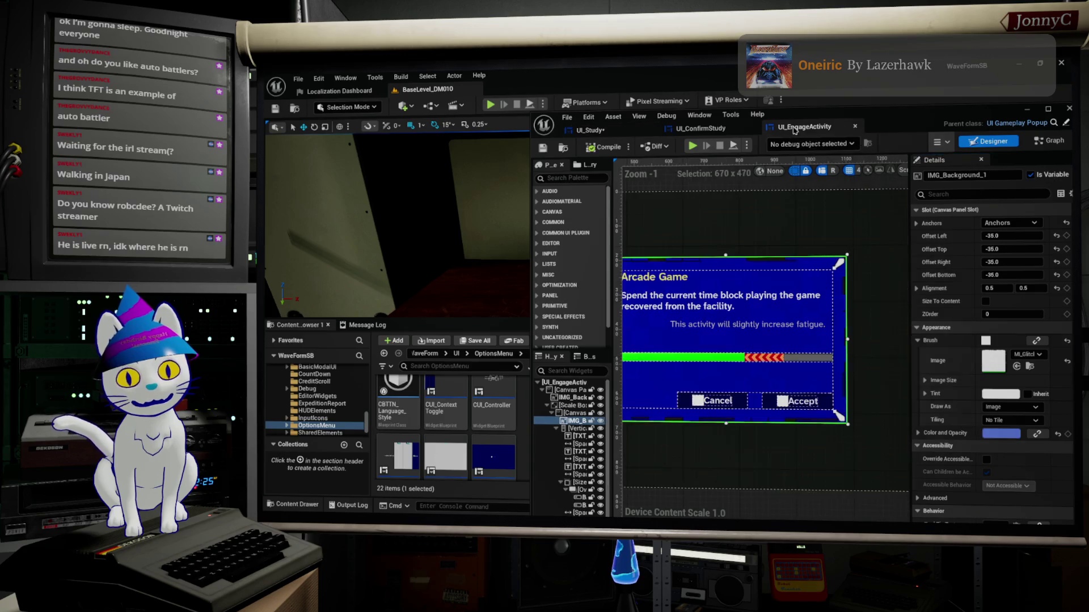
right_click(935, 432)
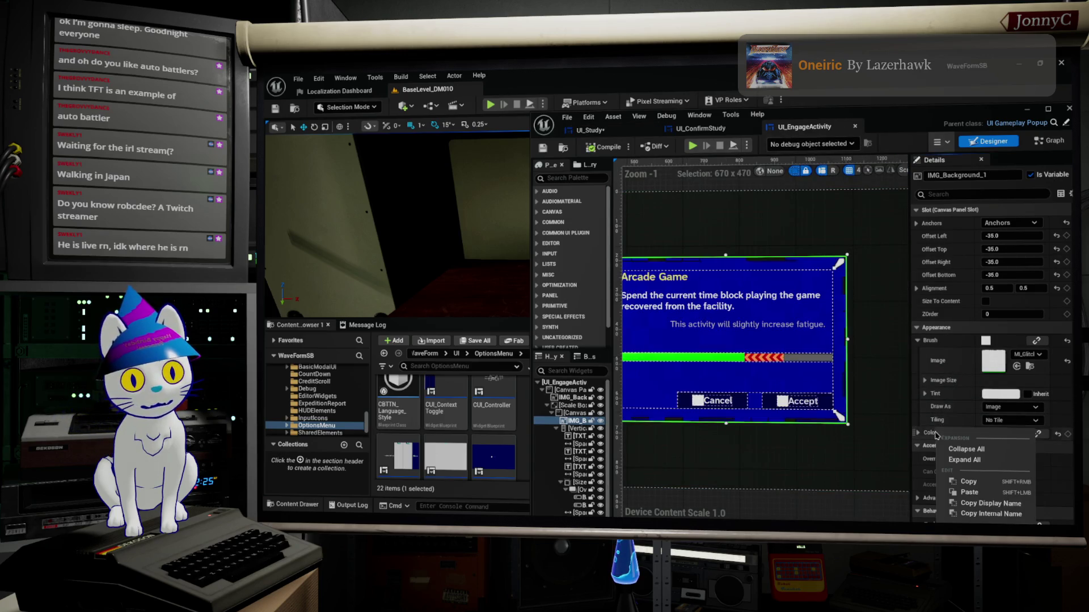
right_click(933, 341)
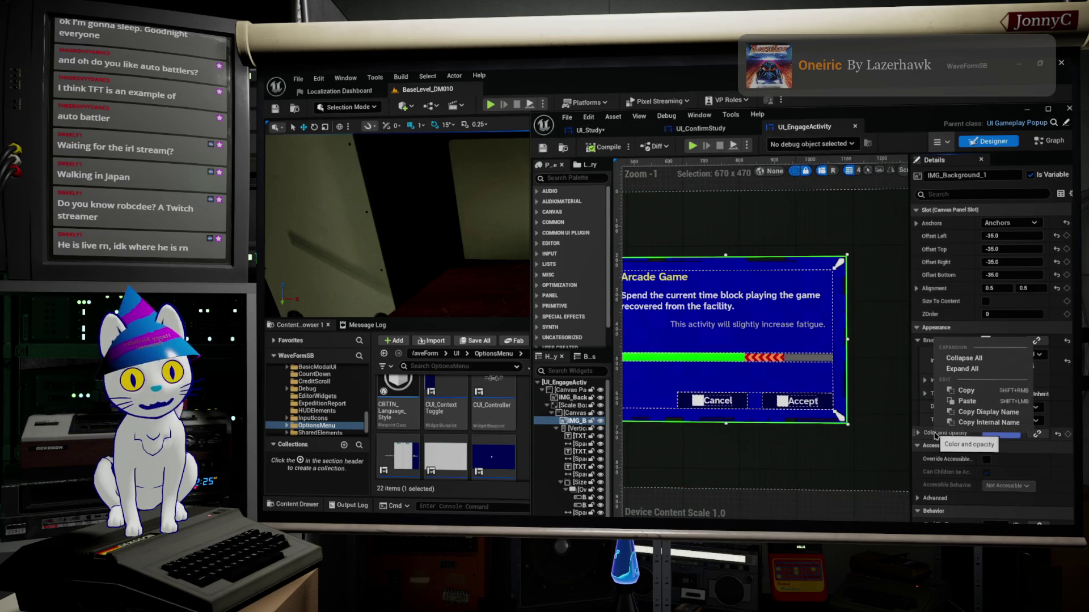
click(967, 391)
Paste the blue colour onto UI_Study's background and compile and save the widget.
click(611, 132)
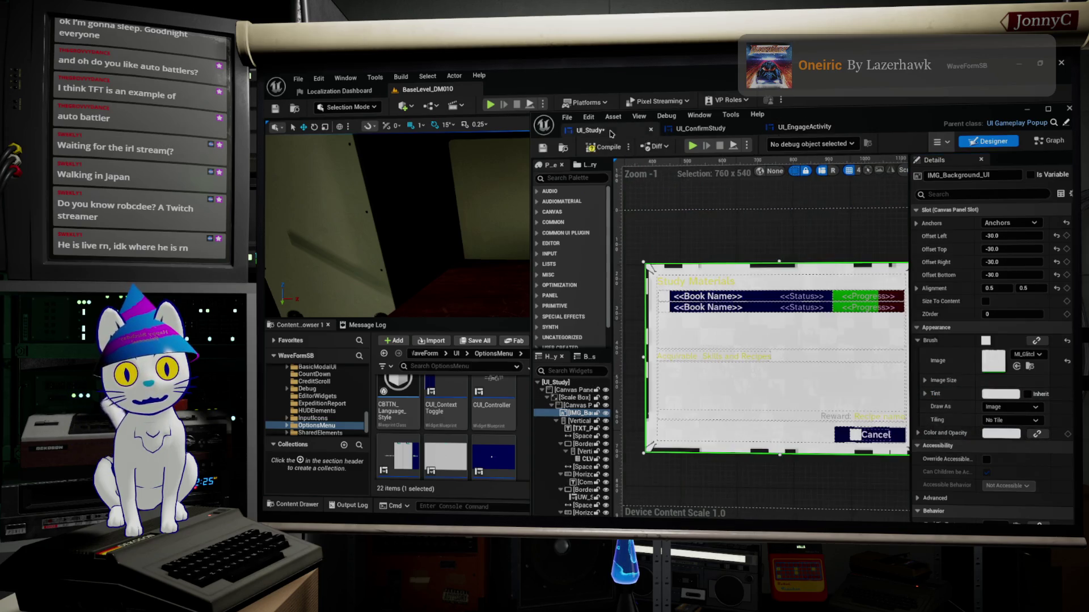
right_click(959, 432)
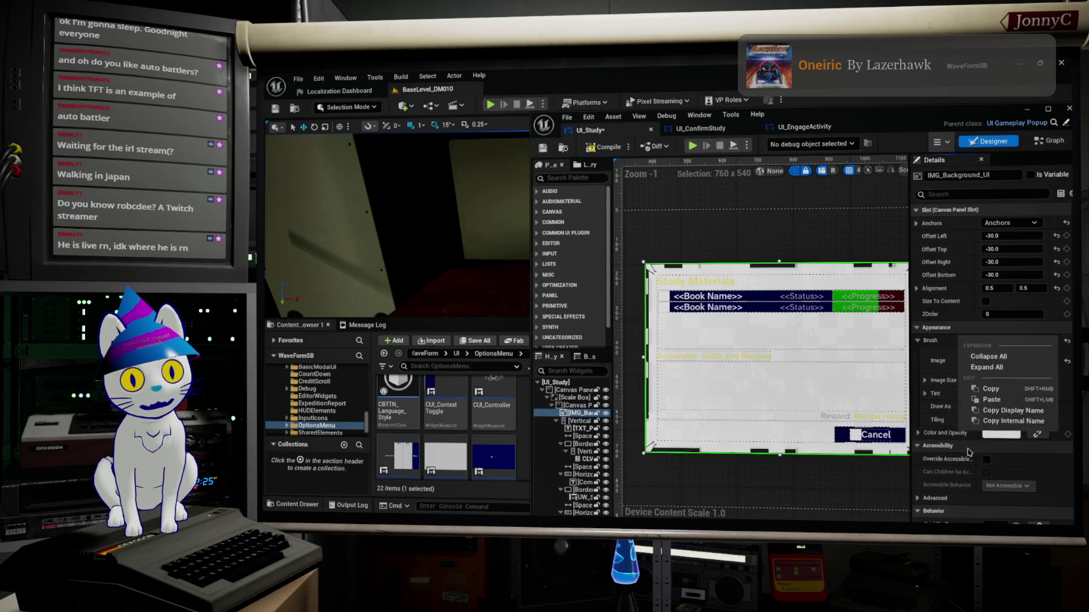
click(992, 399)
scroll(749, 353, up, 1)
scroll(749, 353, up, 1)
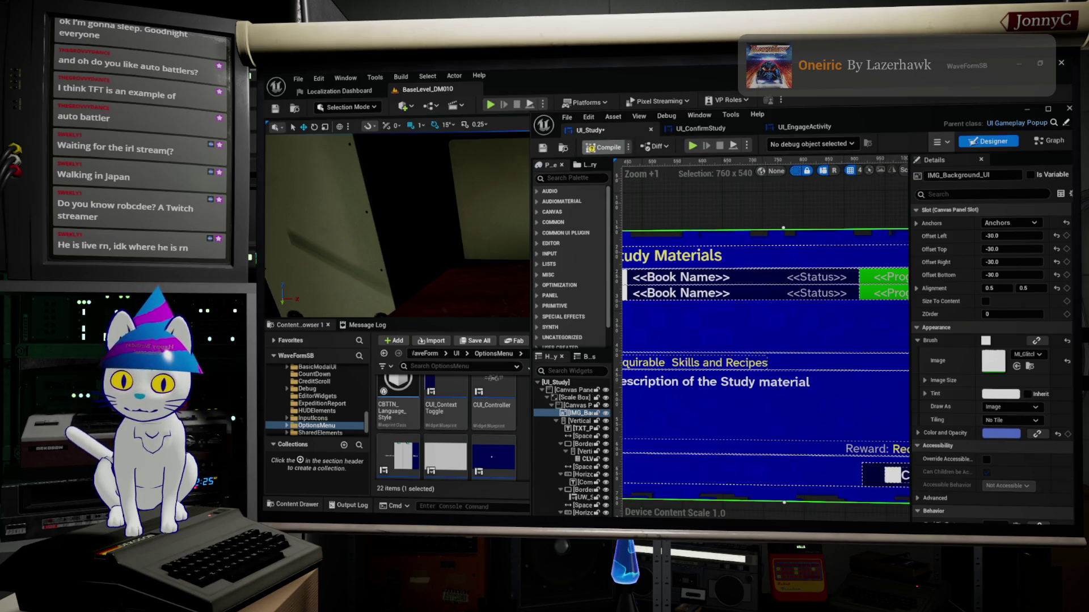
key(ctrl+s)
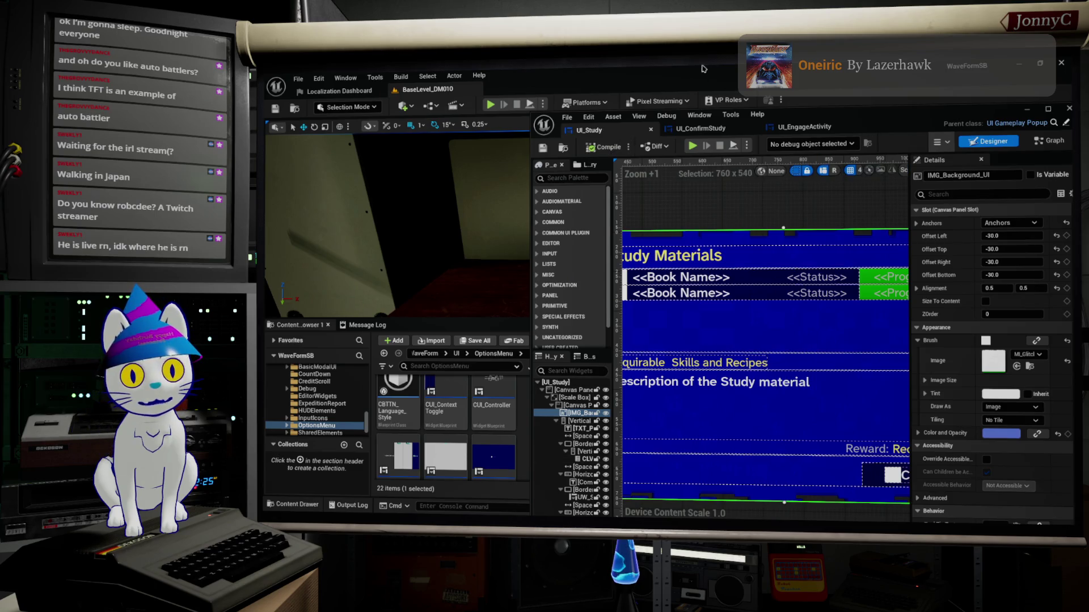
Move the widget editor aside and start Play In Editor in full screen.
drag(811, 120, 623, 101)
scroll(657, 319, down, 3)
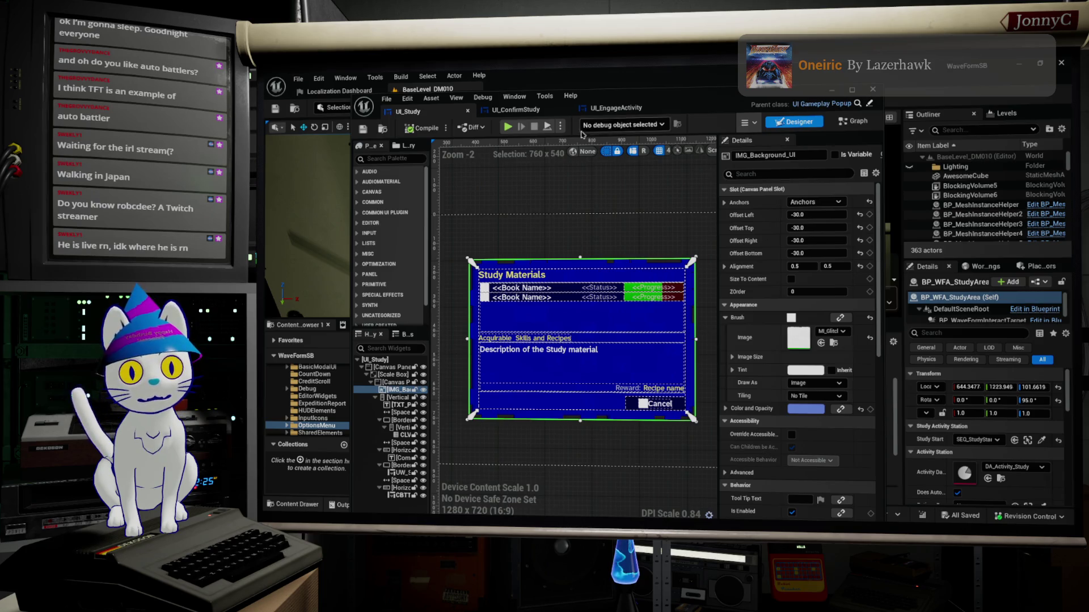
key(super+Down)
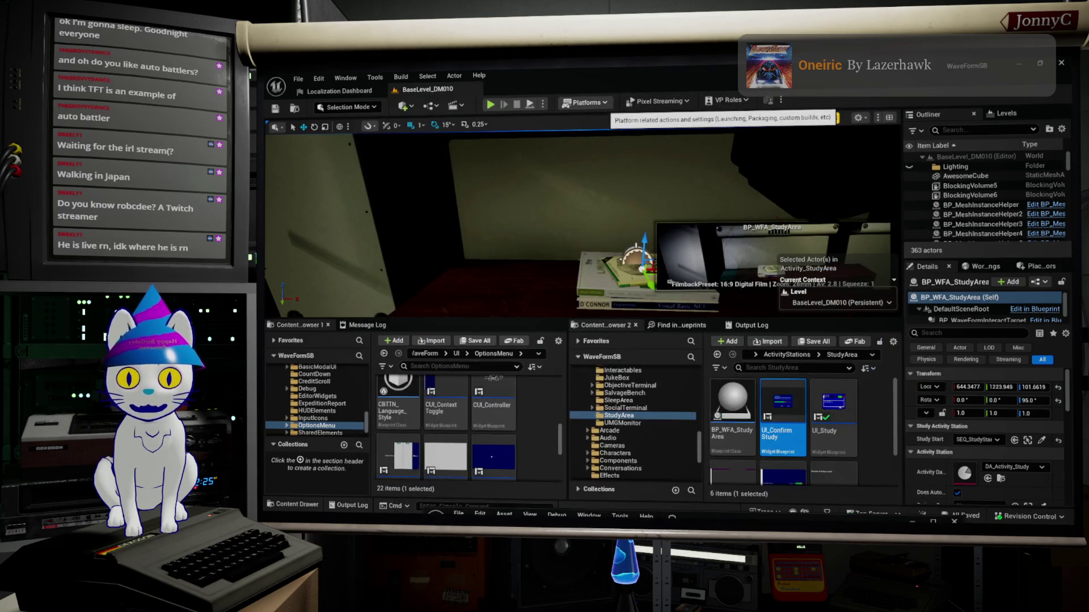
click(491, 105)
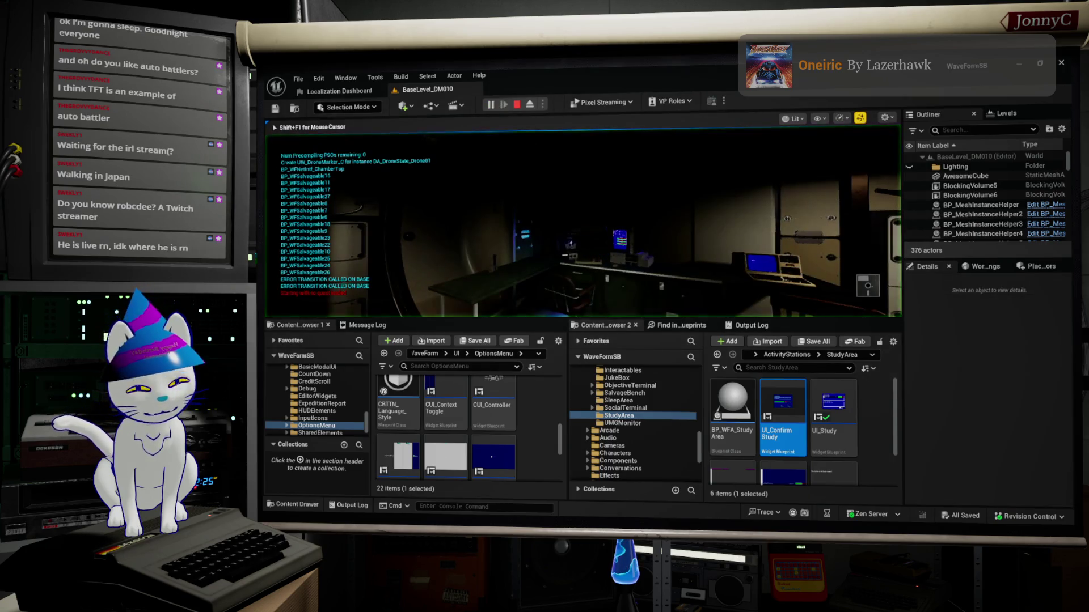
key(F11)
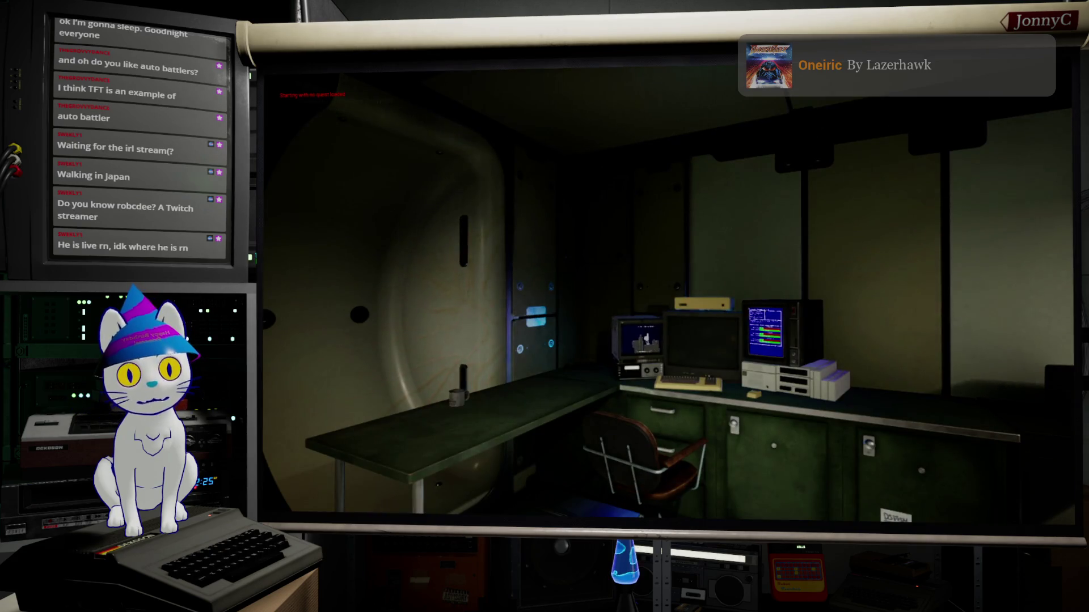
Open and cancel the blue Study Materials popup, open the Juke Box, then stop playing.
mouse_move(544, 306)
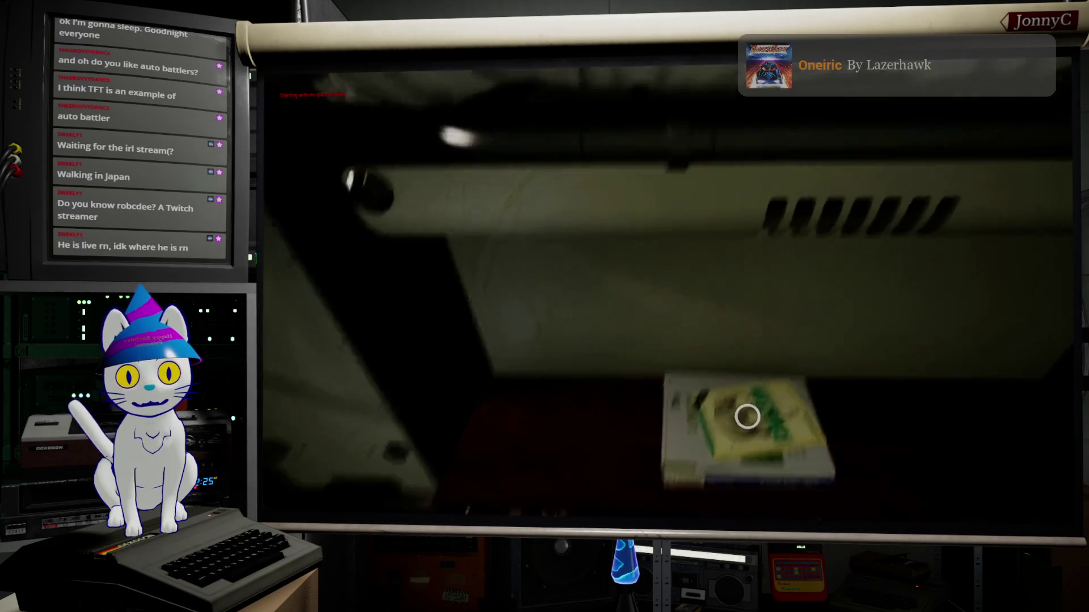
mouse_move(747, 408)
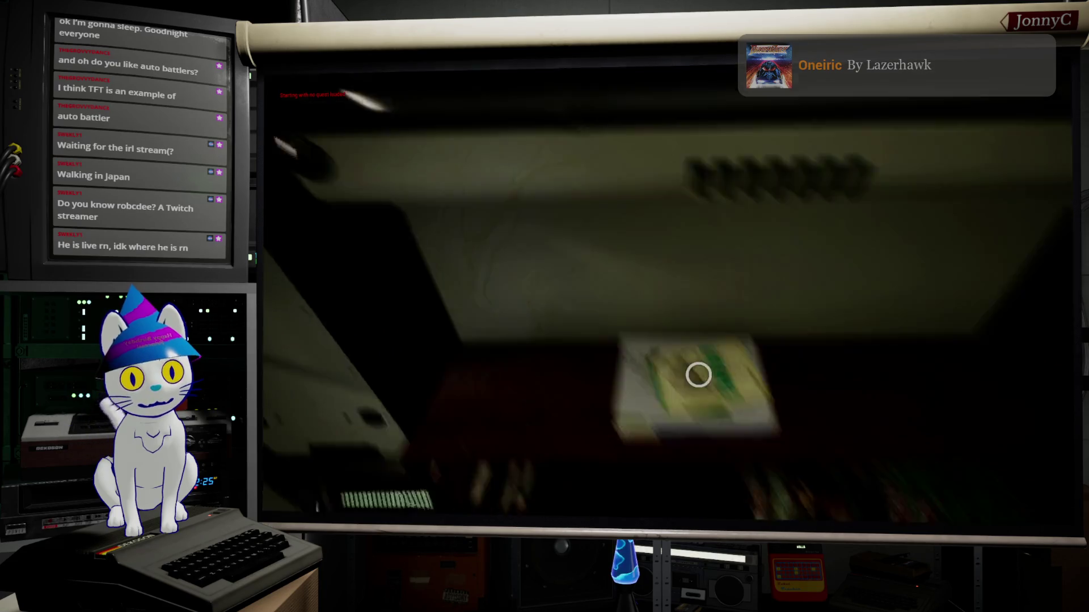
click(698, 374)
key(Down)
key(Up)
key(Down)
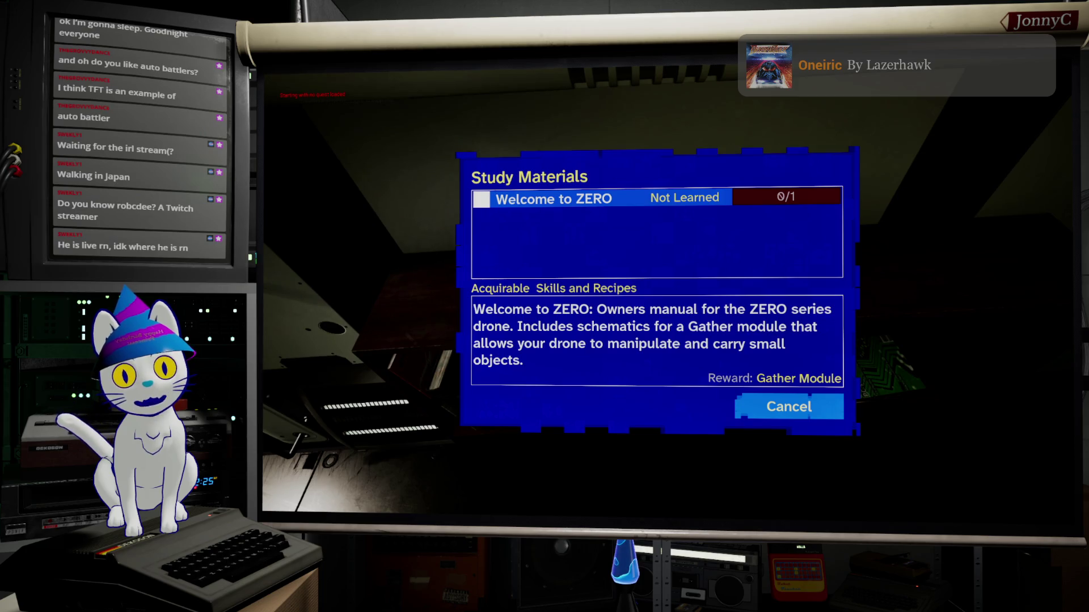
key(Up)
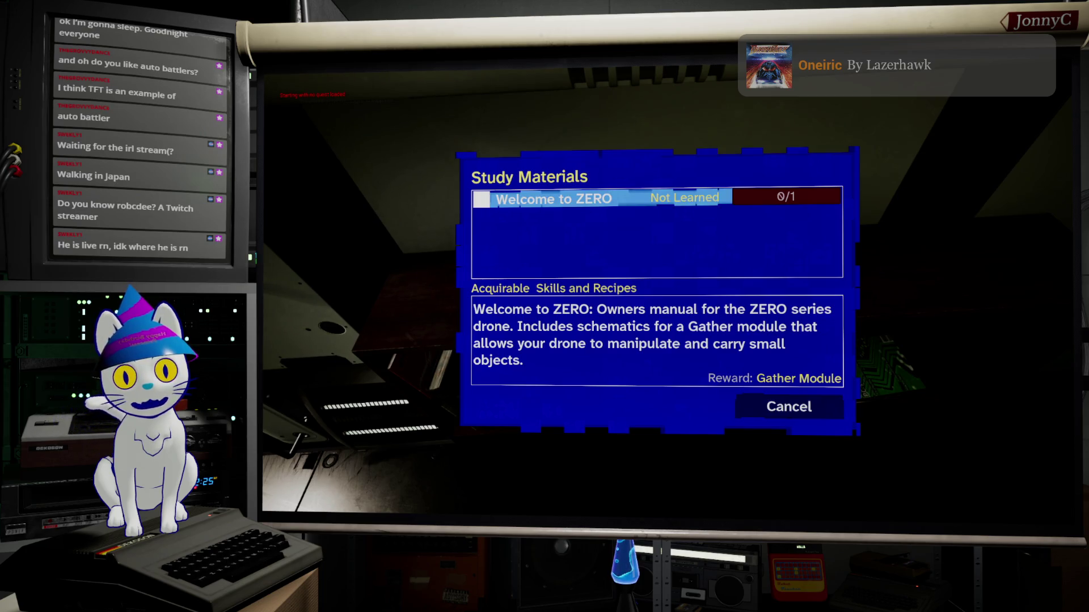
key(Down)
key(Return)
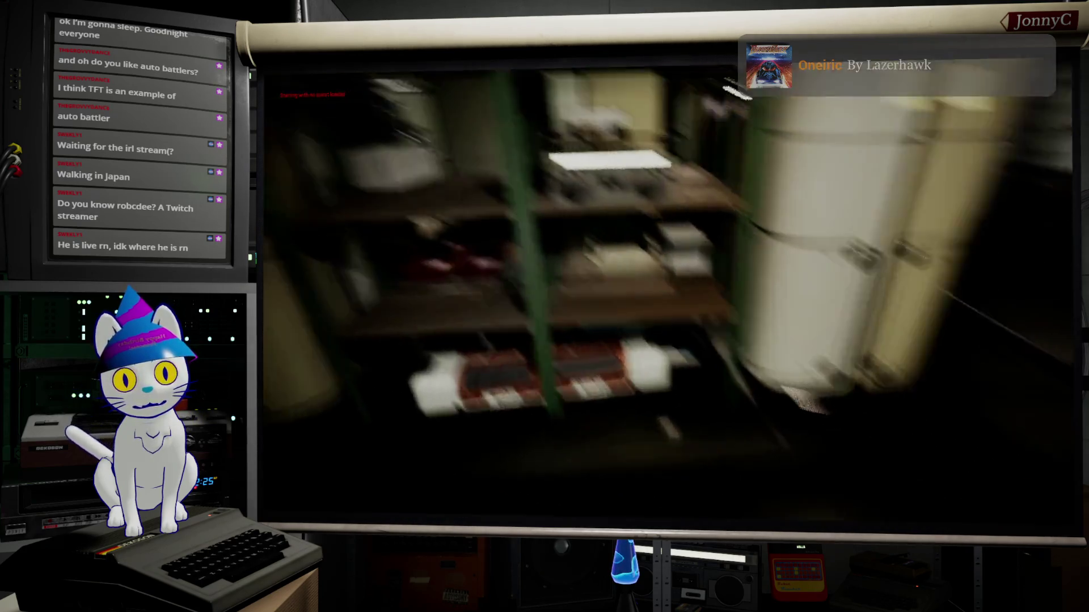
key(e)
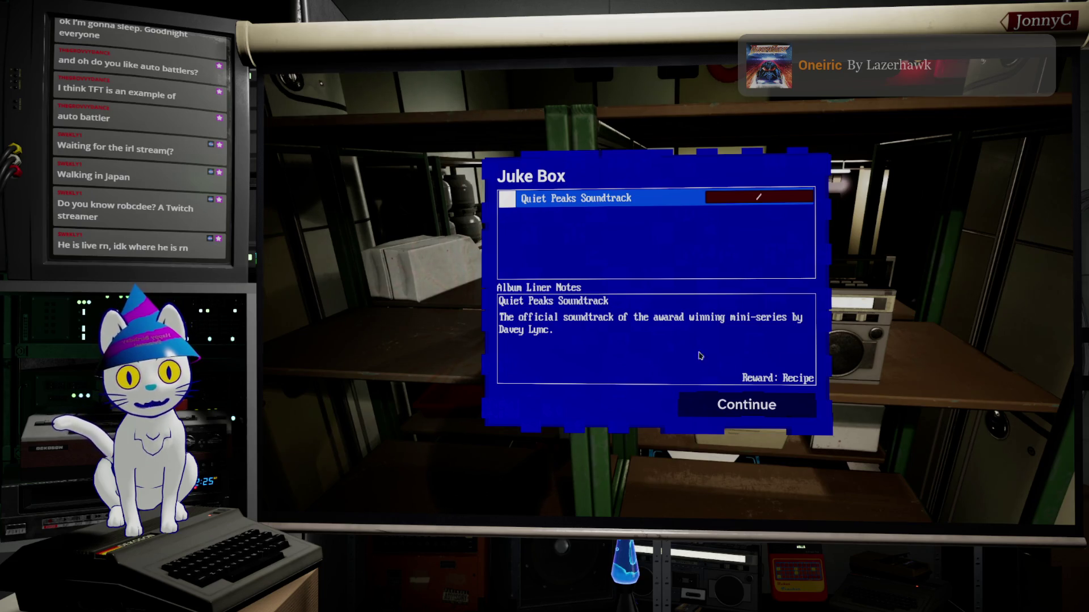
key(Escape)
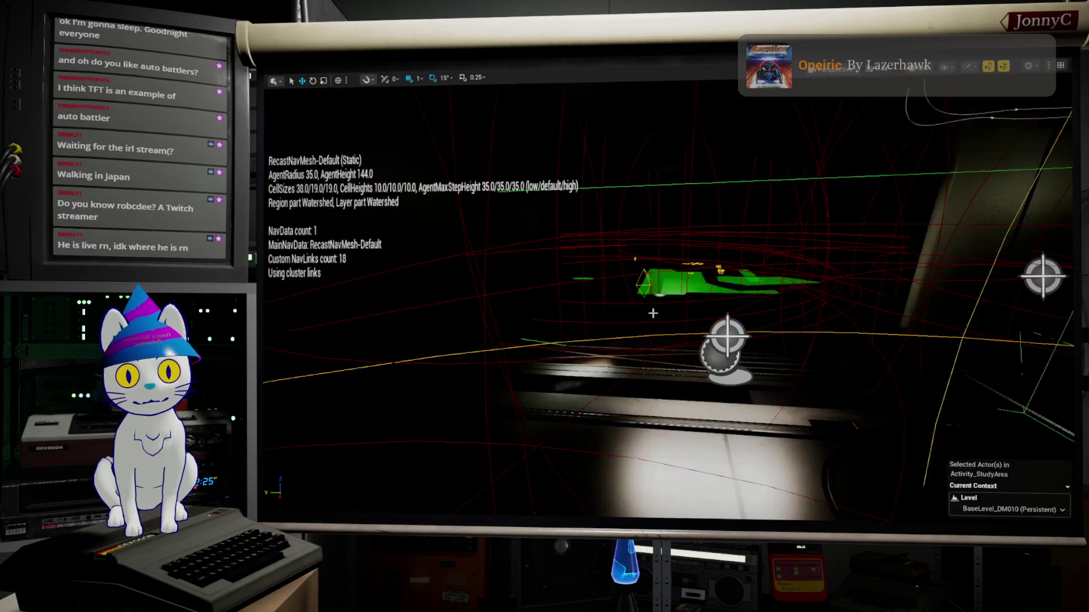
Select the boombox actor, restore the full editor, and move the BP_WFA_JukeBox window aside.
scroll(680, 329, up, 3)
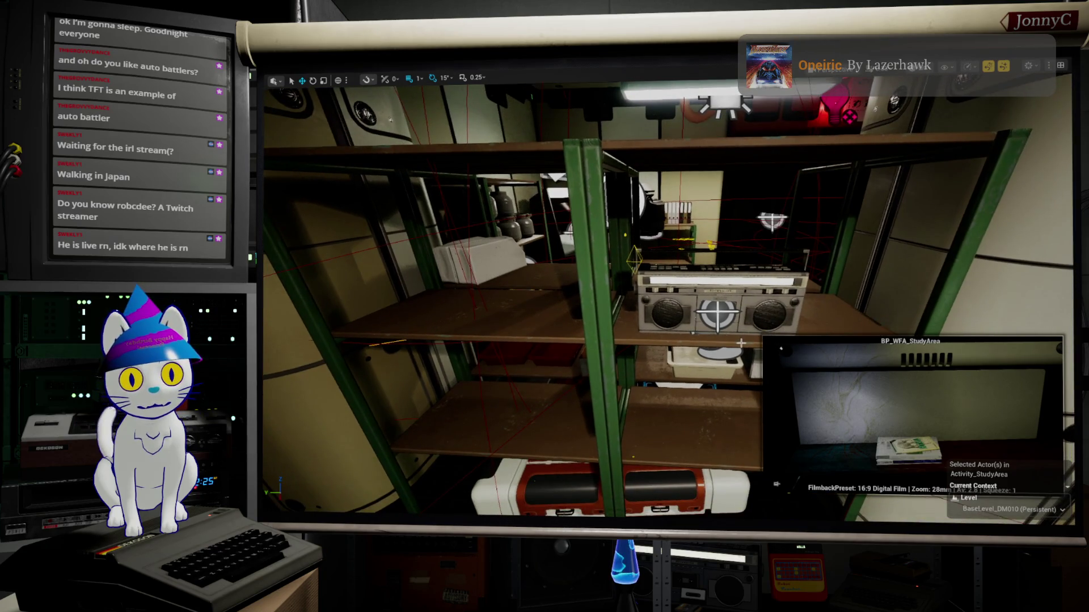
click(710, 304)
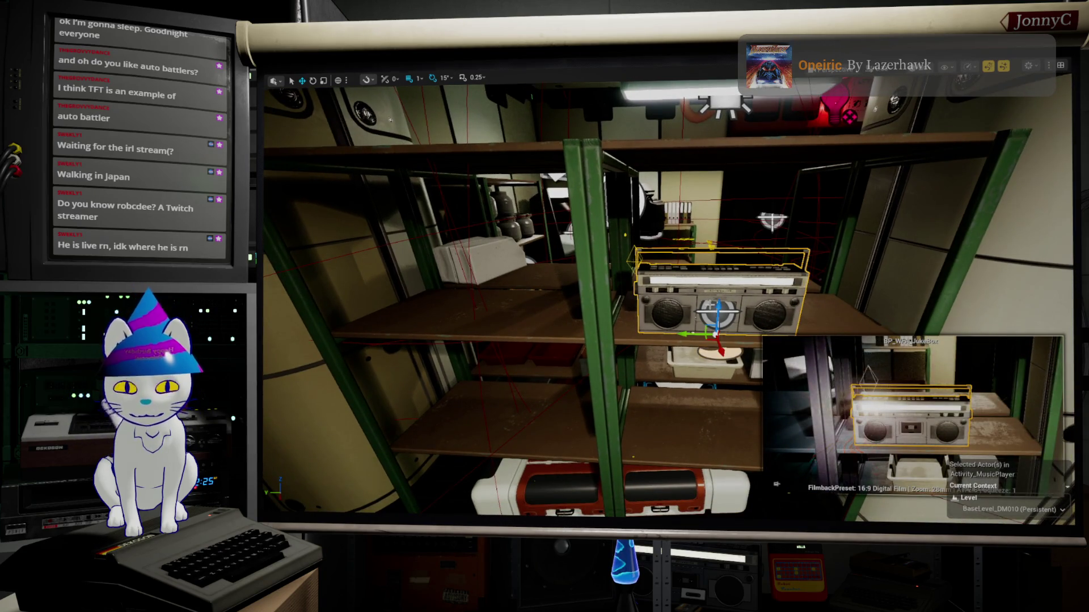
key(F11)
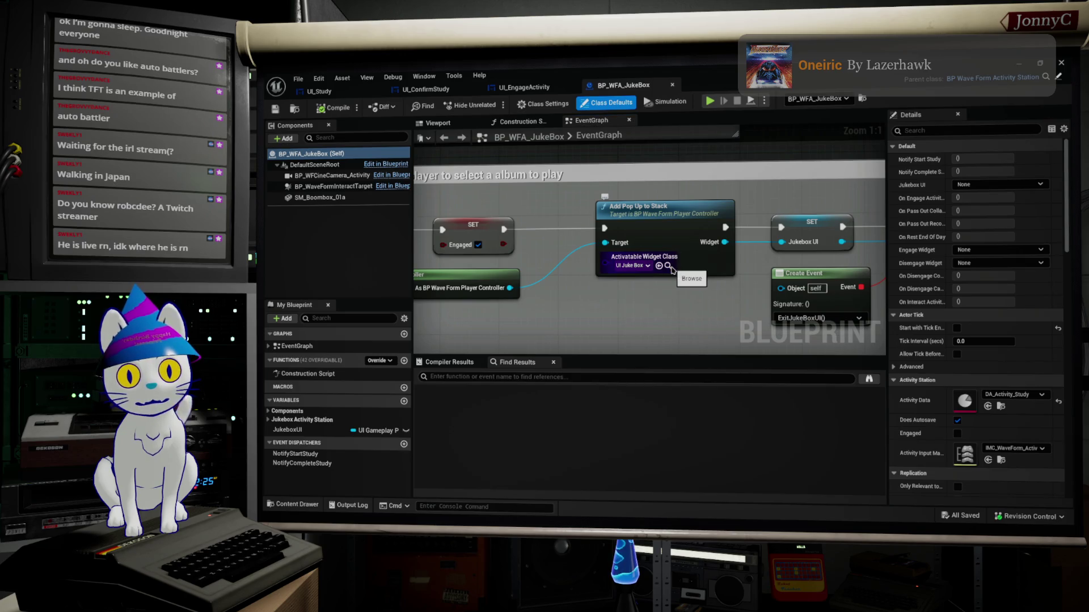
drag(735, 82, 716, 514)
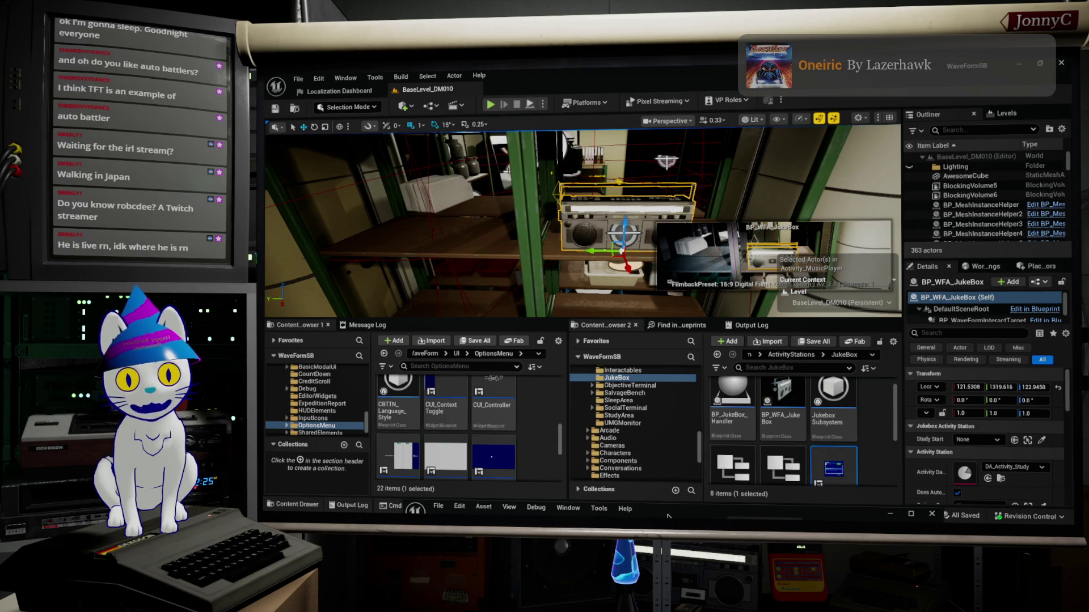
Open UI_JukeBox in the designer, zoom in, and select the Juke Box title text.
double_click(834, 468)
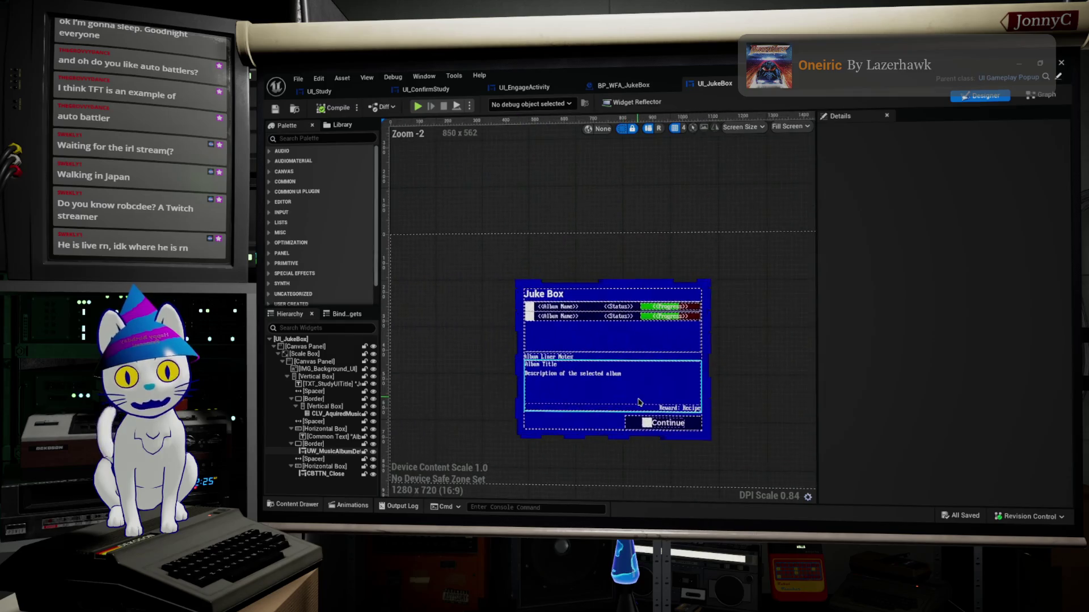
scroll(639, 402, up, 3)
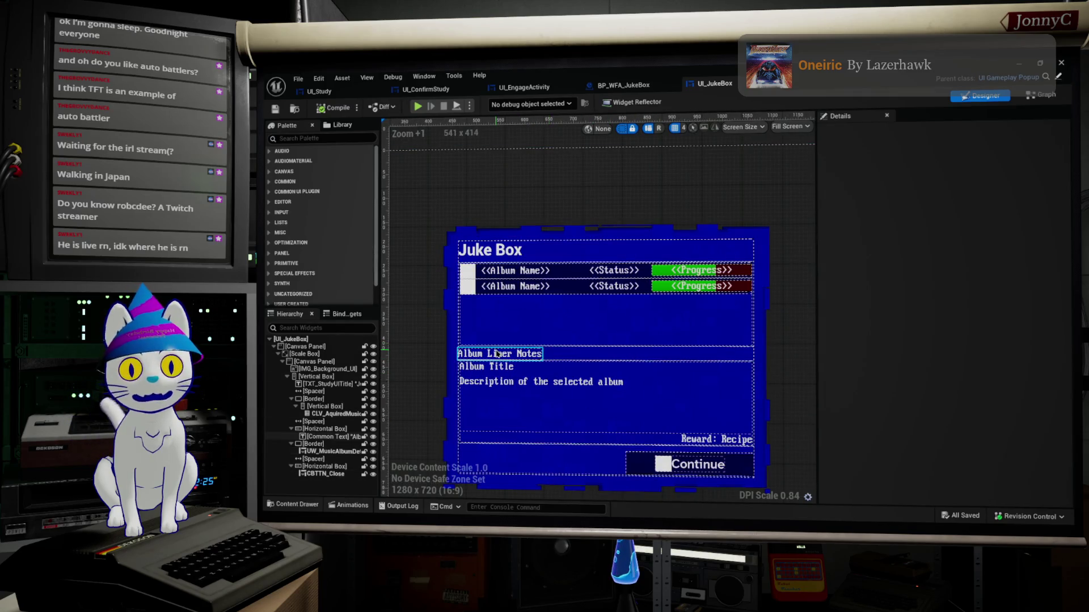
click(506, 253)
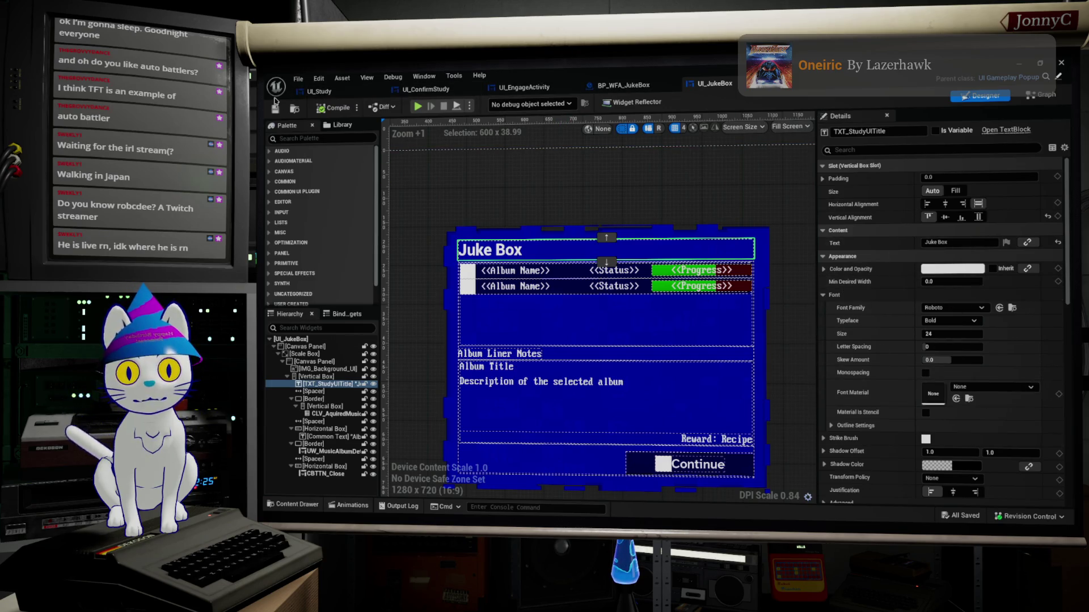
click(306, 94)
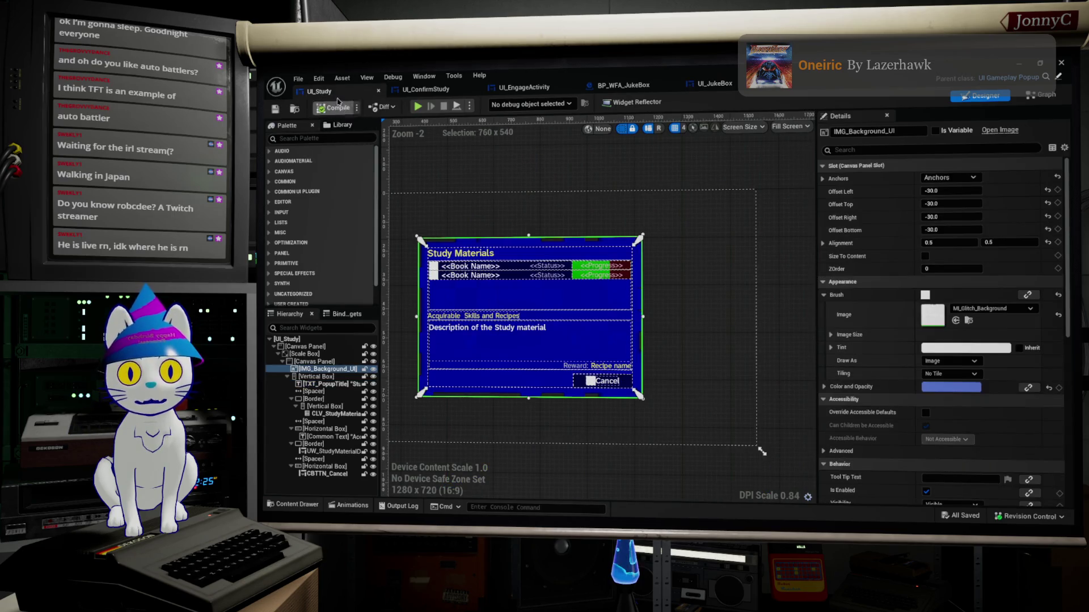
Copy the Study Materials title block from UI_Study and paste it into UI_JukeBox.
scroll(471, 264, up, 2)
click(470, 248)
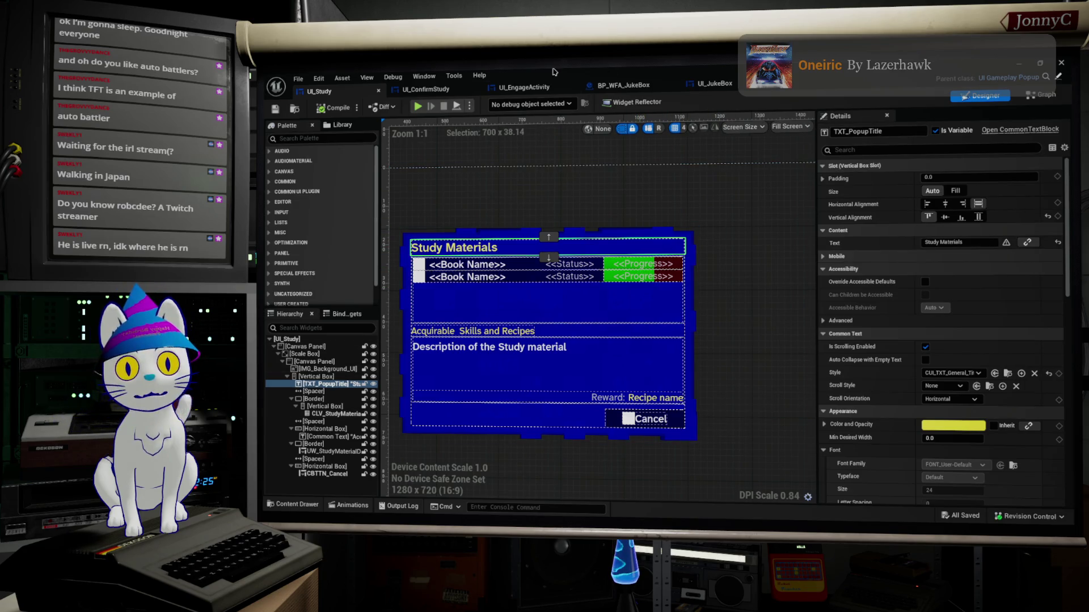
click(706, 84)
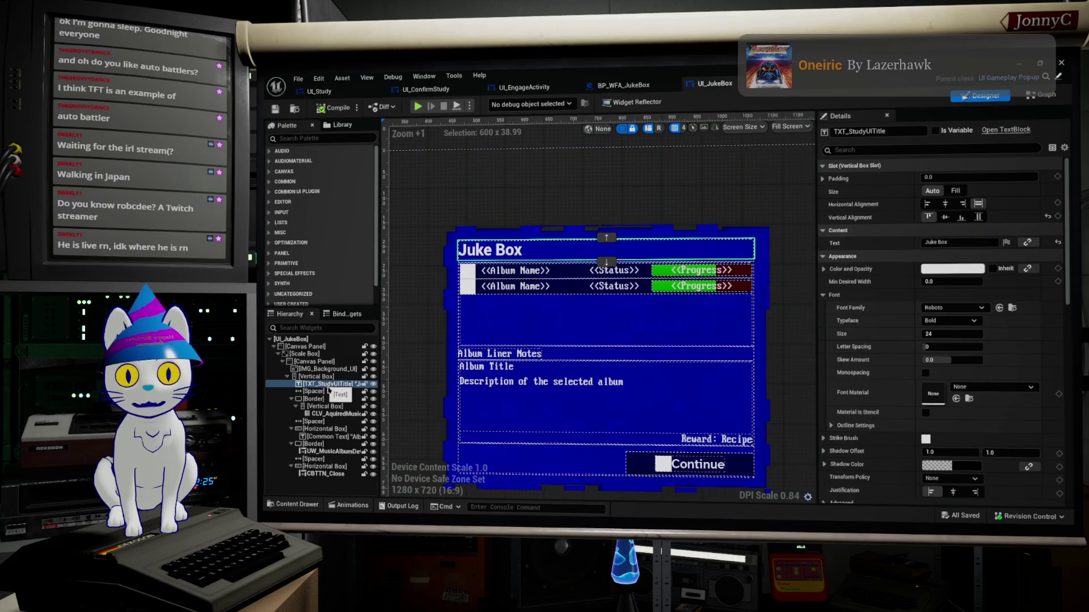
key(ctrl+v)
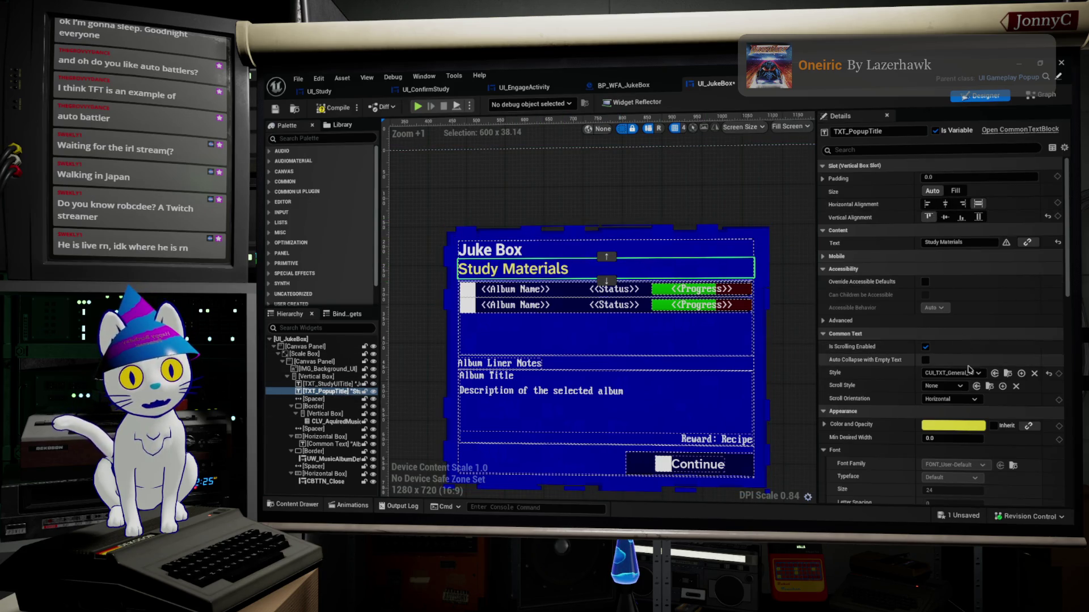
Set the pasted TXT_PopupTitle's text to 'Juke Box'.
click(511, 250)
click(923, 242)
click(510, 269)
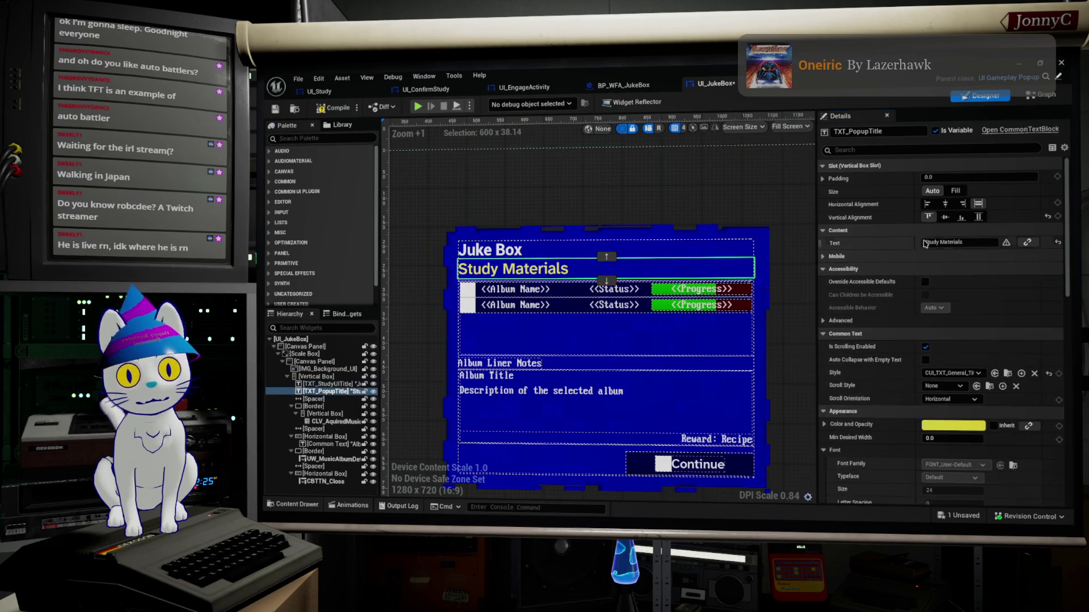
click(983, 243)
text(Juke Box)
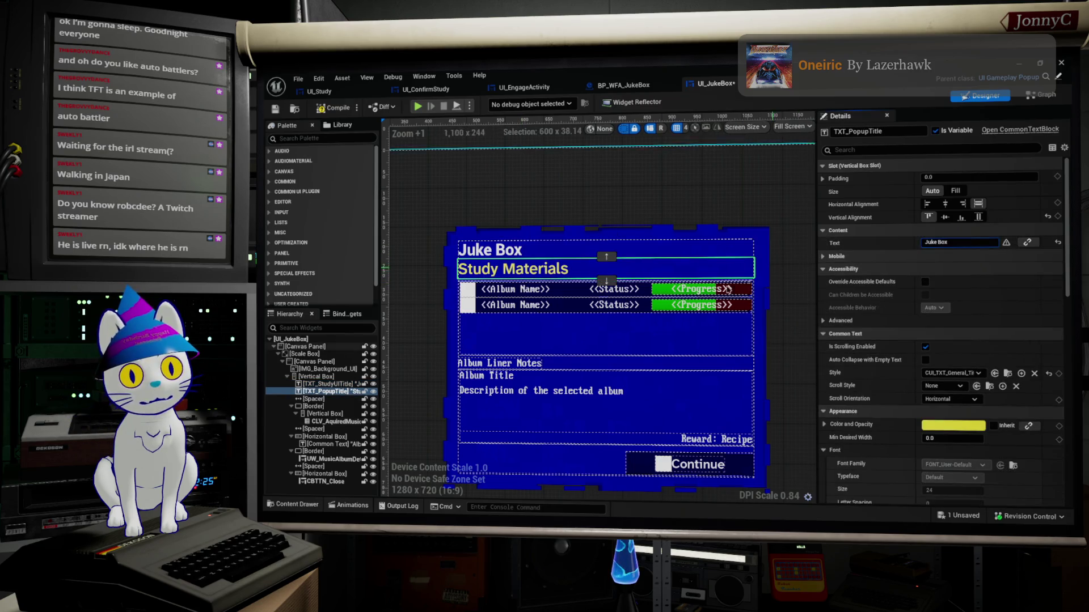
Delete the older TXT_StudyUITitle Juke Box title and select the album list.
click(526, 245)
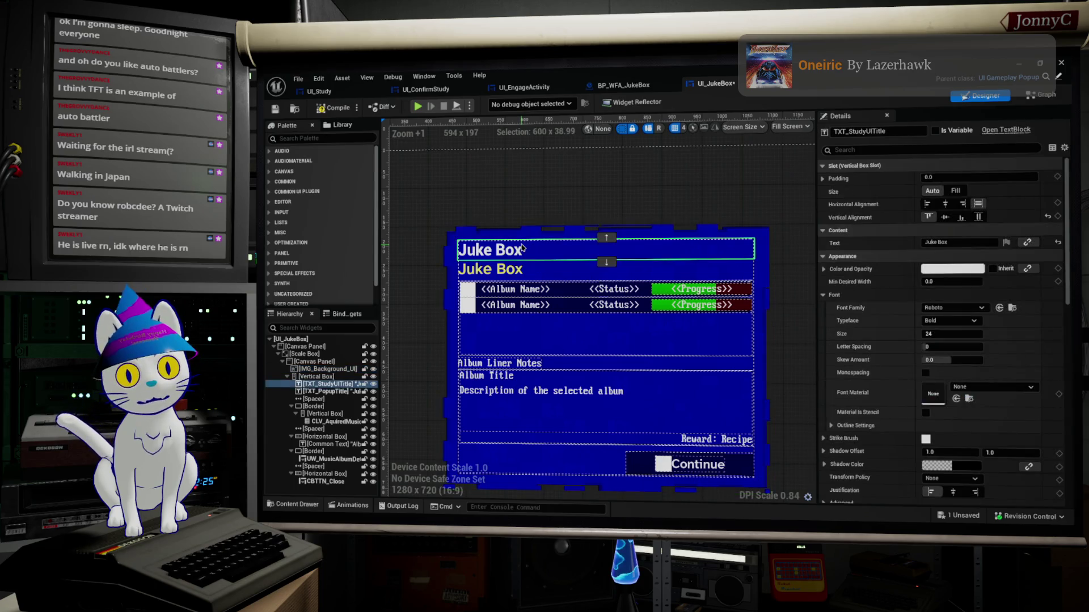
click(868, 131)
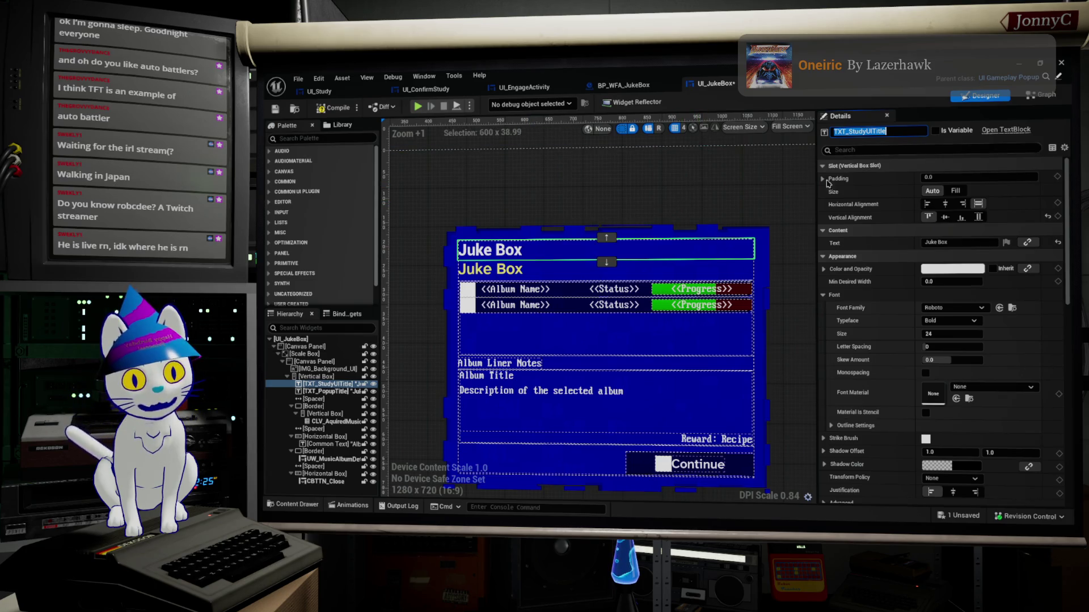
click(550, 268)
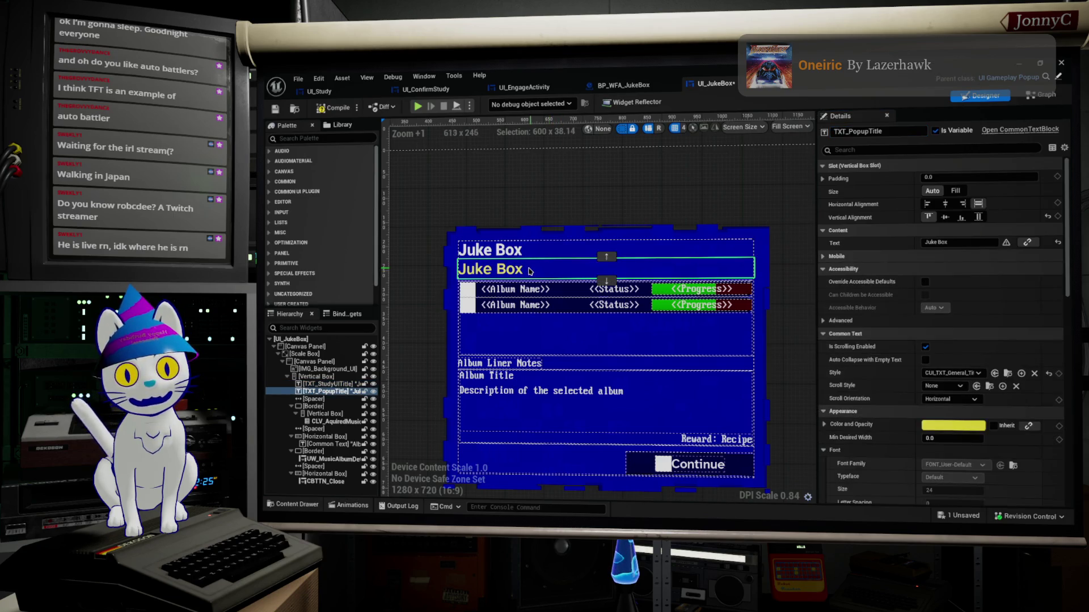
click(533, 256)
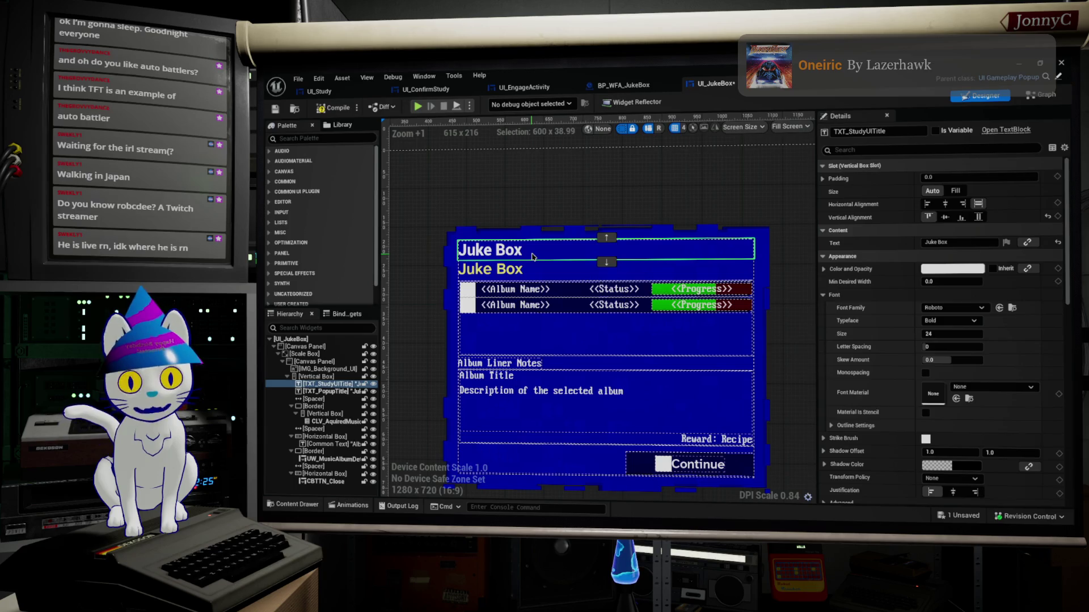
key(Delete)
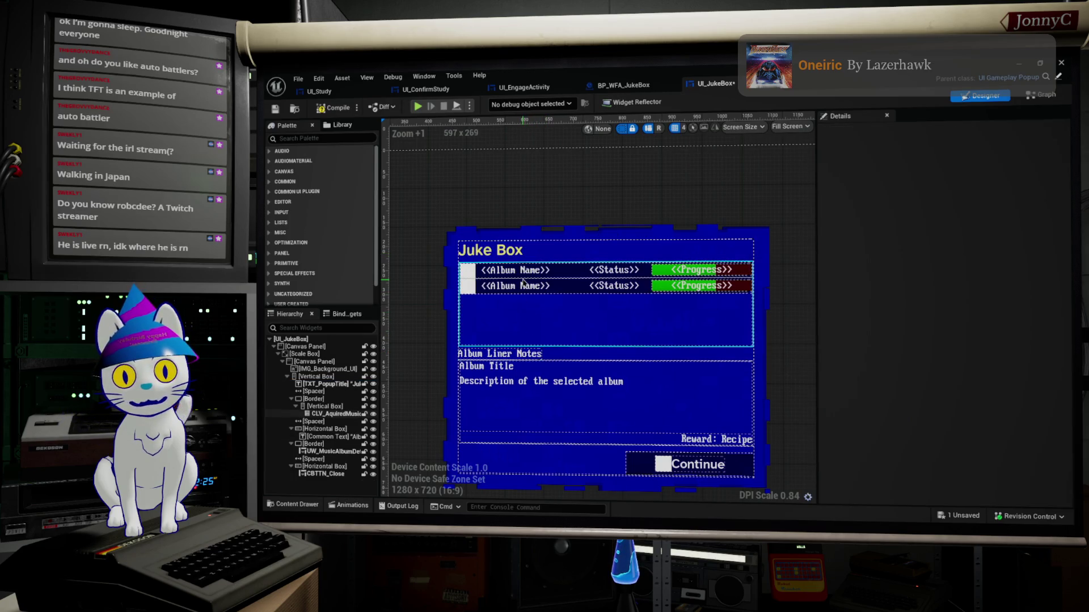
click(523, 282)
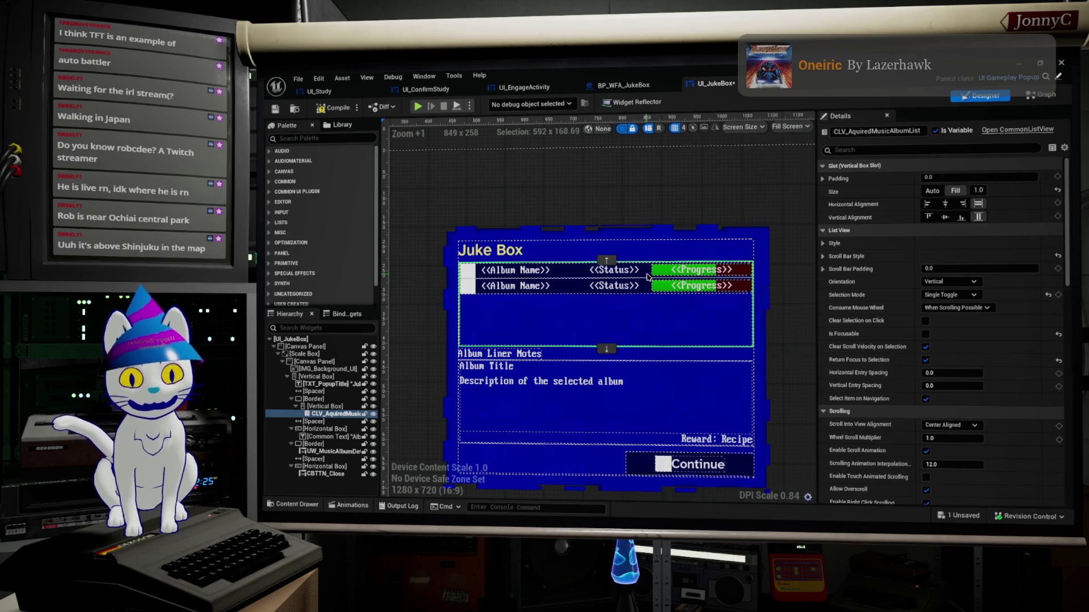
Close the UI_JukeBox widget editor to return to the BaseLevel_DM010 level and JukeBox folder assets.
scroll(669, 315, up, 1)
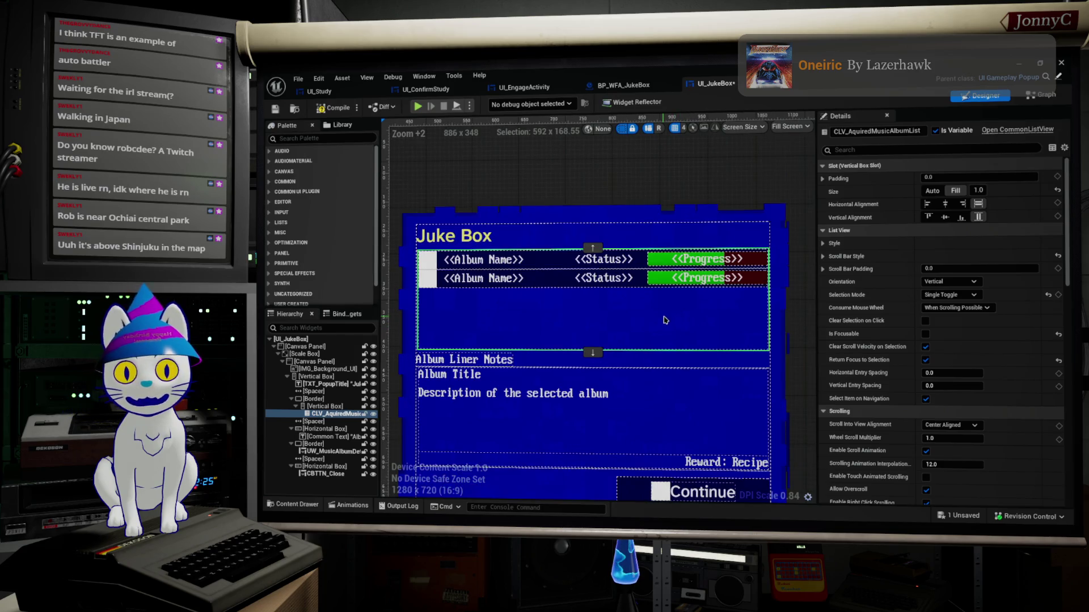
scroll(668, 316, down, 1)
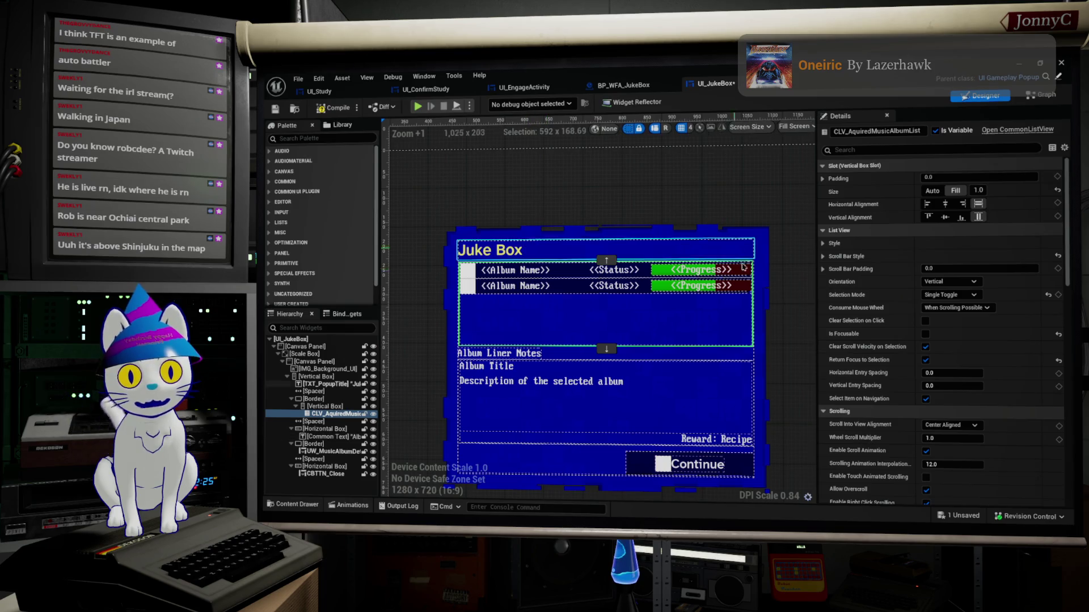
scroll(964, 340, down, 10)
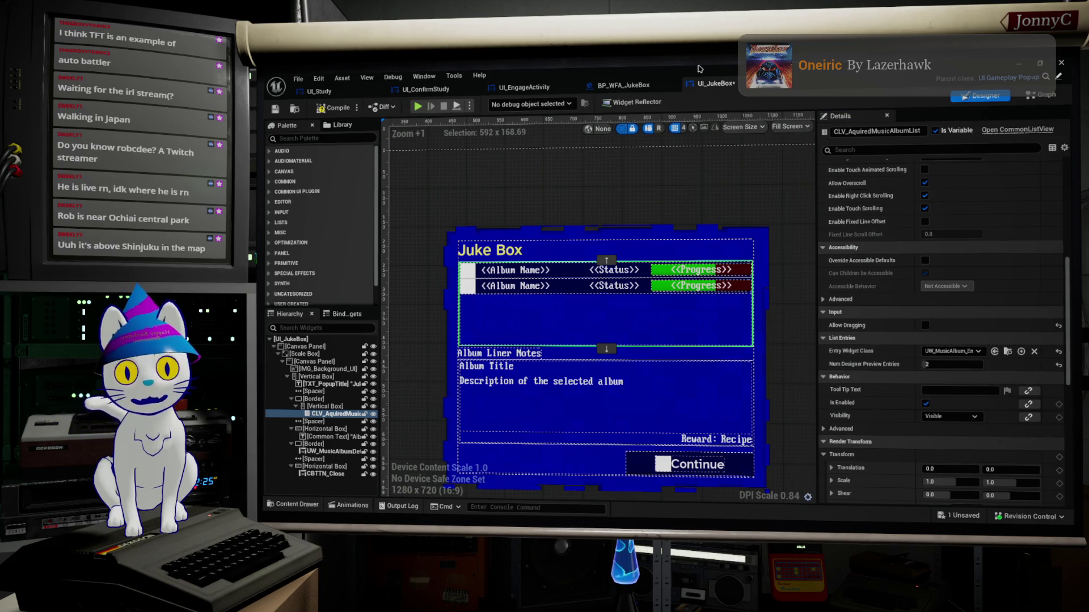
click(1019, 63)
scroll(743, 458, up, 2)
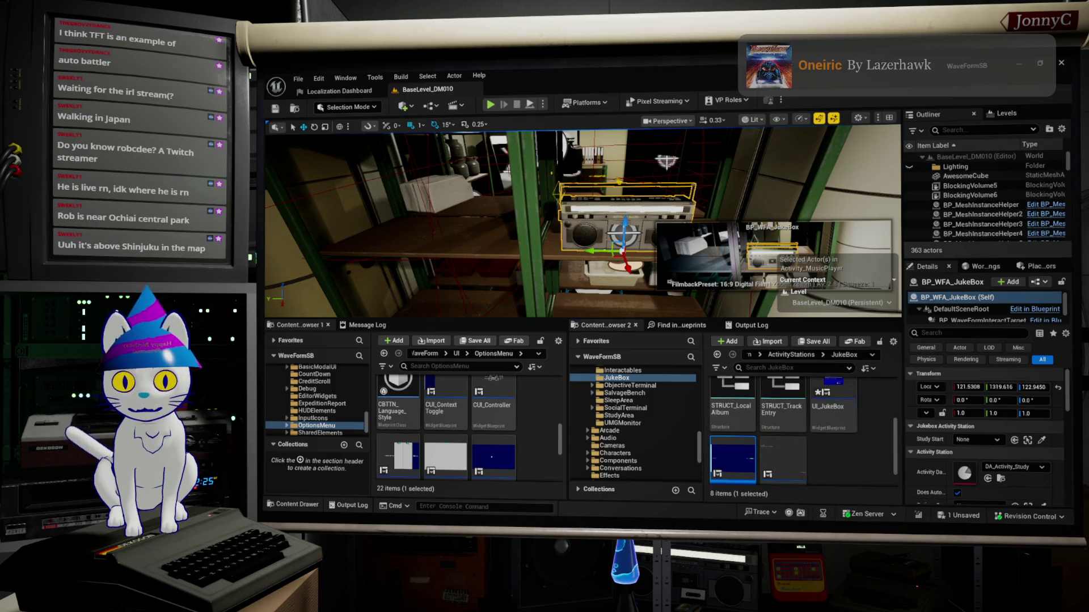
Open UW_MusicAlbum_Entry and give the Album Name text the CUI_TXT_General_Style style.
double_click(733, 458)
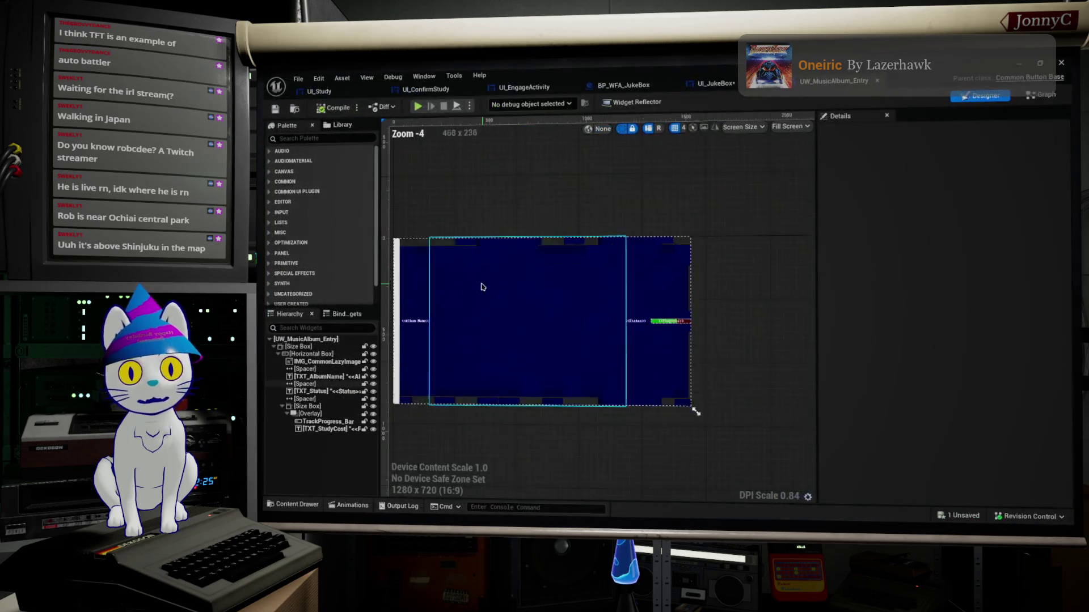
scroll(619, 360, up, 3)
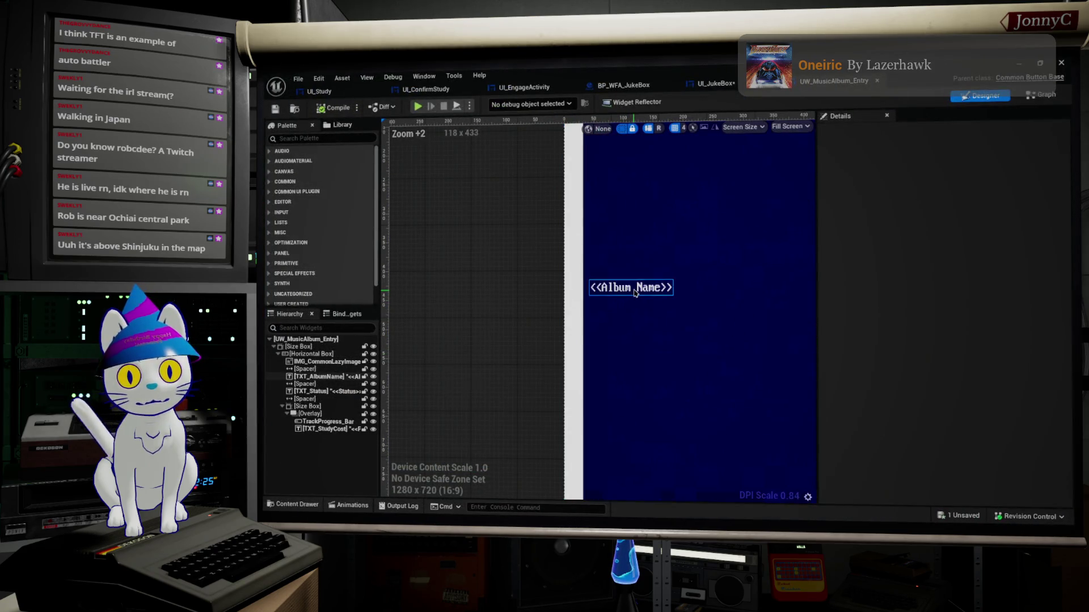
click(634, 291)
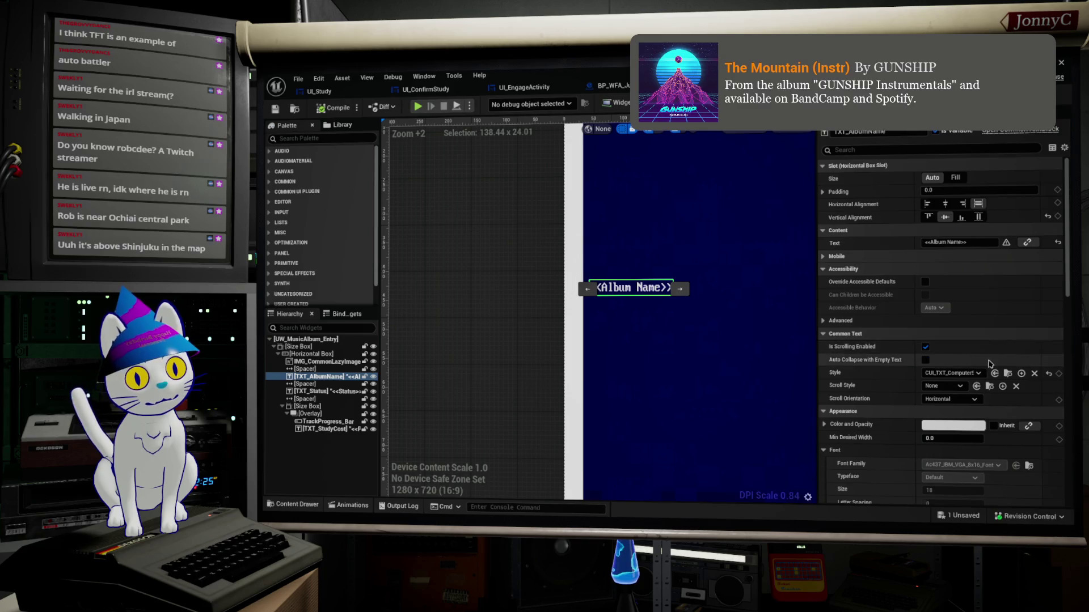
click(957, 374)
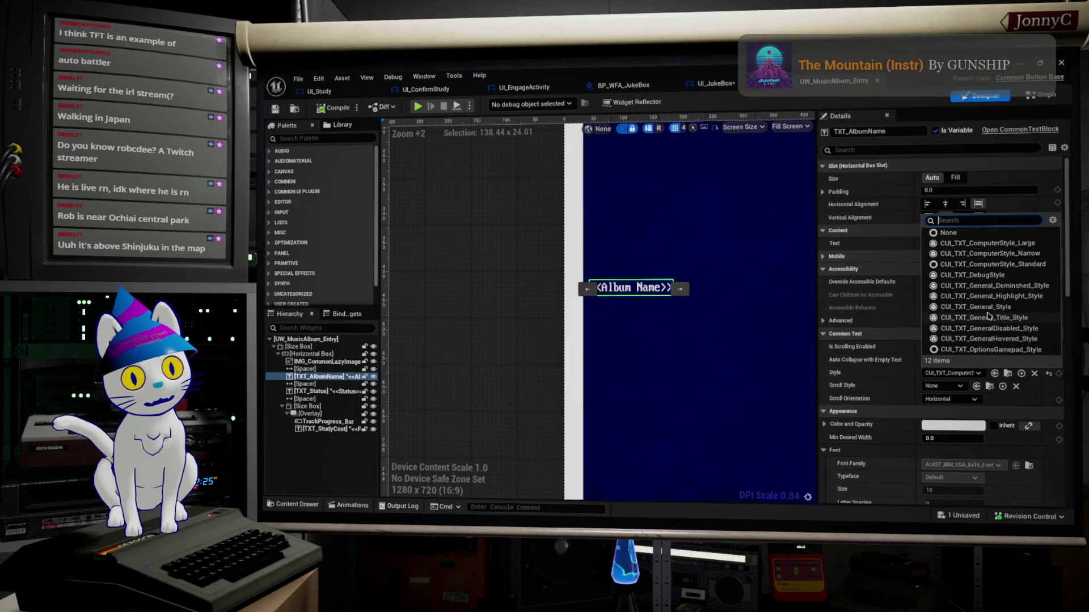
click(976, 307)
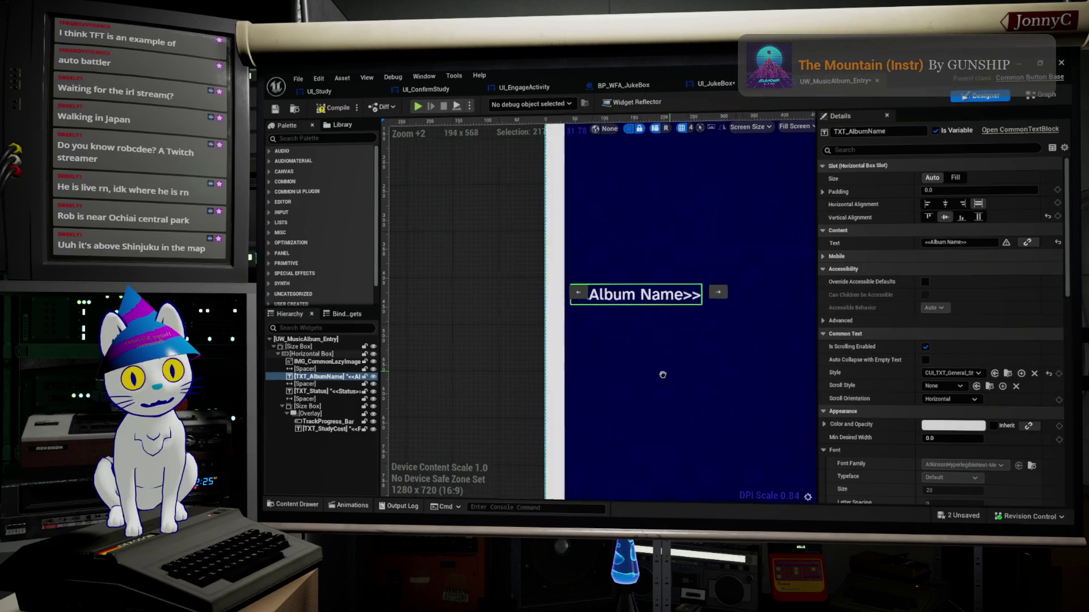
scroll(664, 375, down, 2)
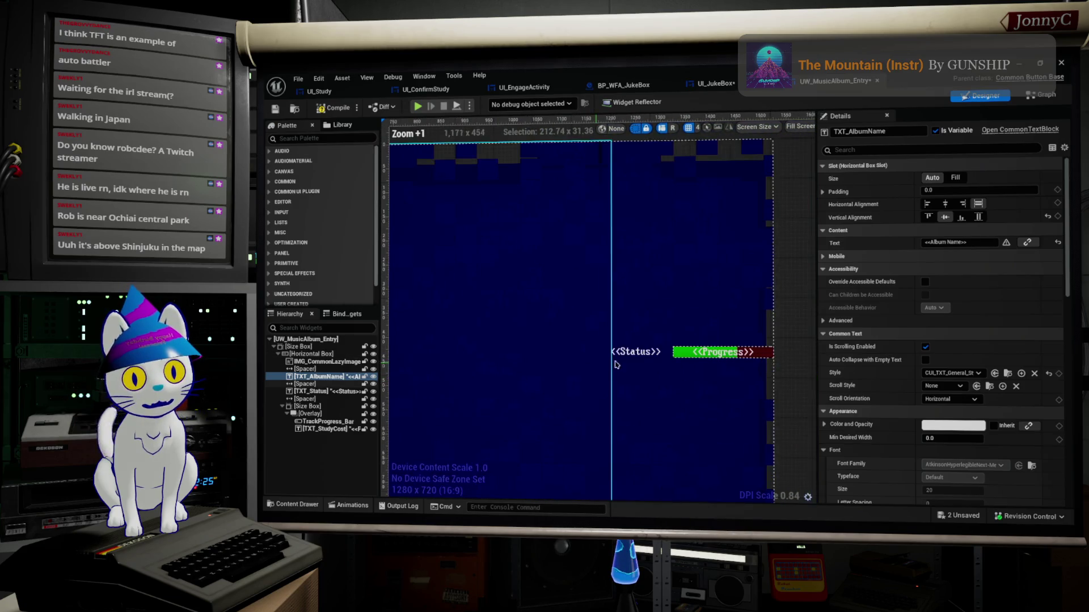
Apply CUI_TXT_General_Style to the Status and Progress texts, then save the entry widget.
click(630, 353)
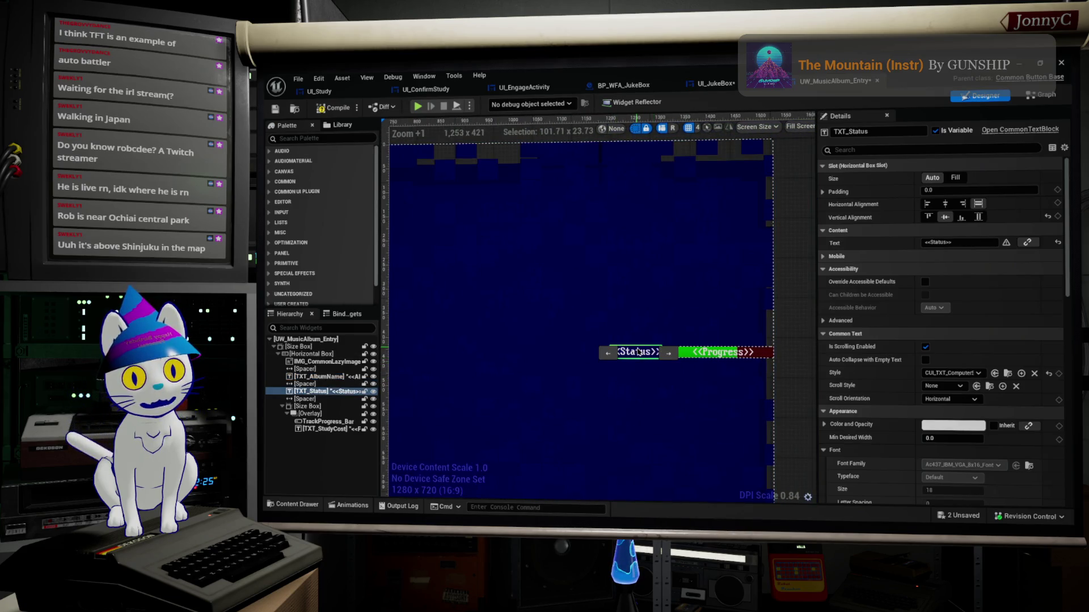
click(964, 373)
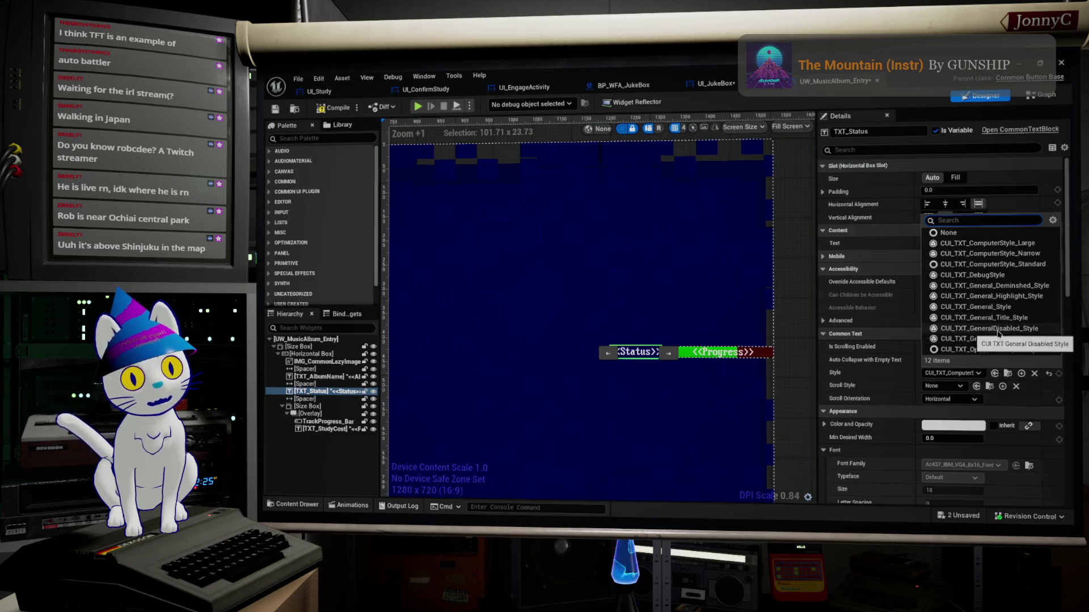
click(990, 307)
scroll(661, 397, up, 3)
click(664, 337)
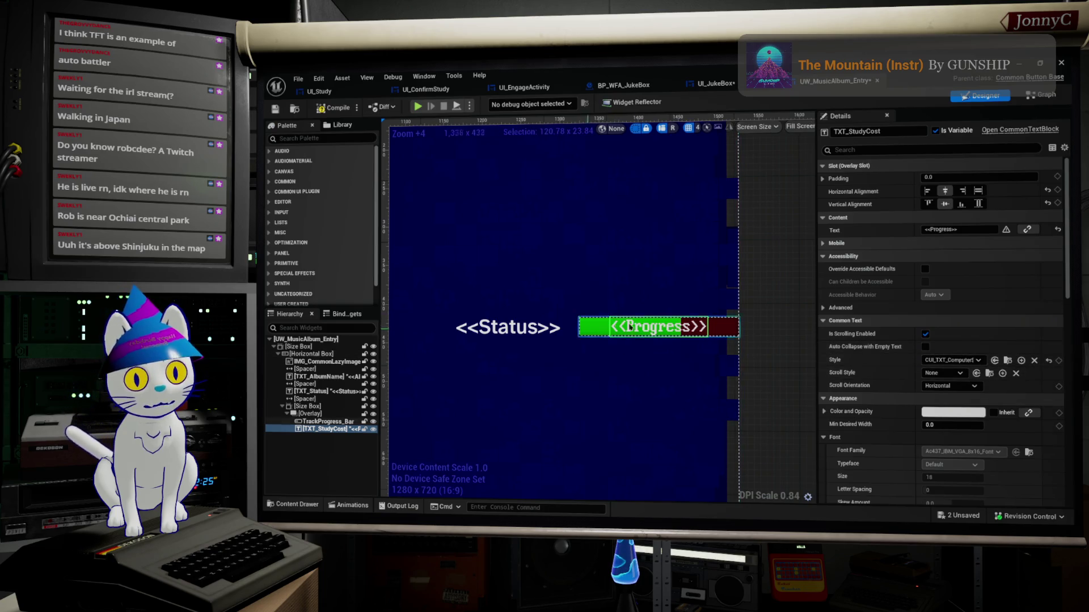
click(962, 360)
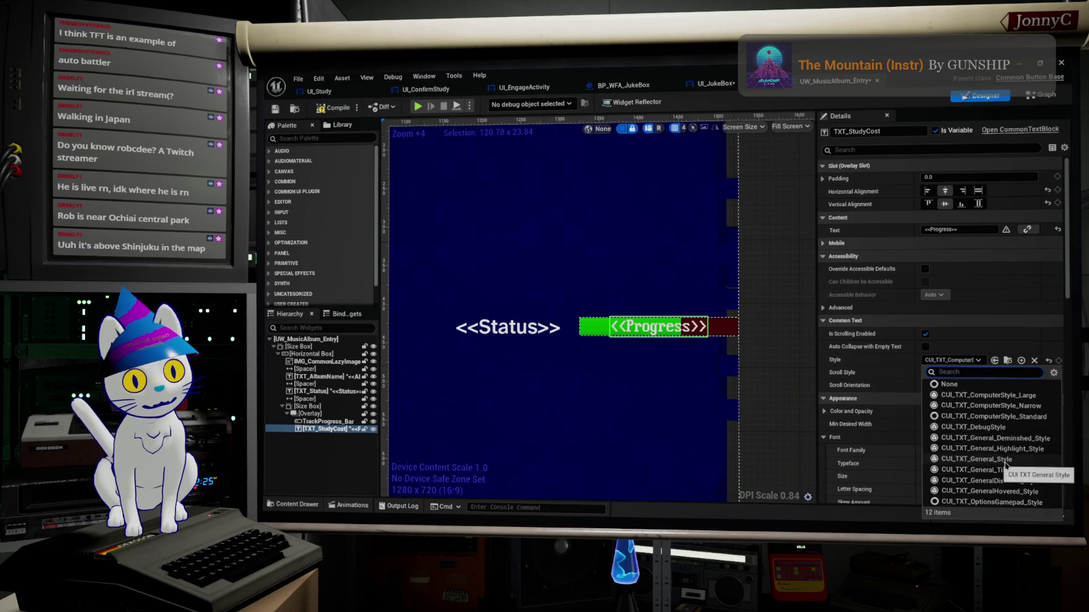
click(1005, 460)
scroll(635, 374, down, 2)
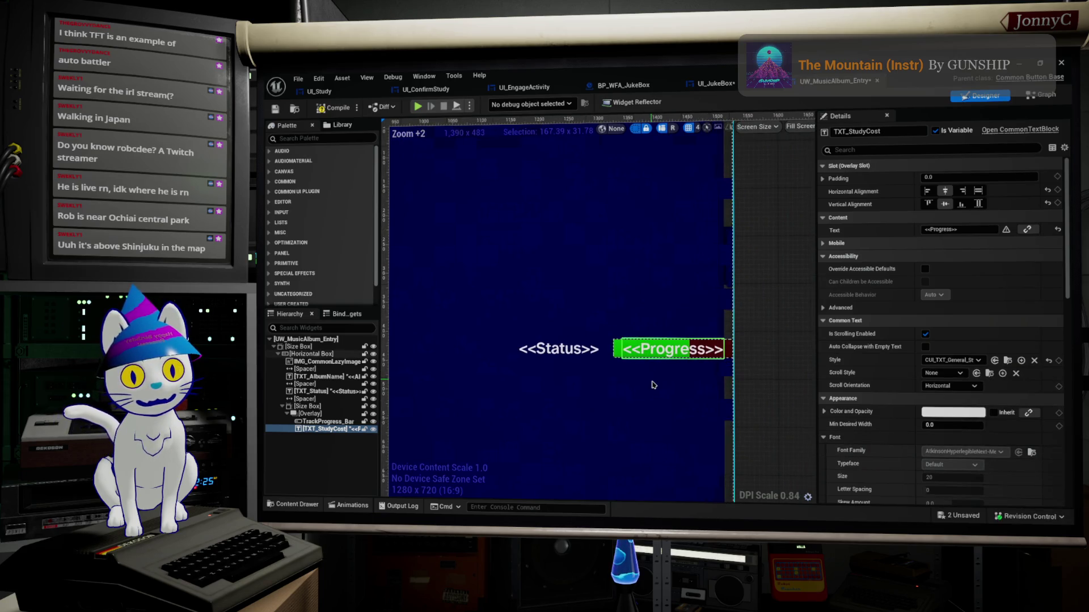
scroll(654, 385, down, 3)
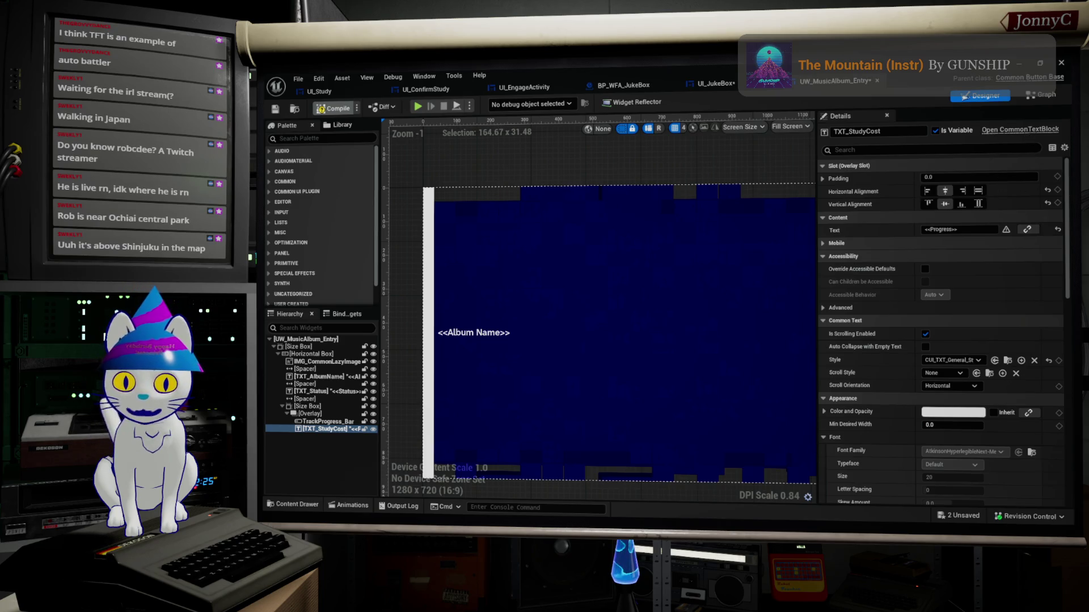
key(ctrl+s)
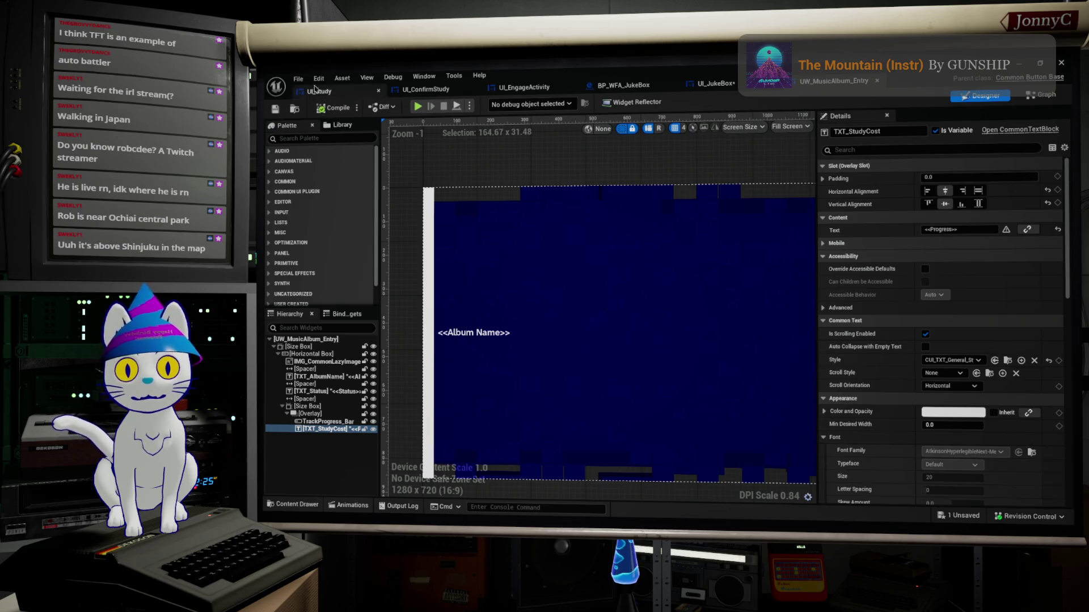
click(296, 82)
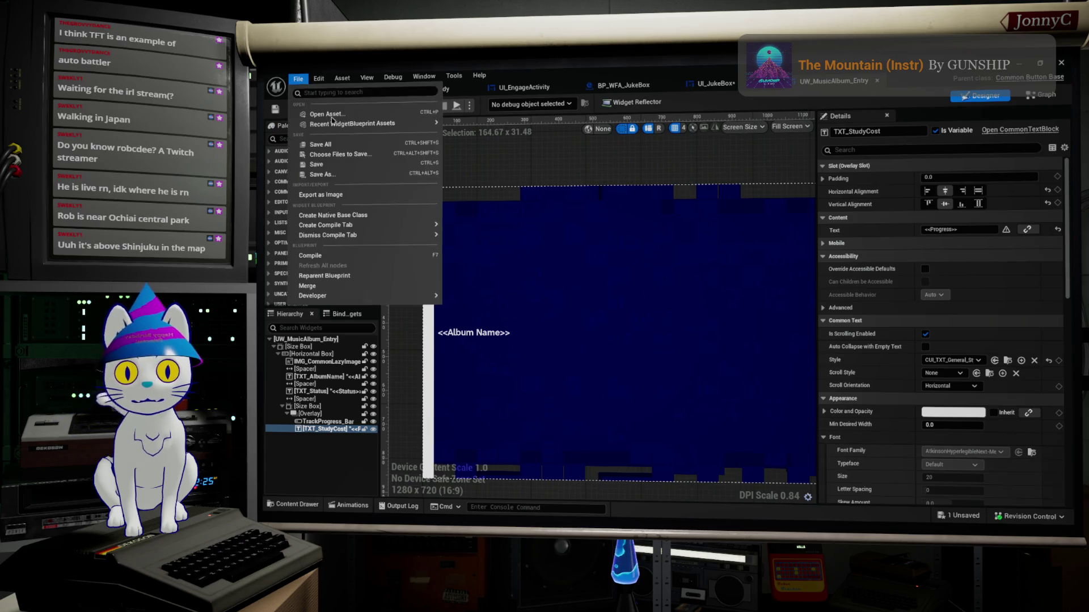
click(340, 165)
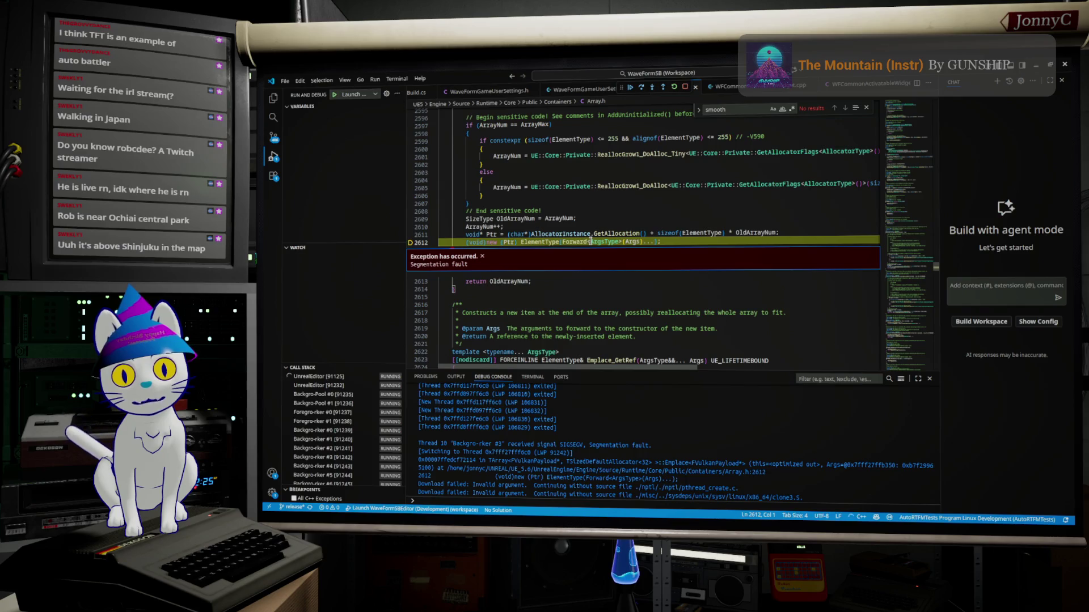
Review the segmentation fault halted at line 2612 of Array.h in the VS Code debugger.
scroll(590, 241, up, 1)
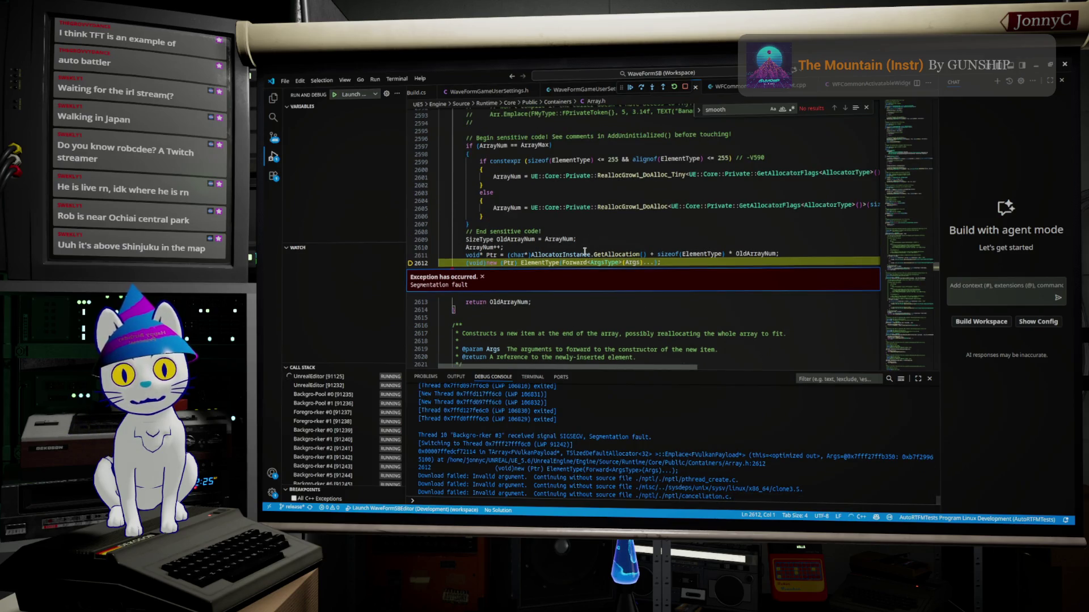
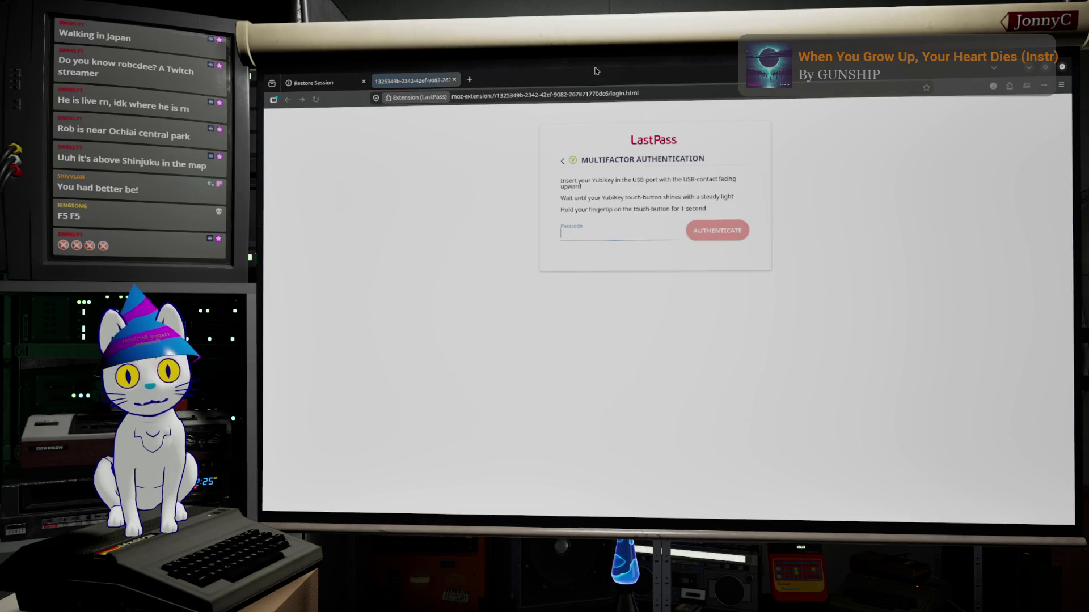
Close the LastPass tab, restore the Firefox session and dismiss the device-disconnected popup.
click(454, 82)
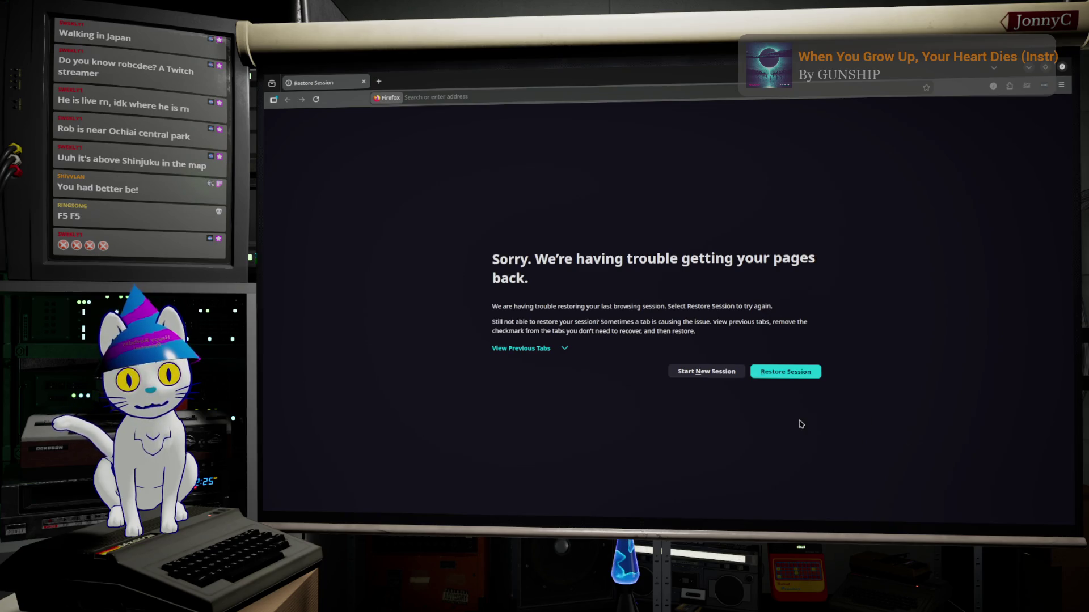
click(794, 377)
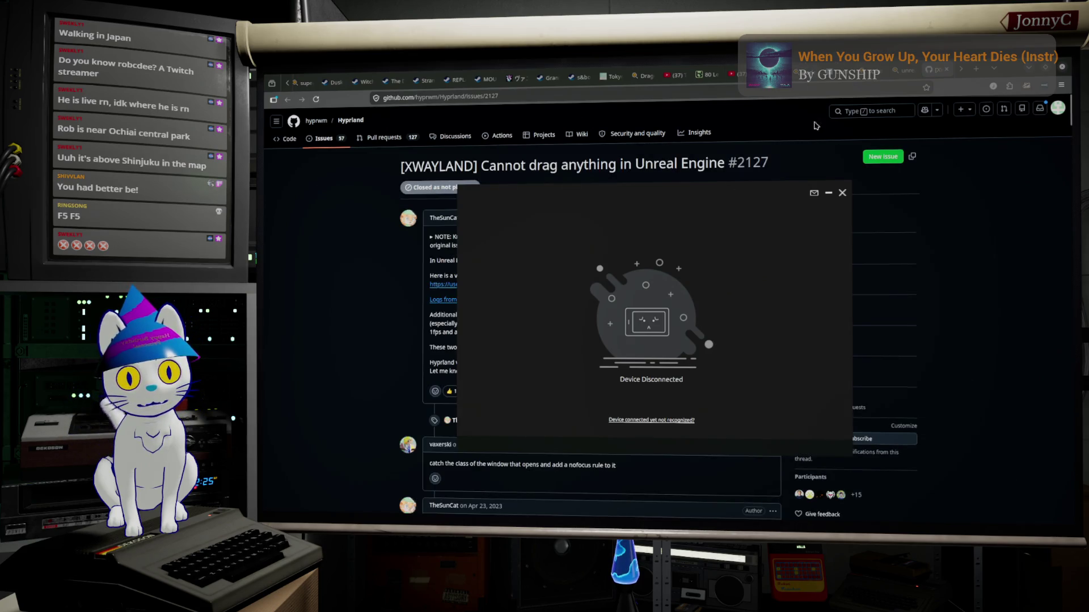
click(842, 199)
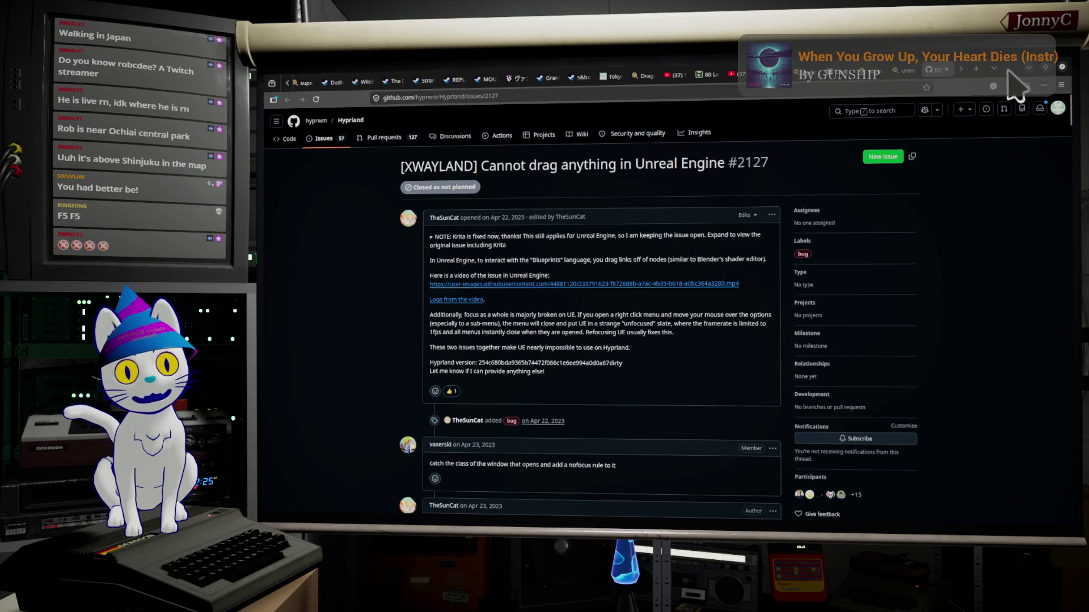
key(super+2)
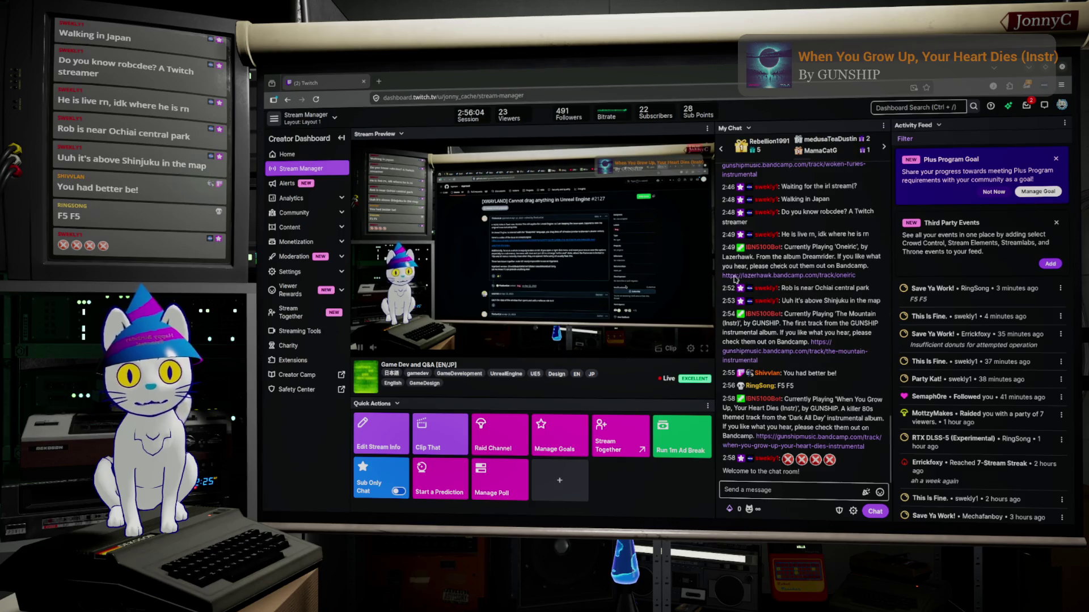
Switch from the Twitch dashboard to workspace 3 with VS Code and Discover.
key(super+3)
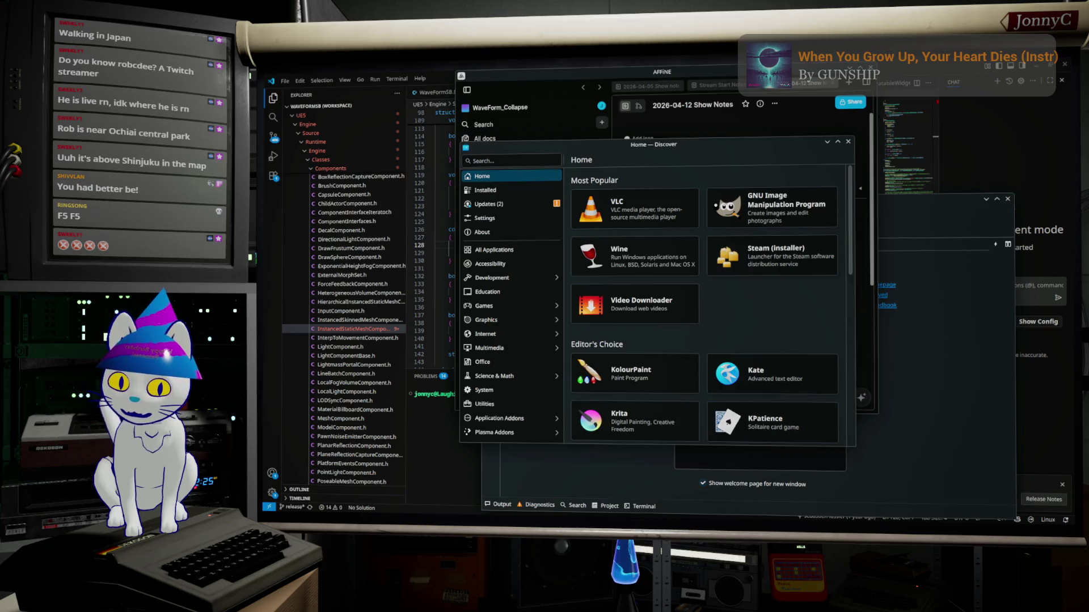
Launch the p4v script from Home > p4v > bin using Run In Konsole.
click(818, 350)
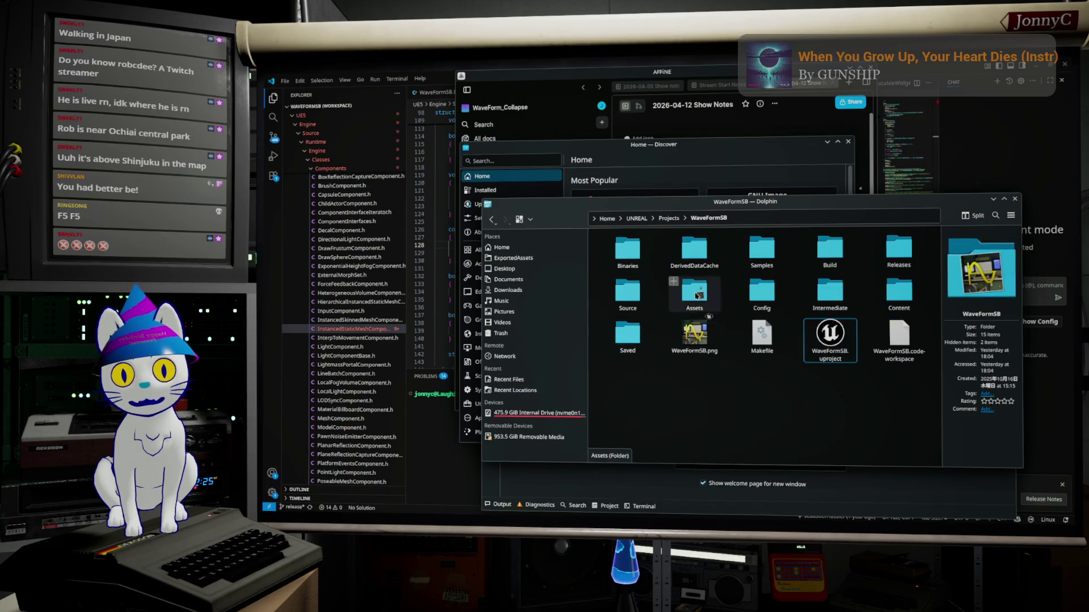
click(610, 221)
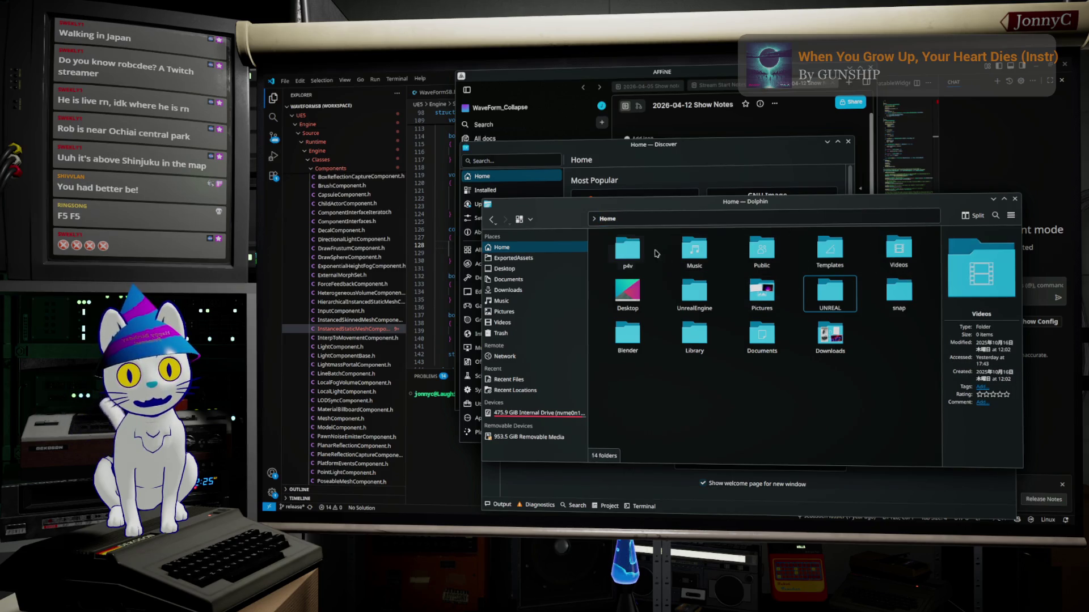
double_click(652, 255)
double_click(684, 262)
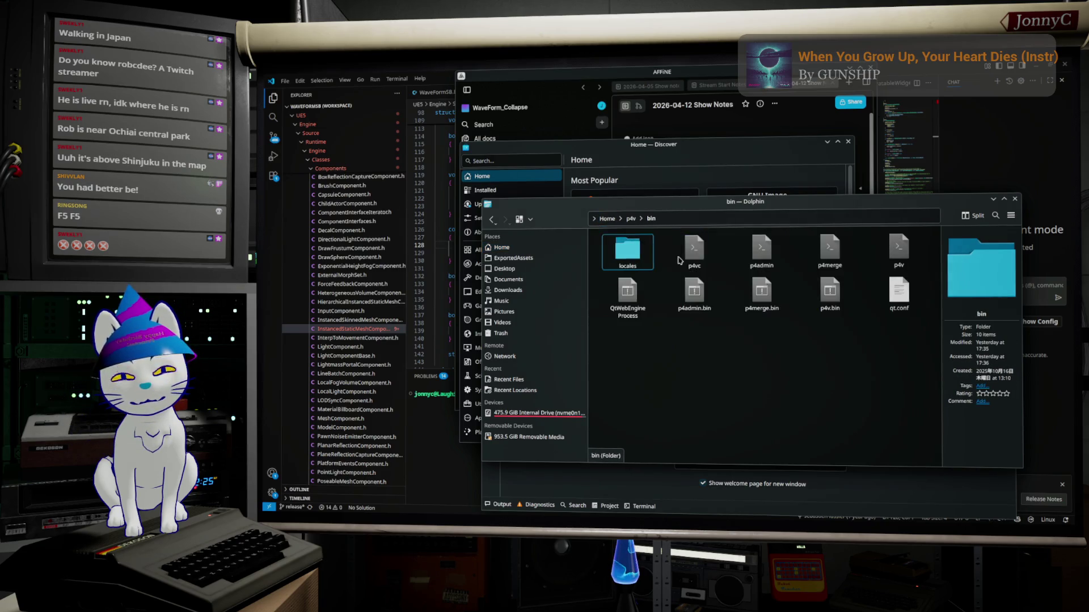
right_click(896, 249)
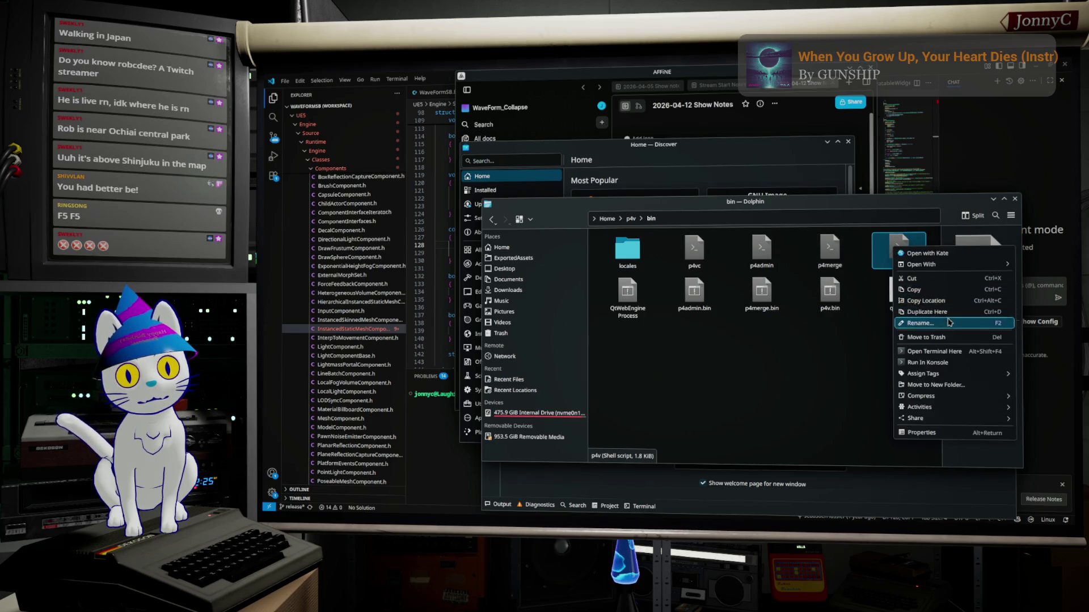
click(963, 370)
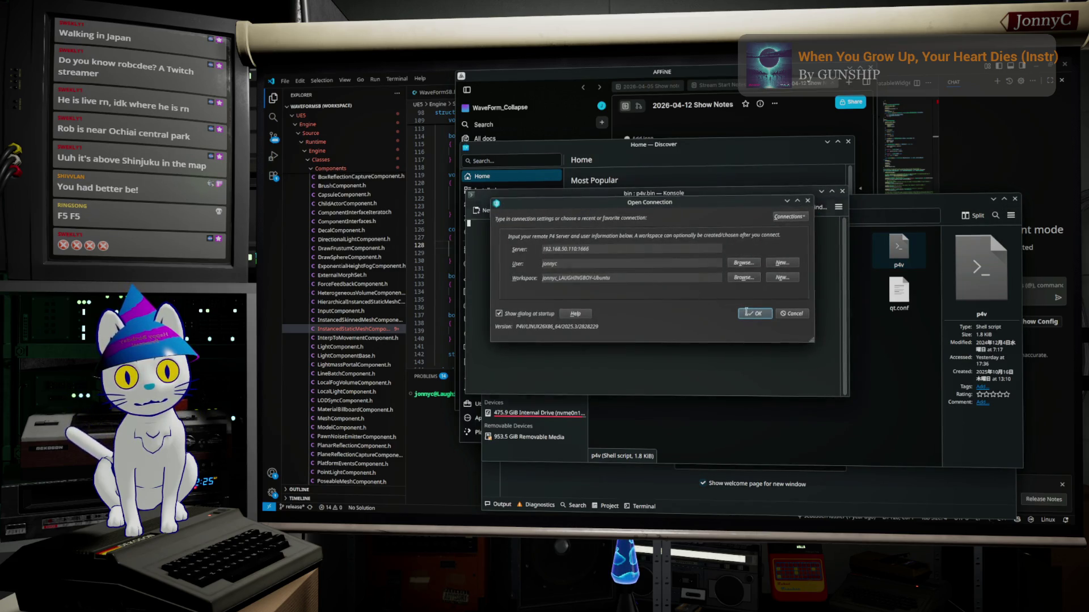
Confirm the Perforce server connection, then minimize Dolphin and Discover.
click(747, 313)
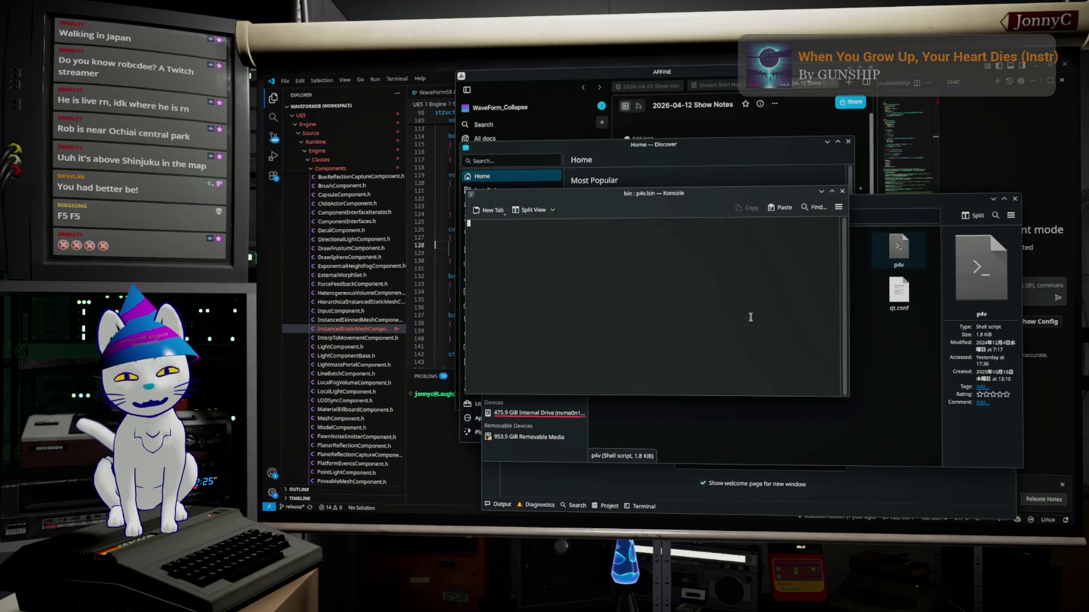
click(993, 200)
click(826, 142)
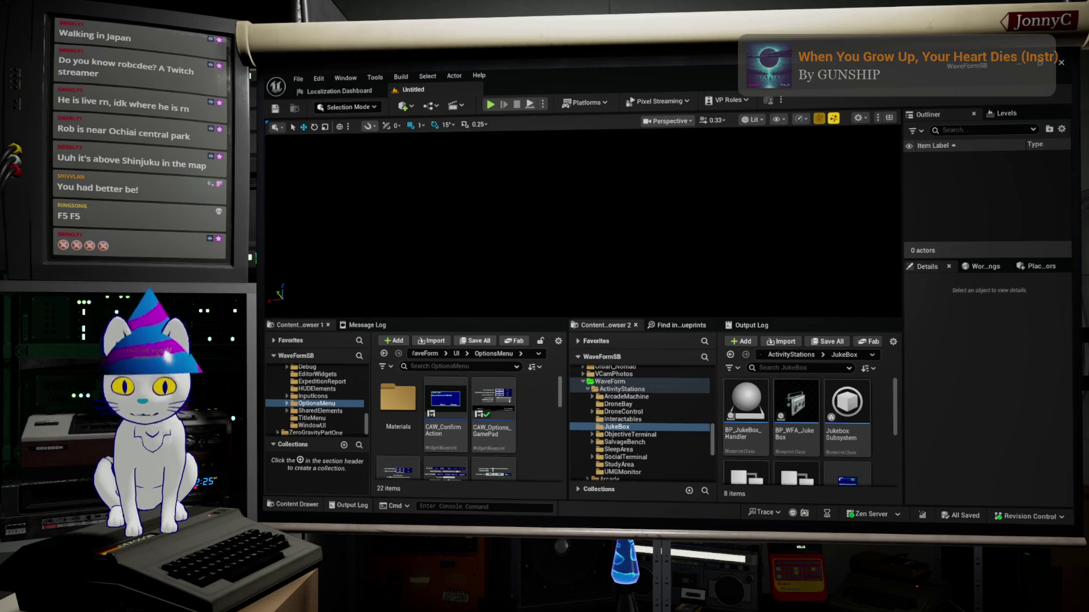
Select the UI_JukeBox widget blueprint in the JukeBox content folder and open its designer.
click(300, 79)
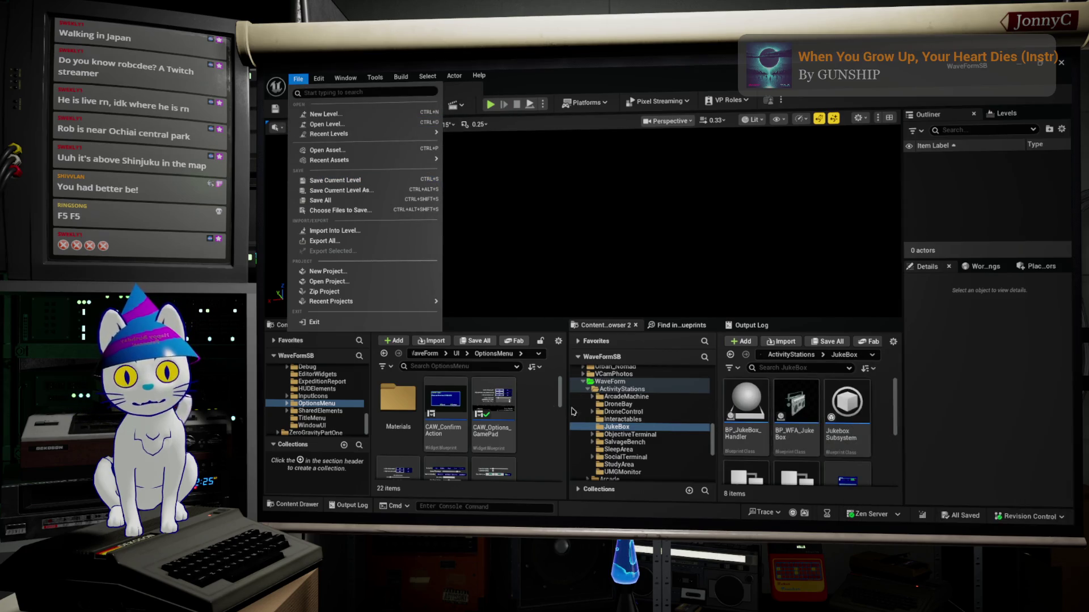
scroll(849, 437, down, 1)
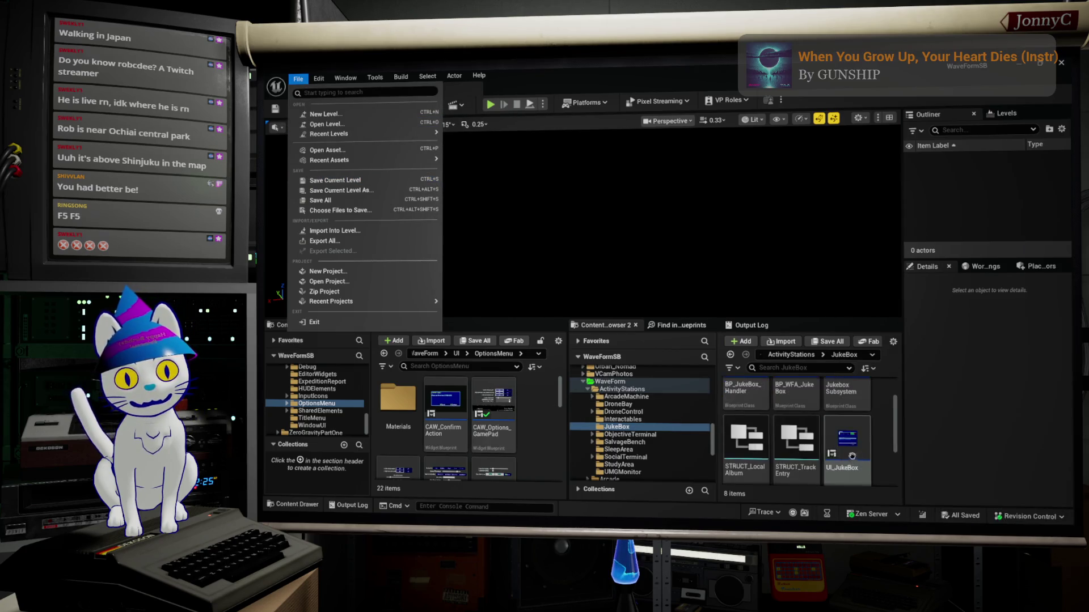
click(849, 436)
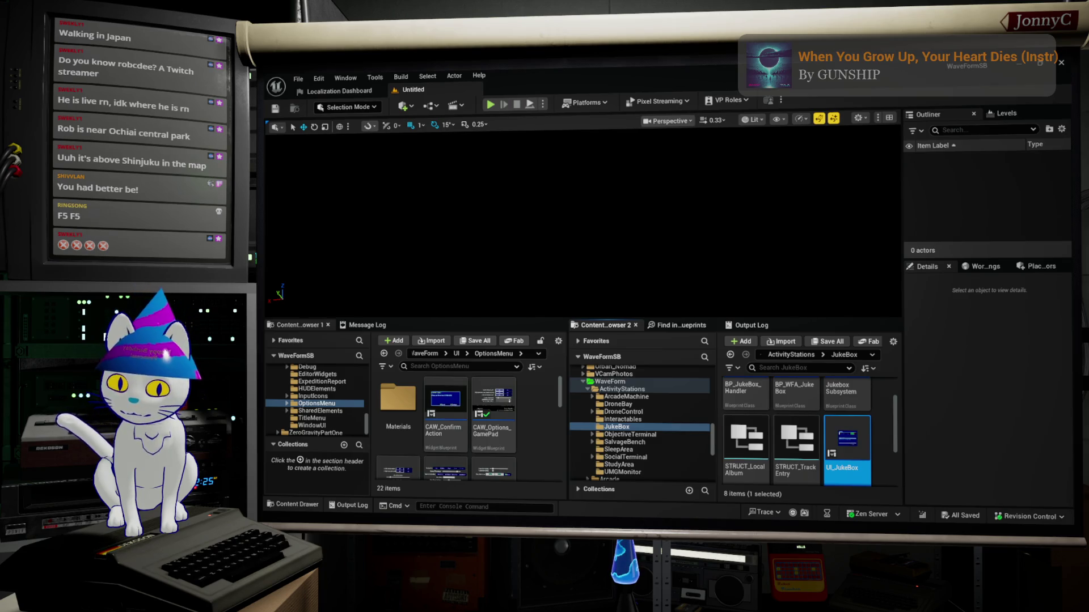
key(alt+Tab)
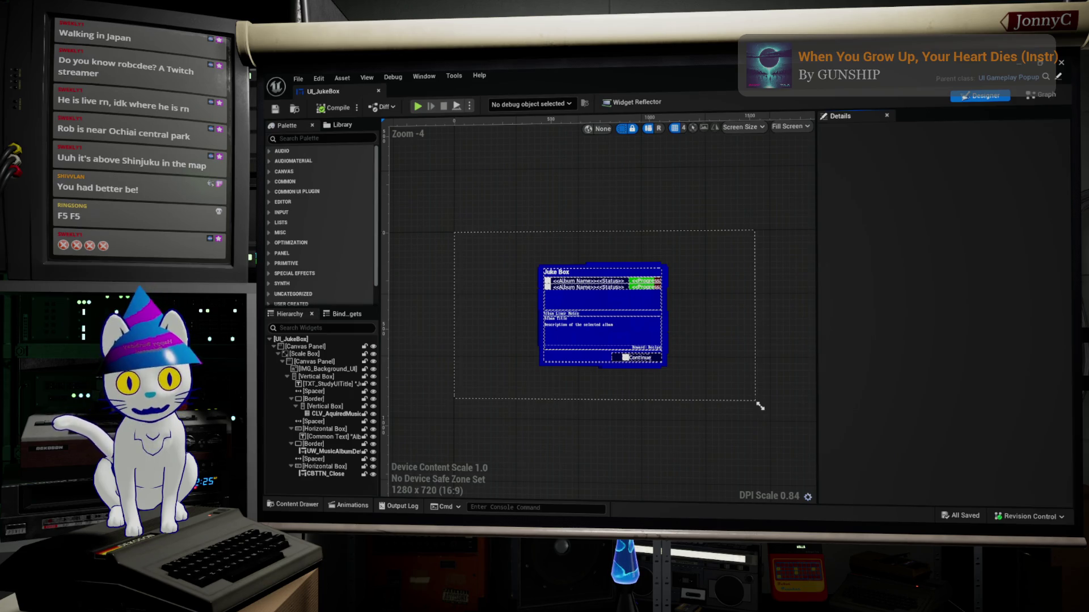
Give the Album Liner Notes heading CUI_TXT_General_Style, then open UW_MusicAlbumDetails.
scroll(635, 238, up, 6)
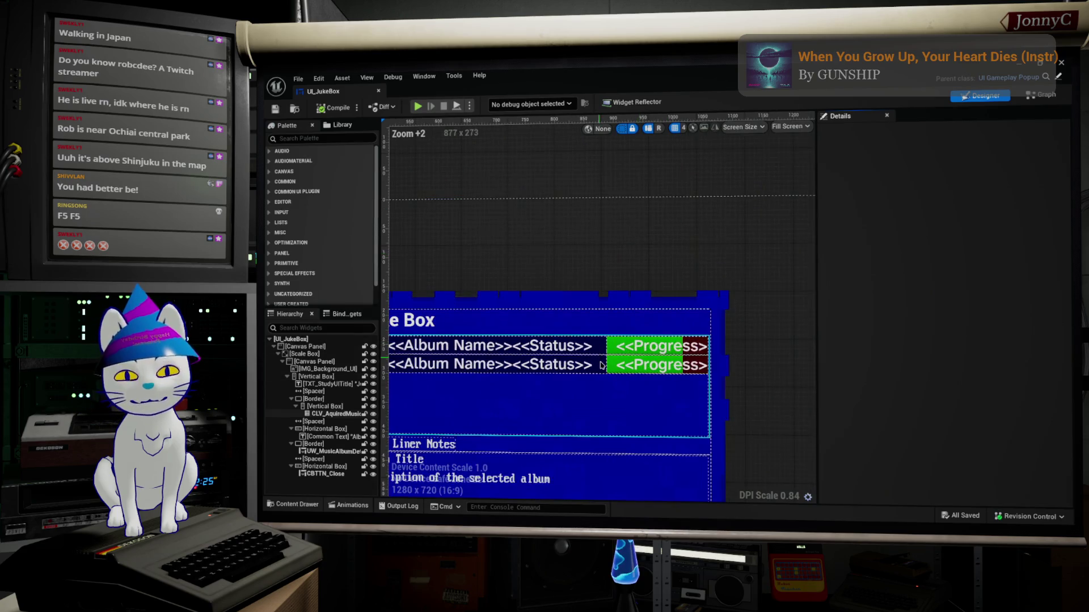
drag(744, 246, 695, 263)
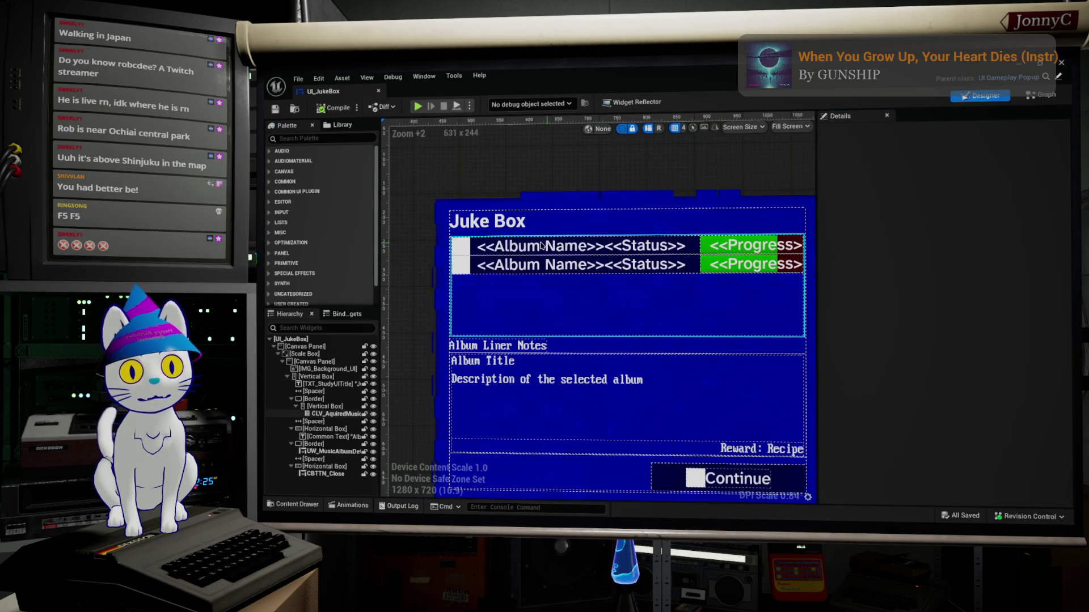
drag(544, 352, 548, 316)
click(524, 316)
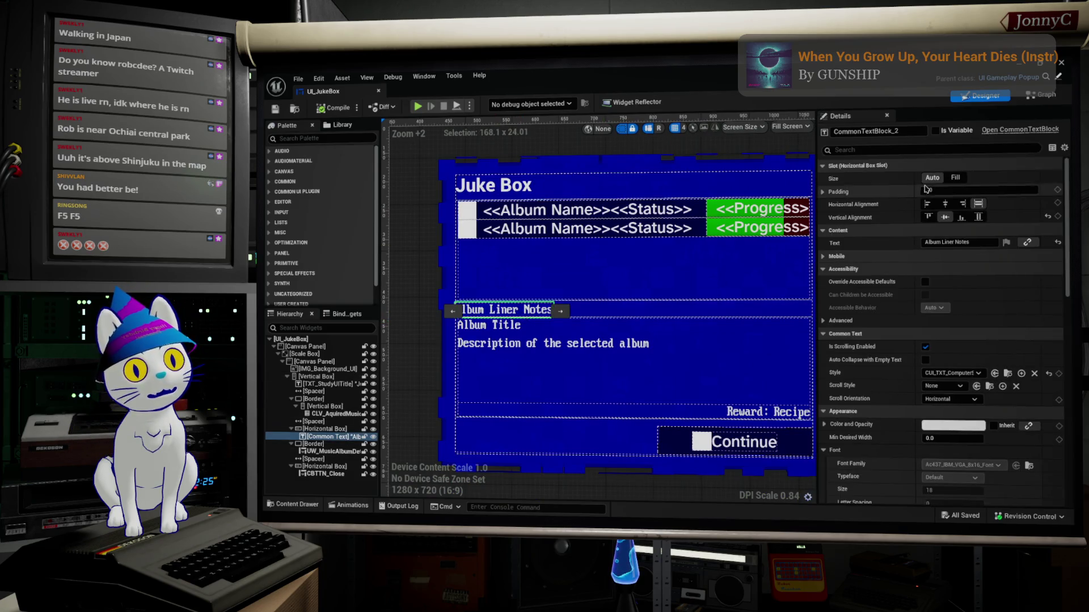
click(958, 376)
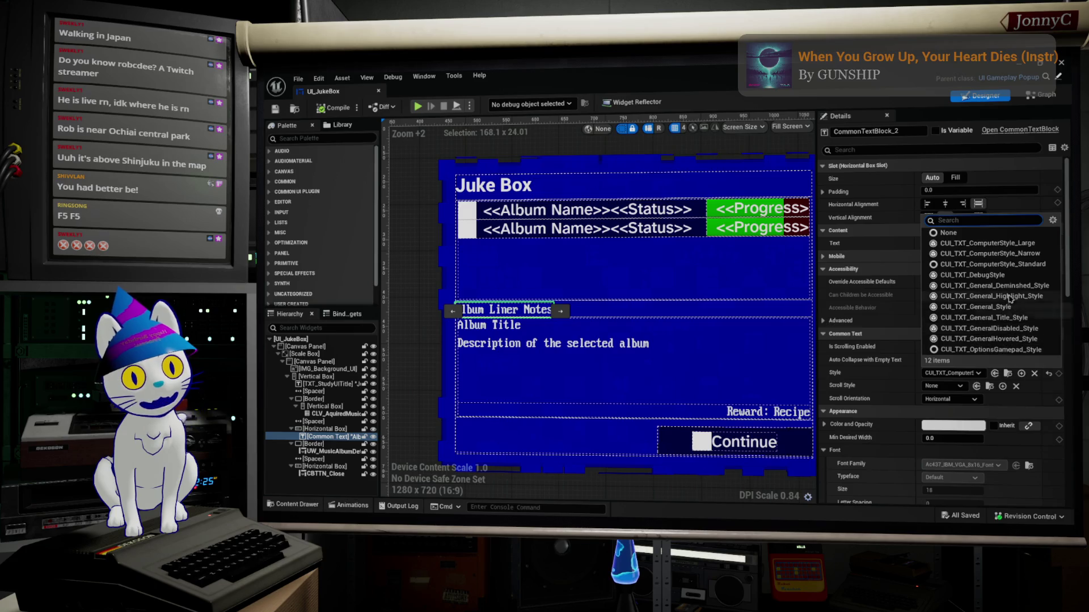
click(1004, 309)
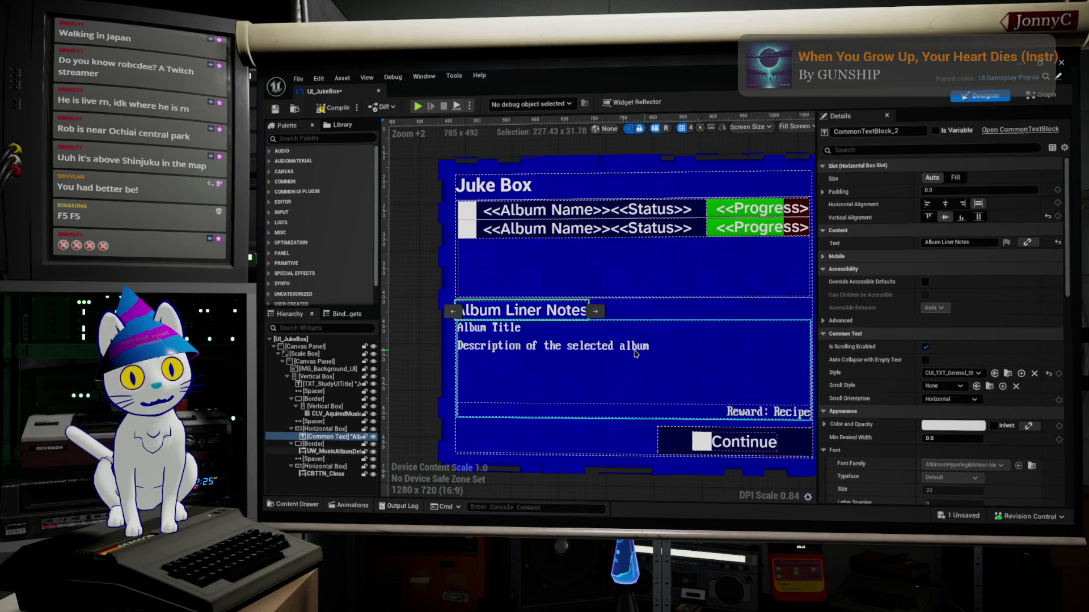
click(611, 346)
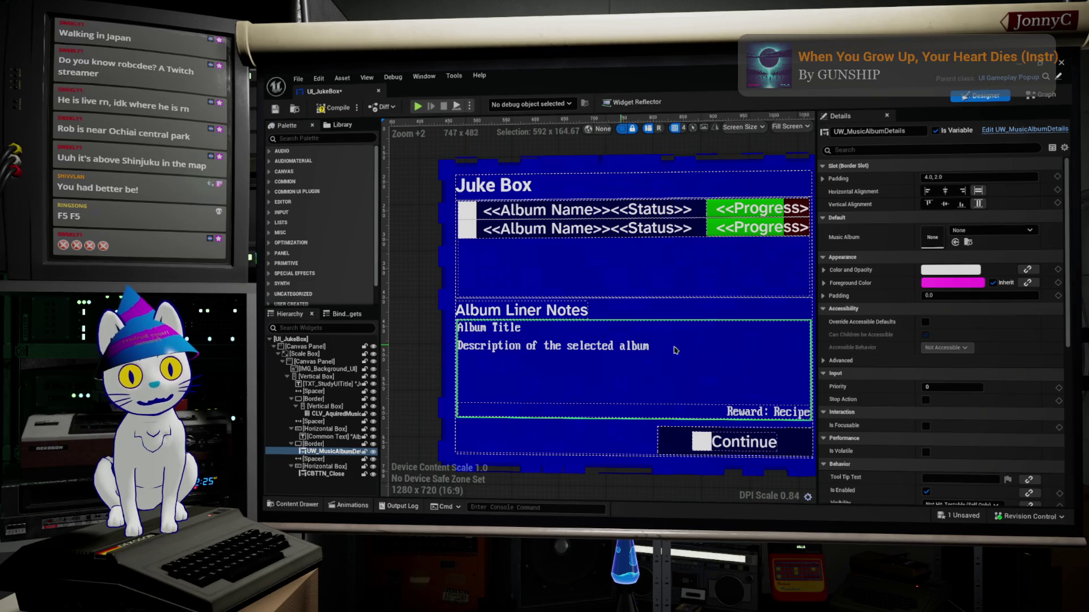
click(1025, 132)
Apply CUI_TXT_General_Style to the Album Title text.
scroll(474, 255, up, 2)
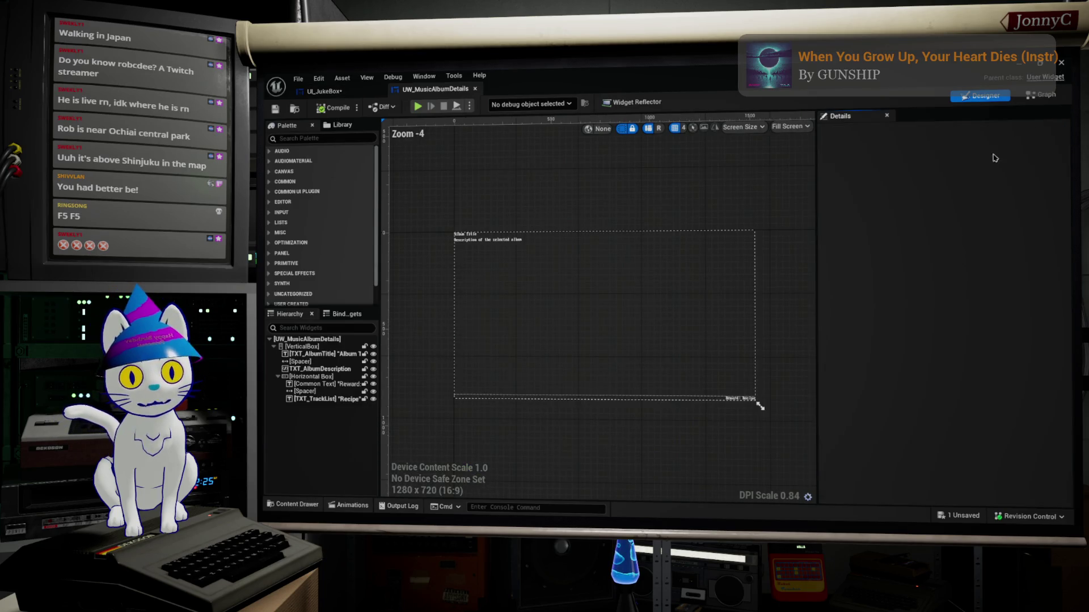
scroll(474, 256, up, 6)
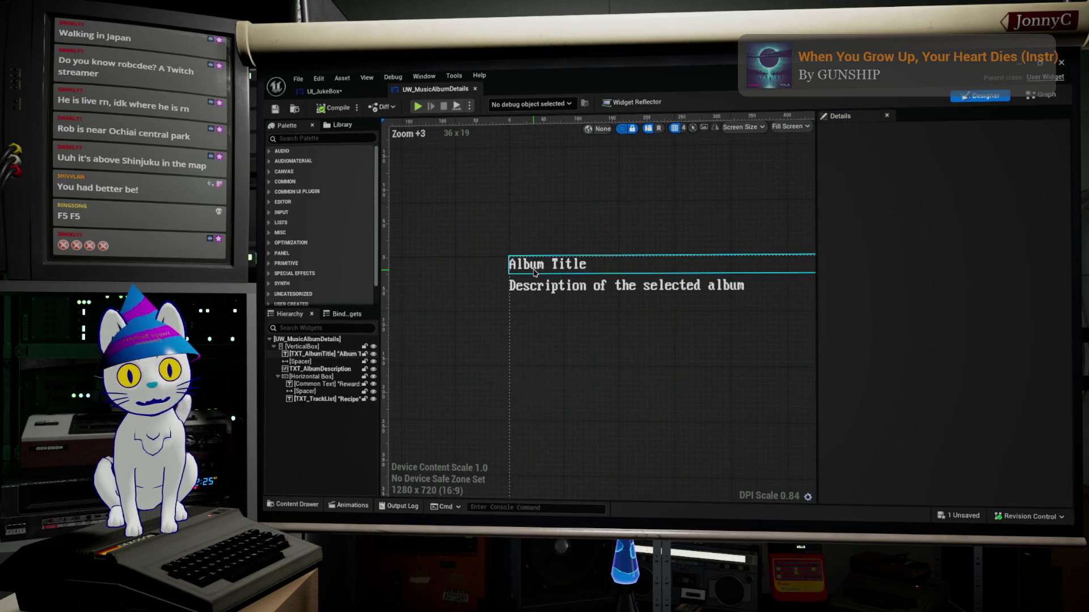
click(534, 272)
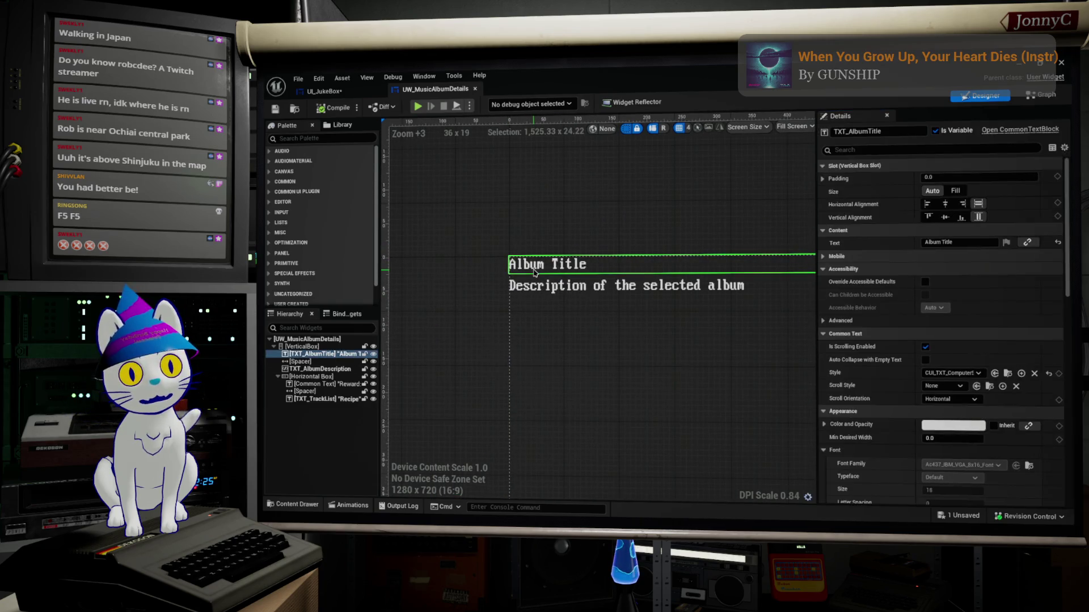
click(975, 370)
click(994, 313)
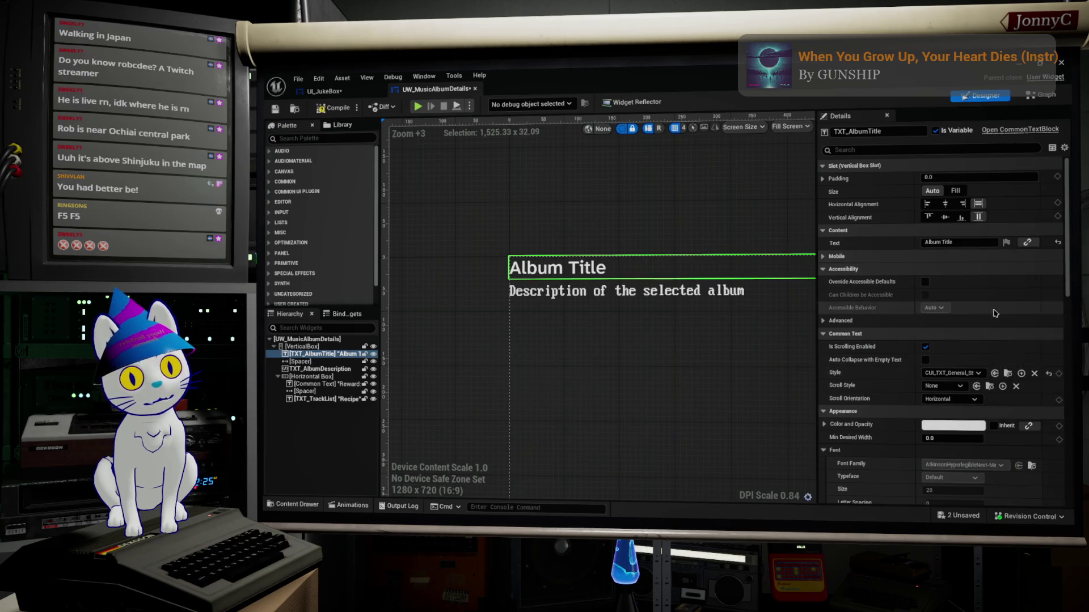
Set the album description's Default Text Style Override Class to CUI_TXT_General_Style.
click(633, 297)
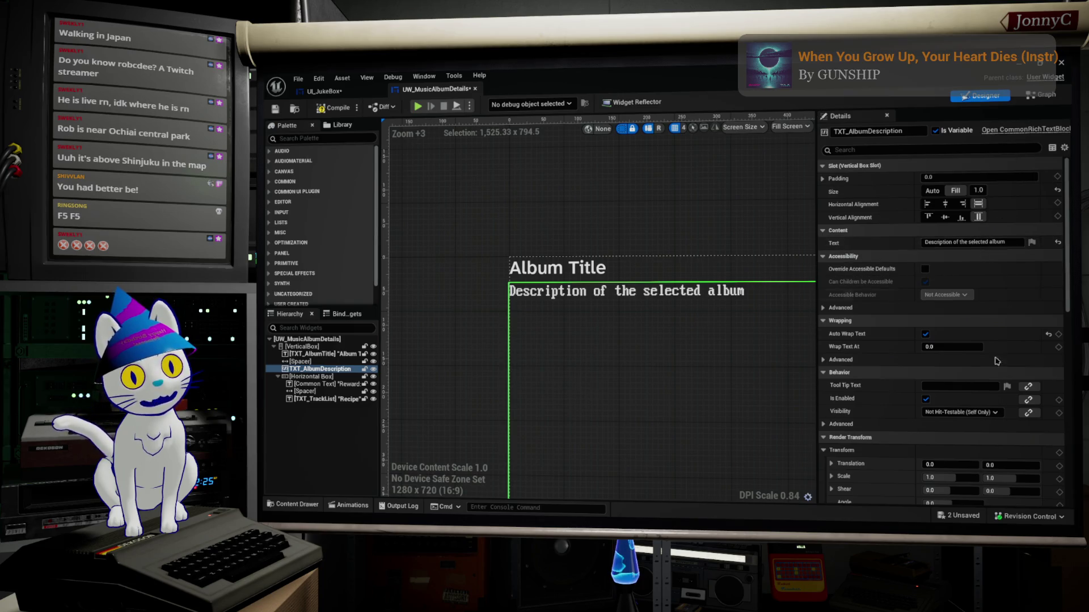
scroll(980, 412, down, 1)
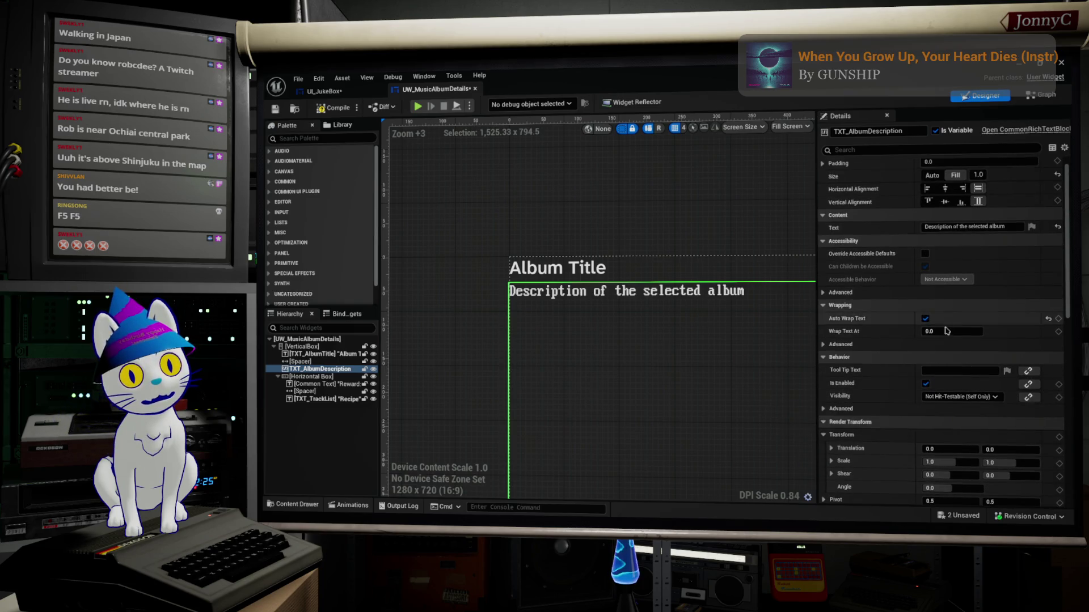
scroll(953, 352, down, 5)
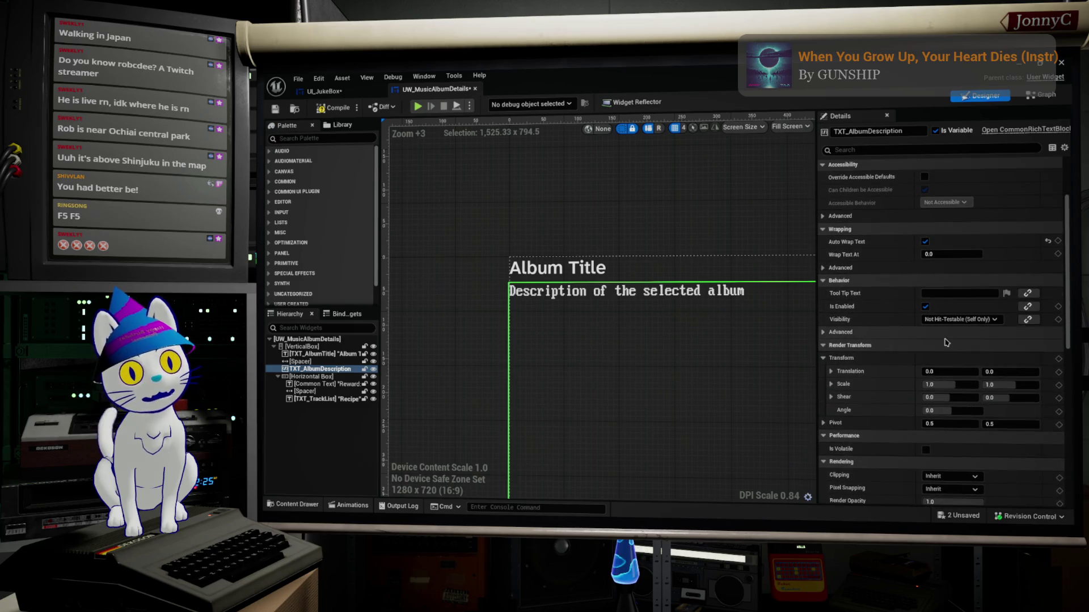
scroll(946, 343, down, 4)
scroll(930, 340, up, 6)
scroll(843, 249, up, 3)
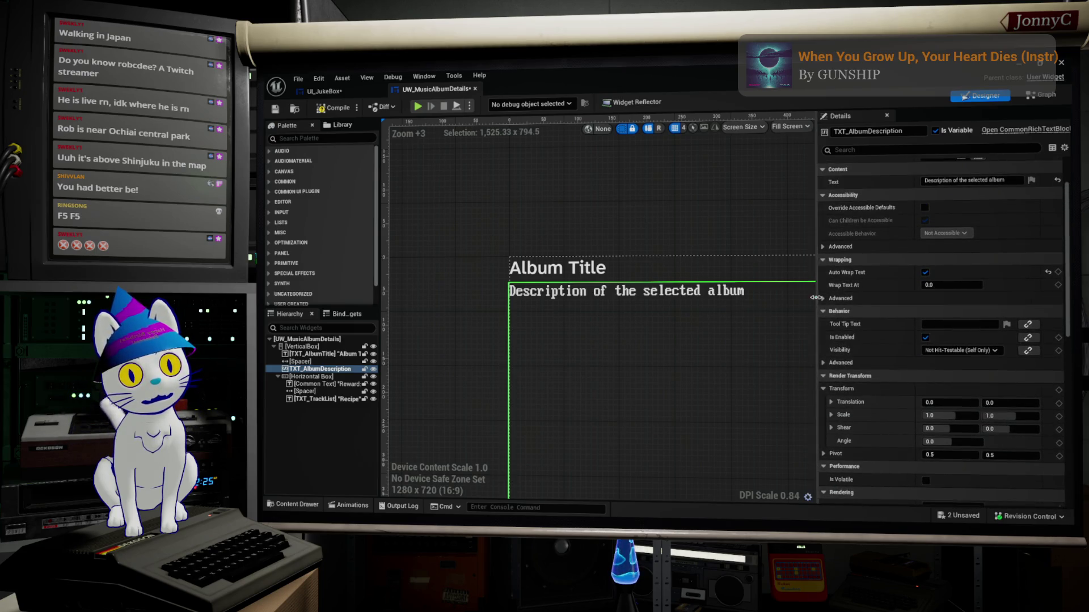
scroll(844, 292, up, 1)
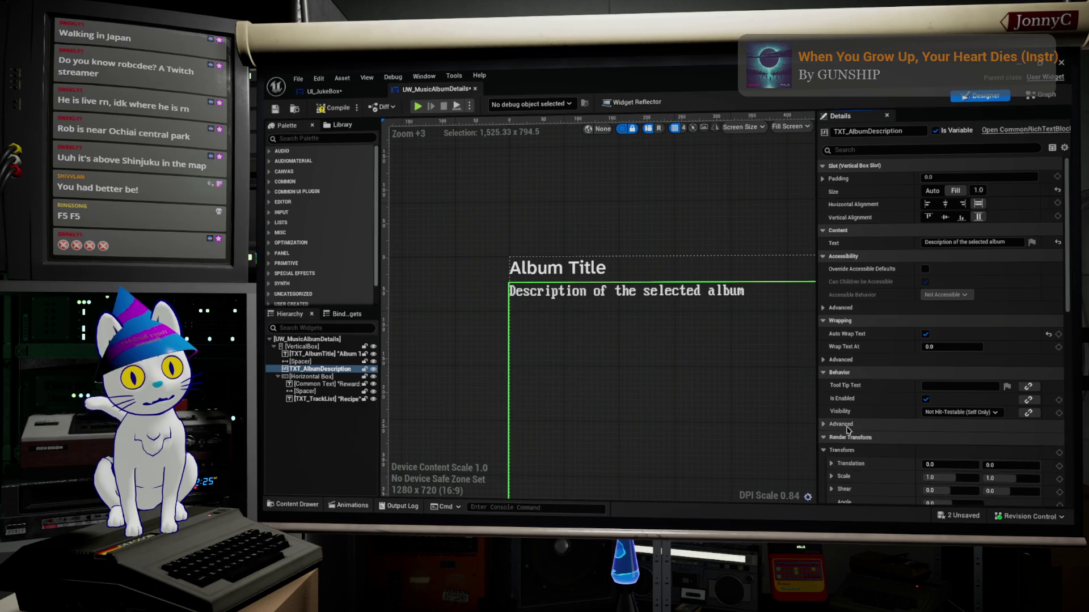
scroll(853, 434, down, 7)
scroll(856, 436, down, 15)
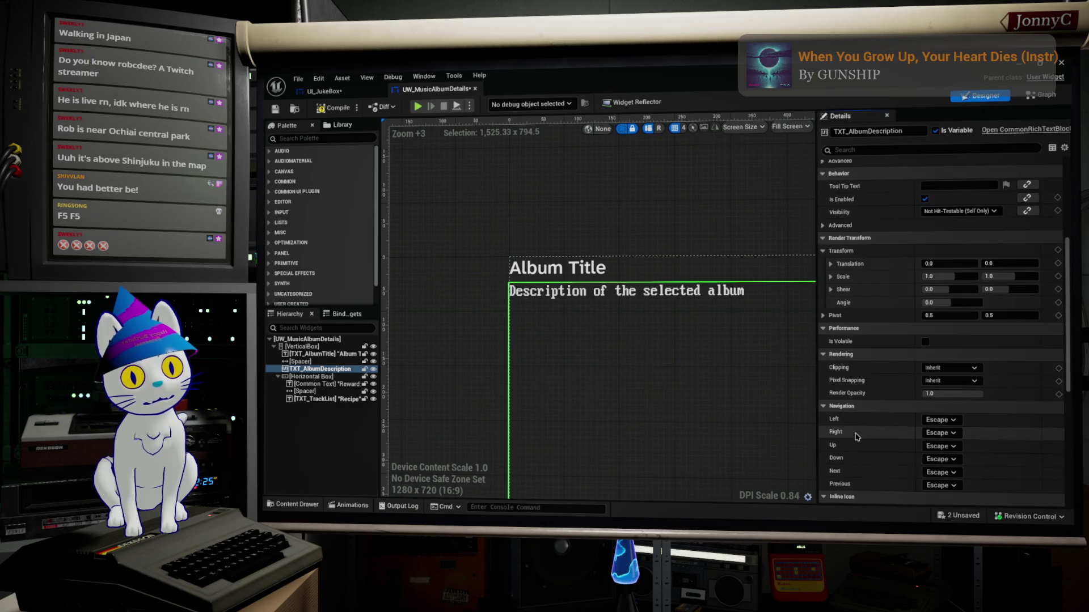
scroll(856, 436, down, 4)
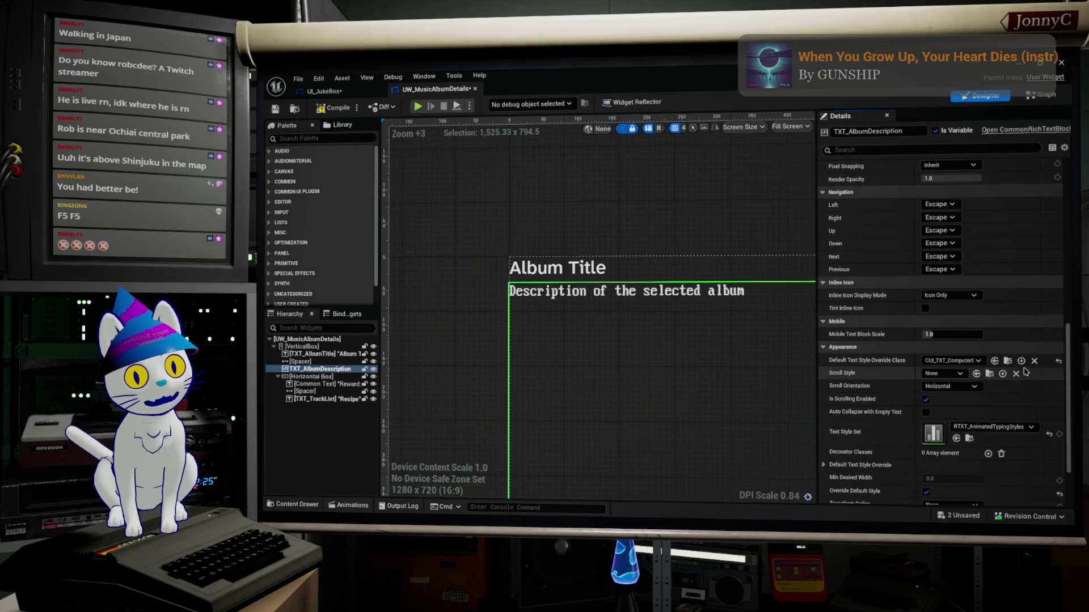
click(968, 361)
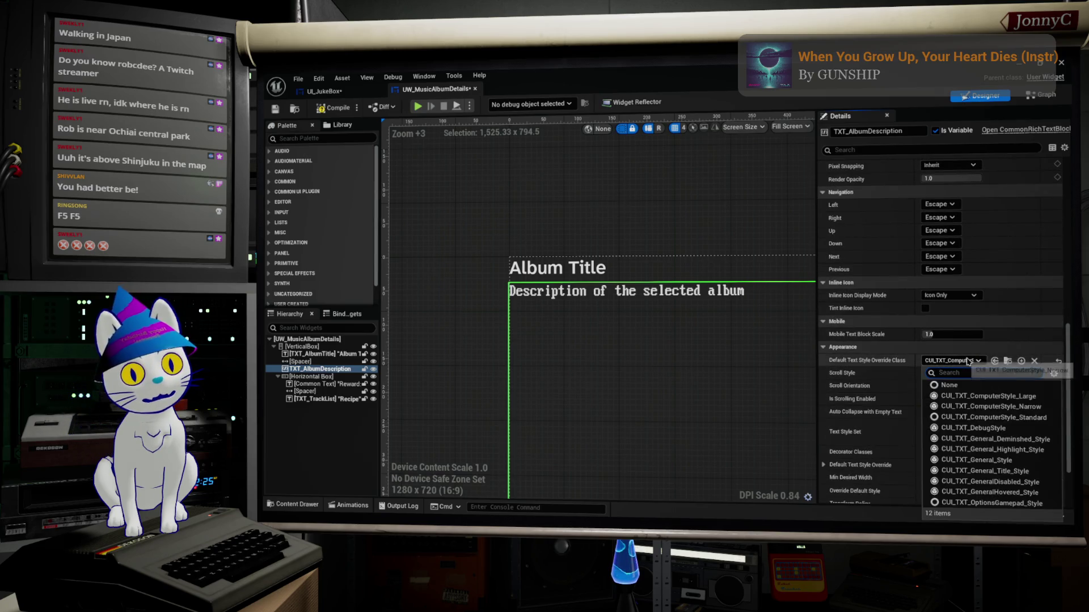
click(1004, 461)
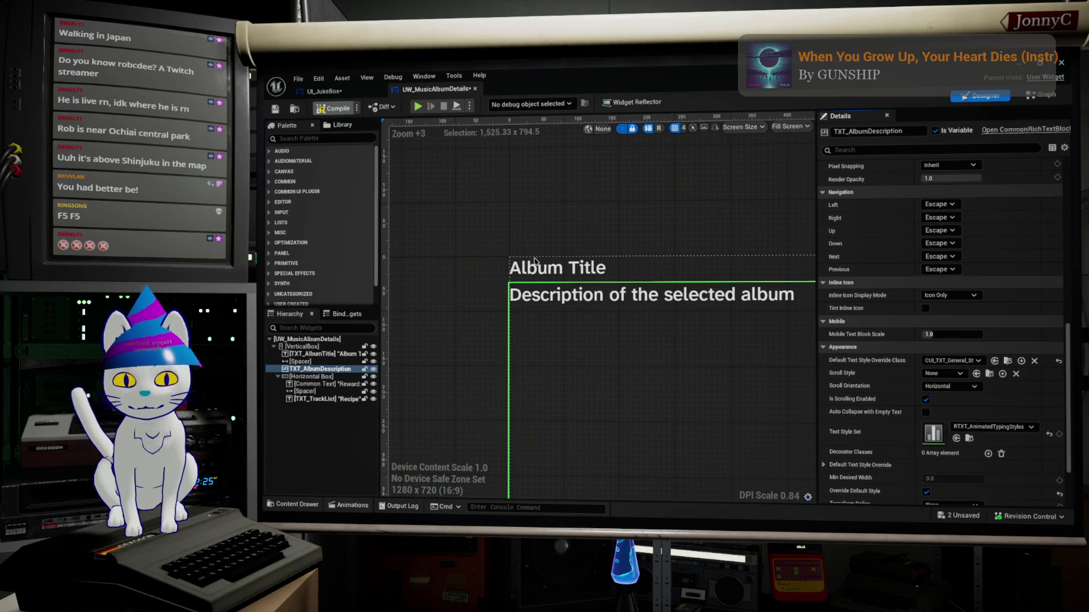
Compile and save UW_MusicAlbumDetails, then minimize the widget editor.
click(329, 108)
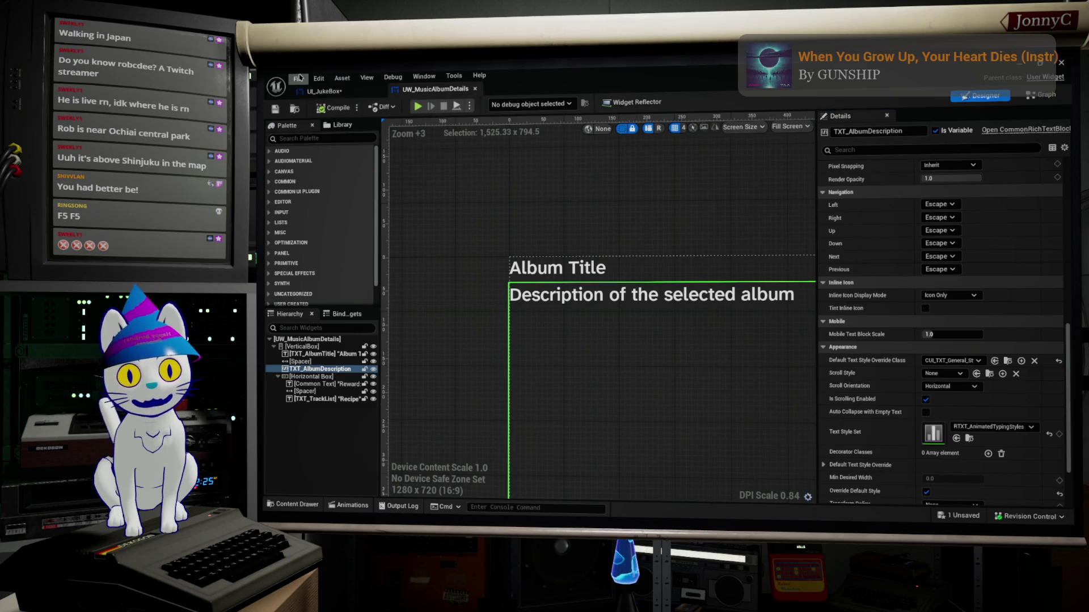
click(316, 84)
click(356, 169)
click(303, 83)
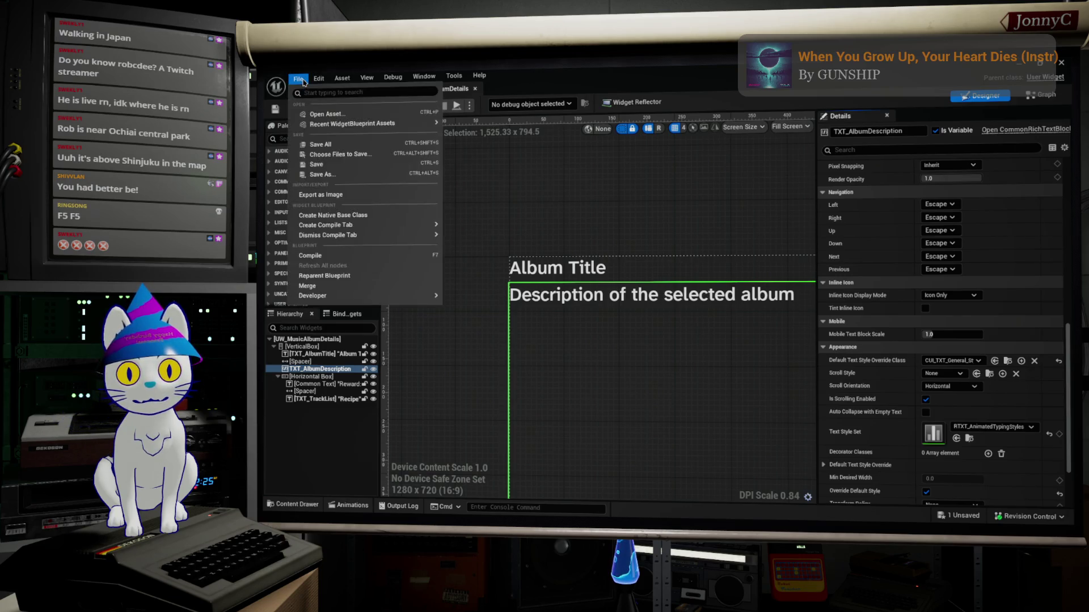
click(346, 150)
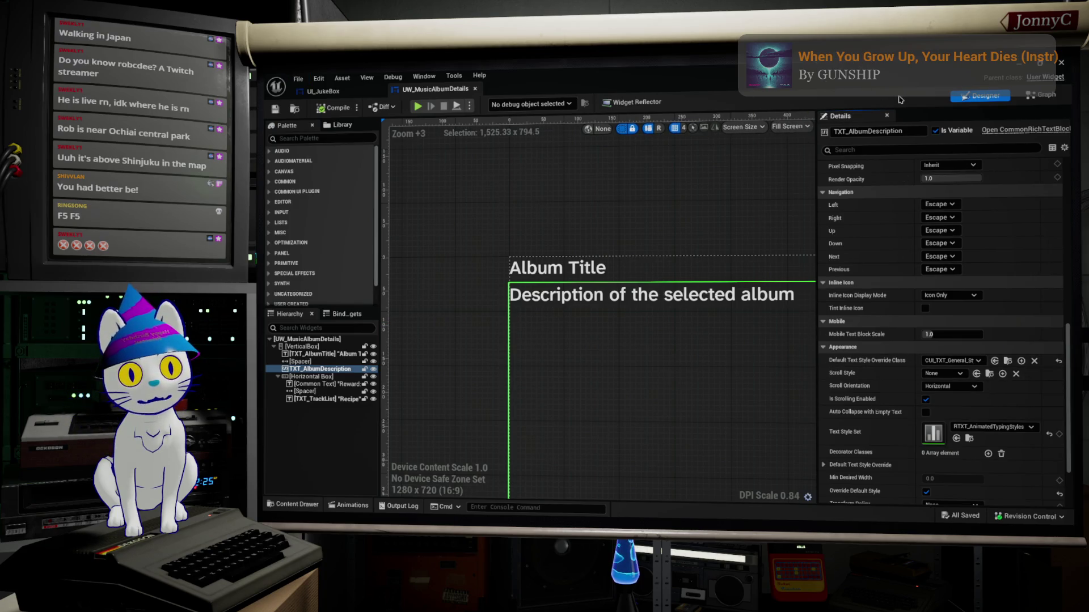
click(1020, 63)
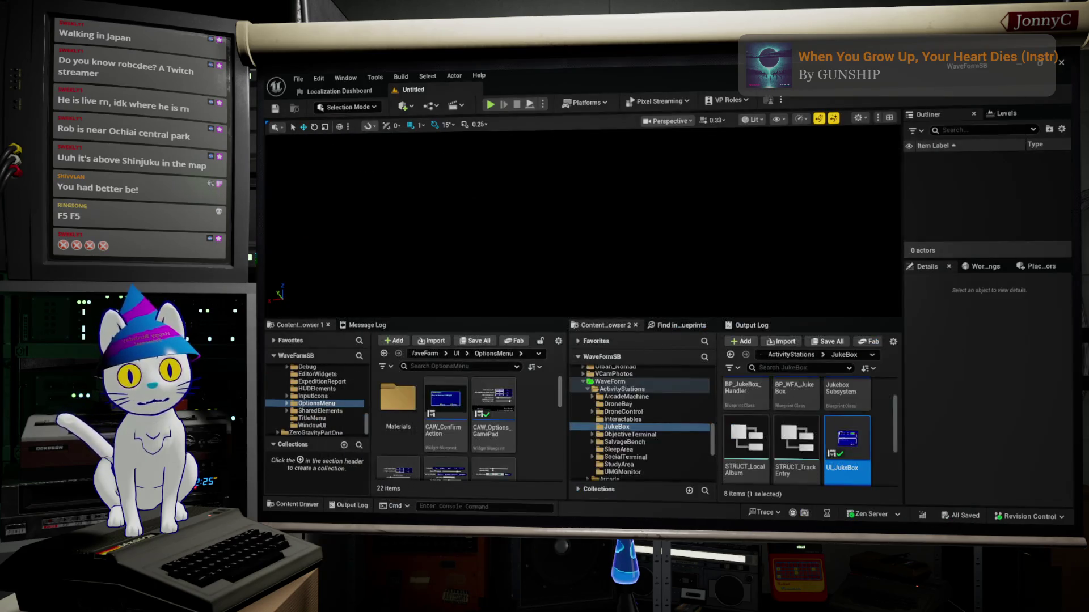
Load BaseLevel_DM010 from File > Recent Levels.
click(298, 79)
mouse_move(414, 134)
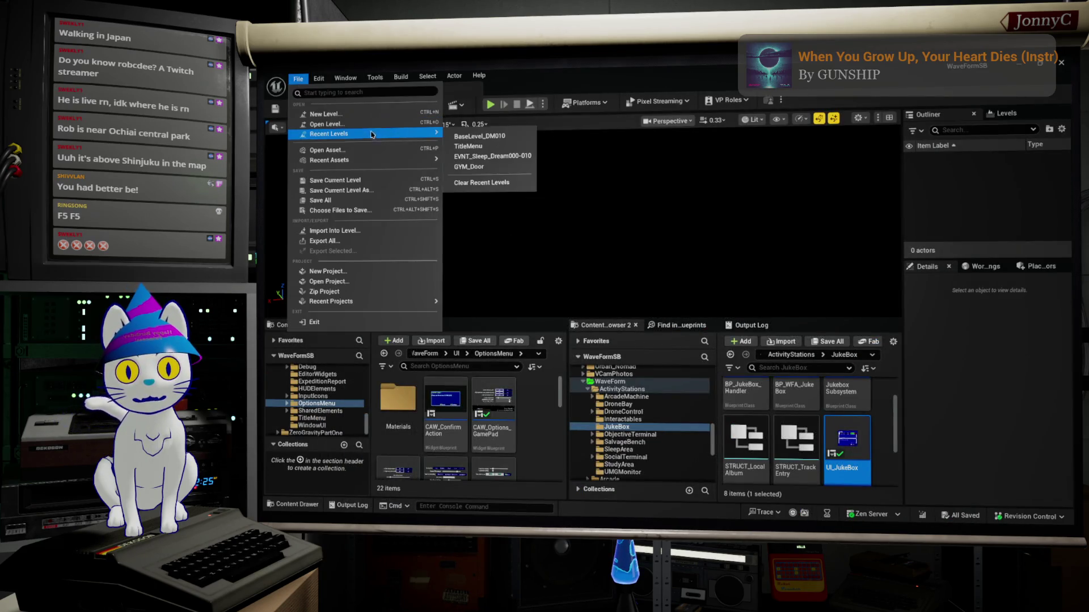
click(512, 138)
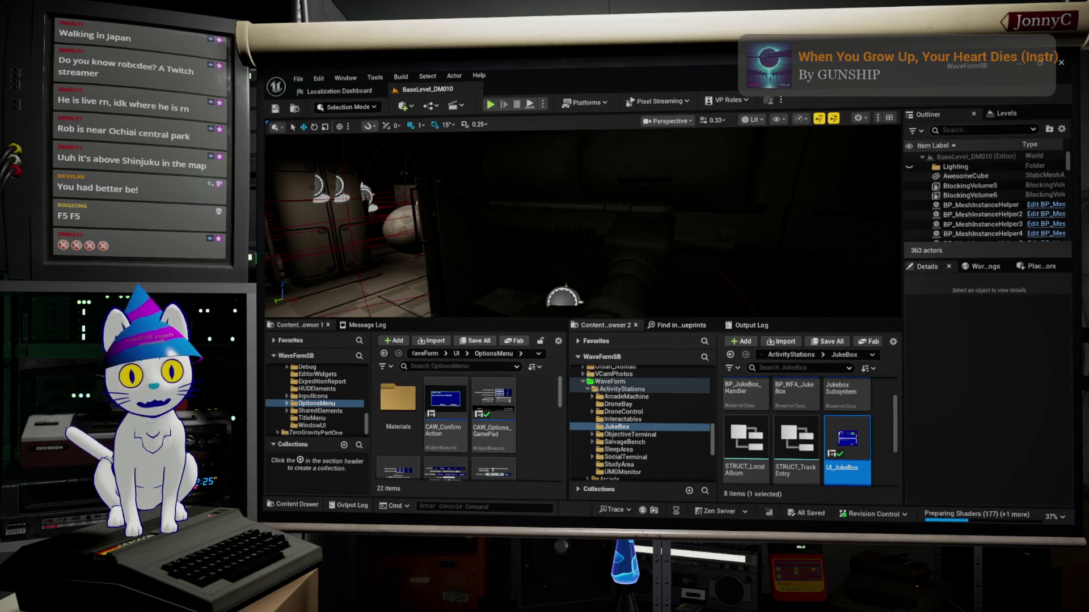
Inspect BP_WFA_RestArea's context menu, then restore down the editor and enlarge the lower panels.
click(593, 304)
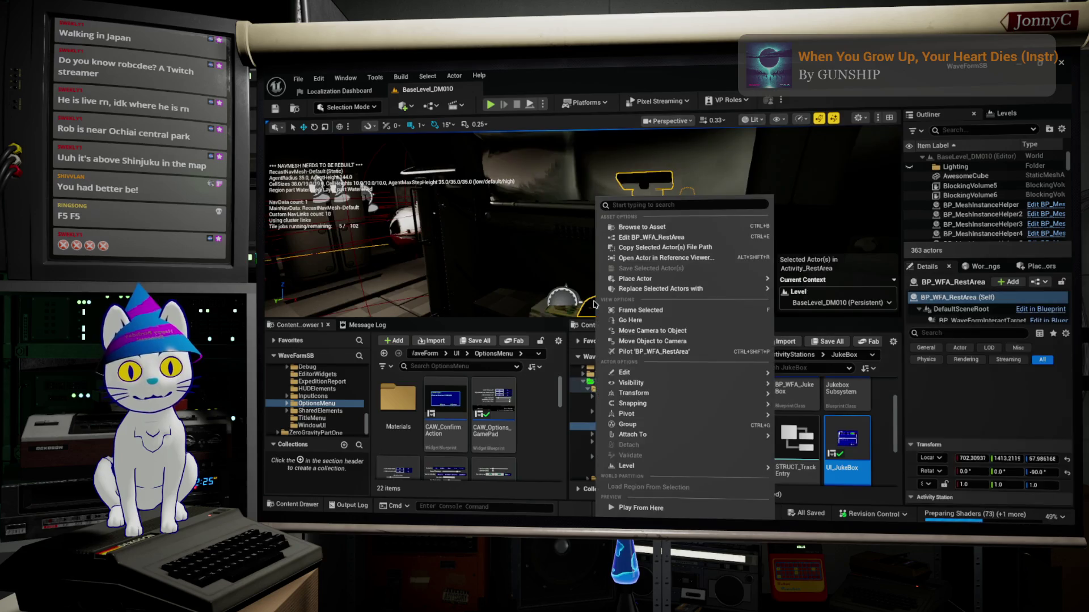
right_click(595, 305)
key(Escape)
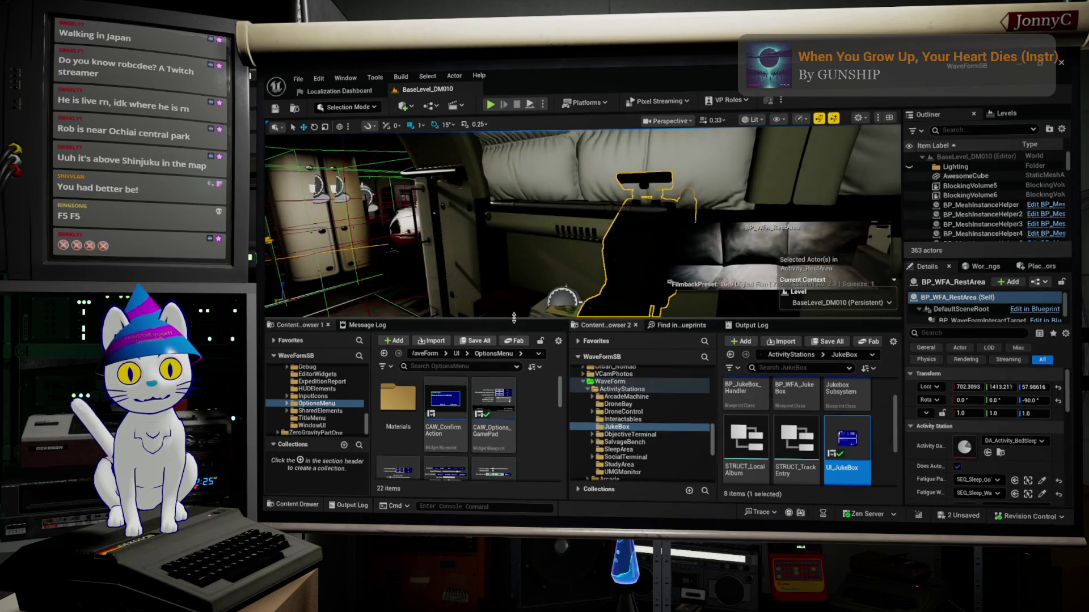
key(super+Down)
drag(524, 386, 524, 370)
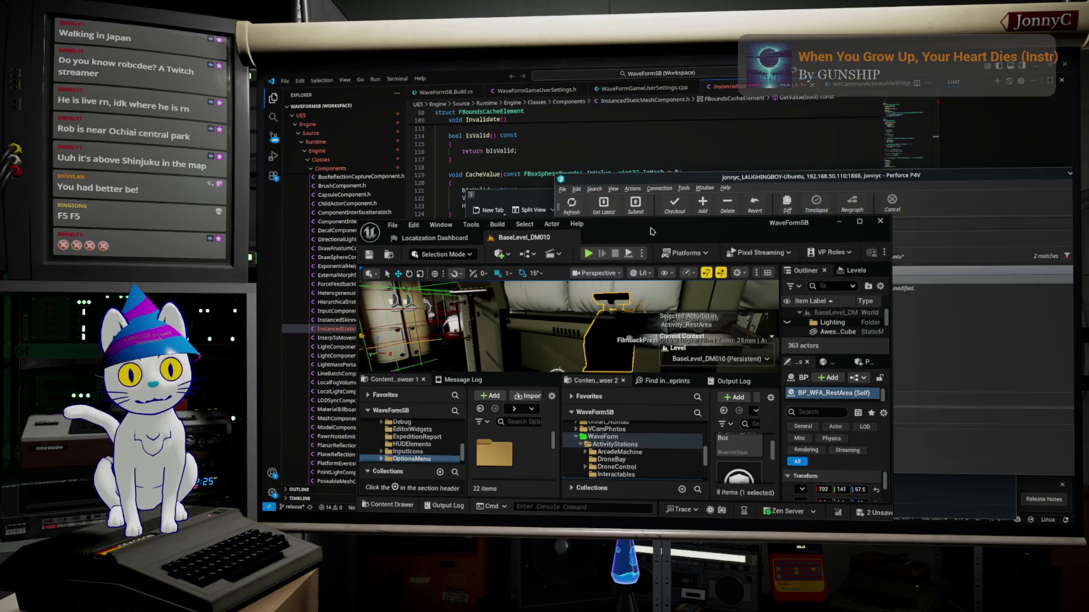
Close VS Code, maximize the Unreal editor and start Play in Editor on BaseLevel_DM010.
key(alt+Tab)
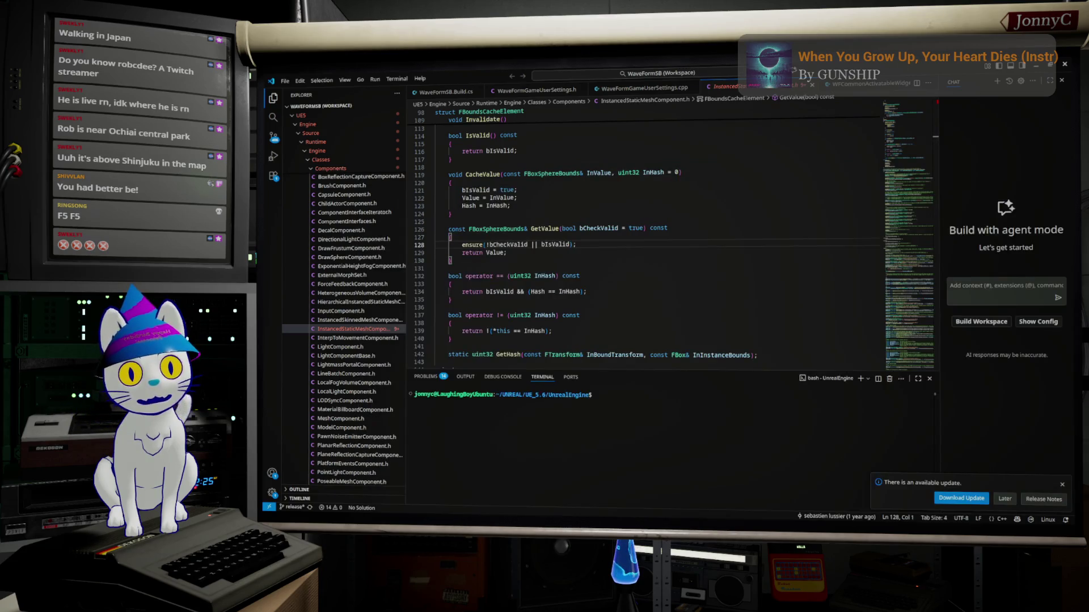
click(1066, 65)
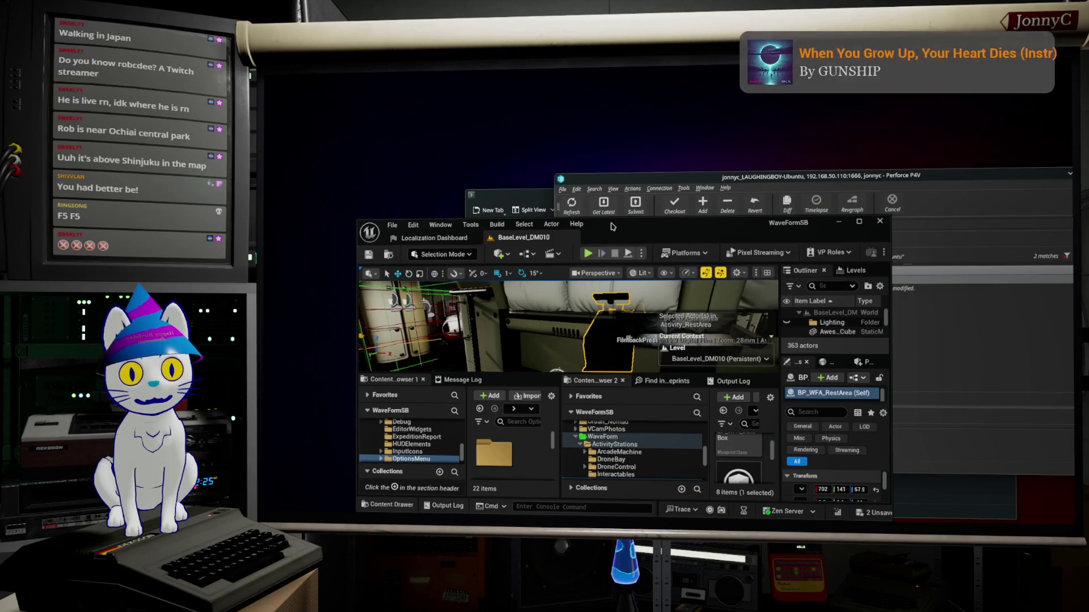
double_click(612, 226)
scroll(583, 211, up, 2)
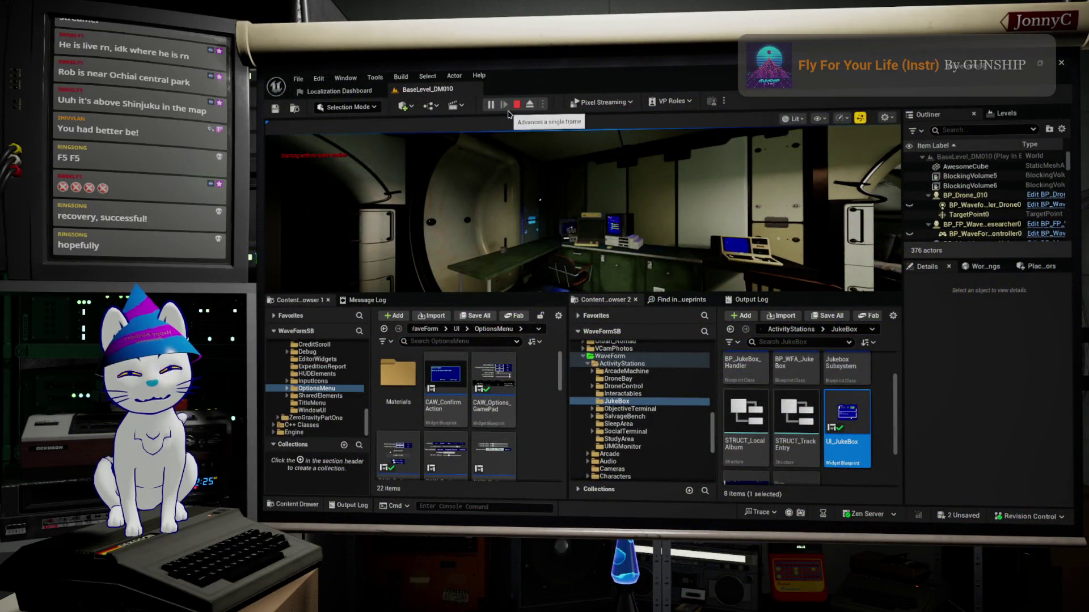
click(539, 155)
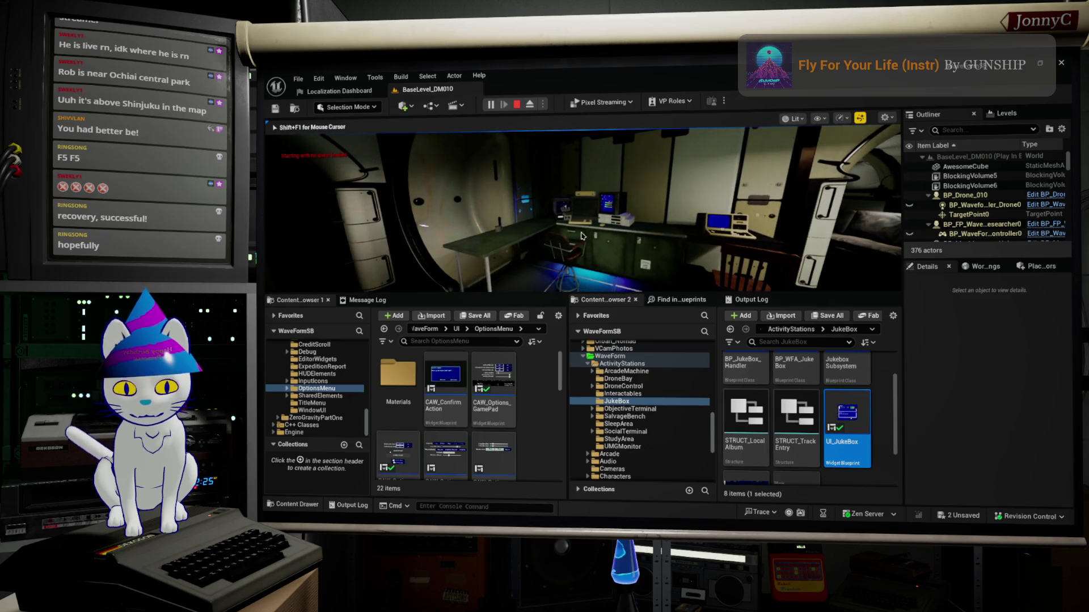
Go fullscreen, interact with the radio to view the Quiet Peaks liner notes, continue, then stop play.
key(F11)
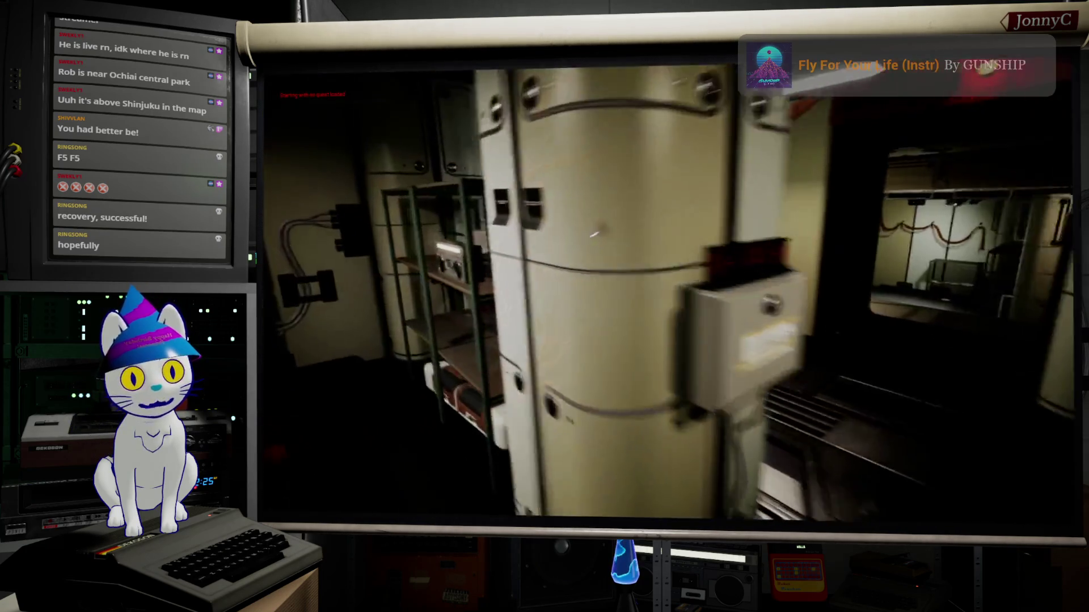
key(e)
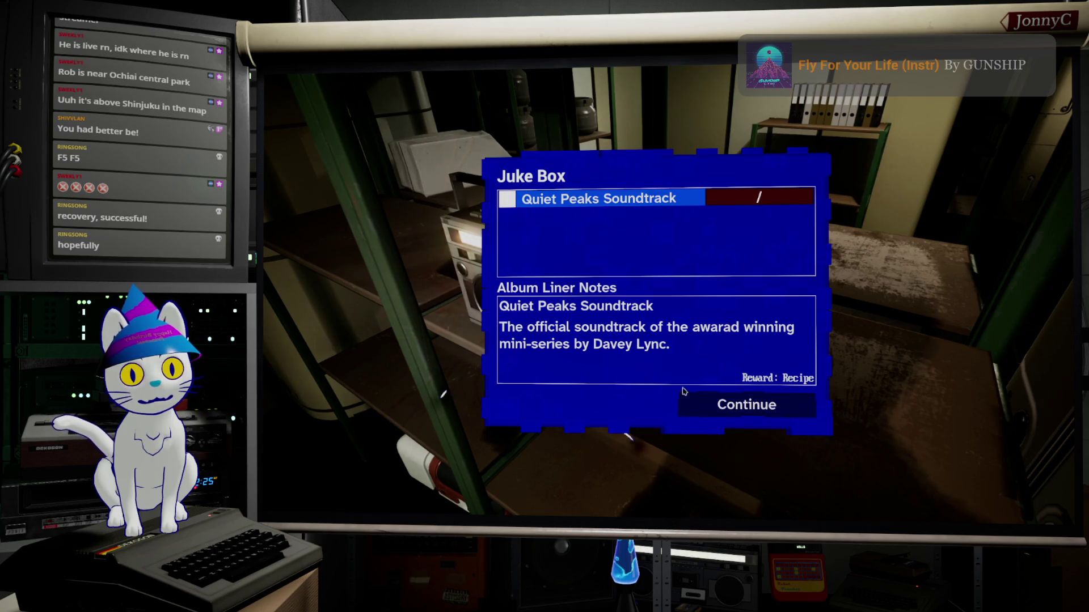
click(750, 404)
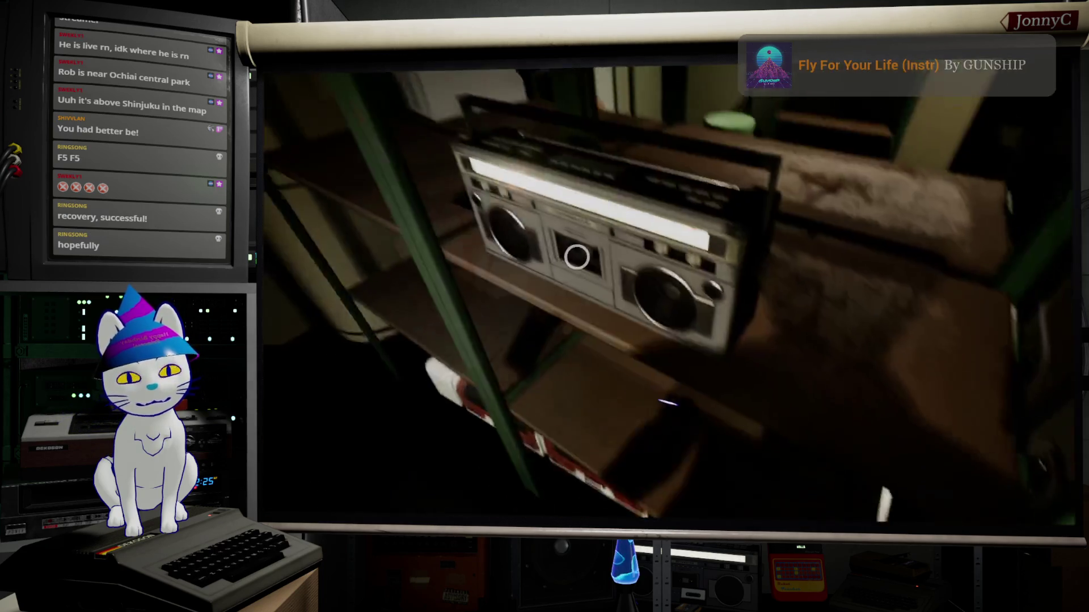
key(Escape)
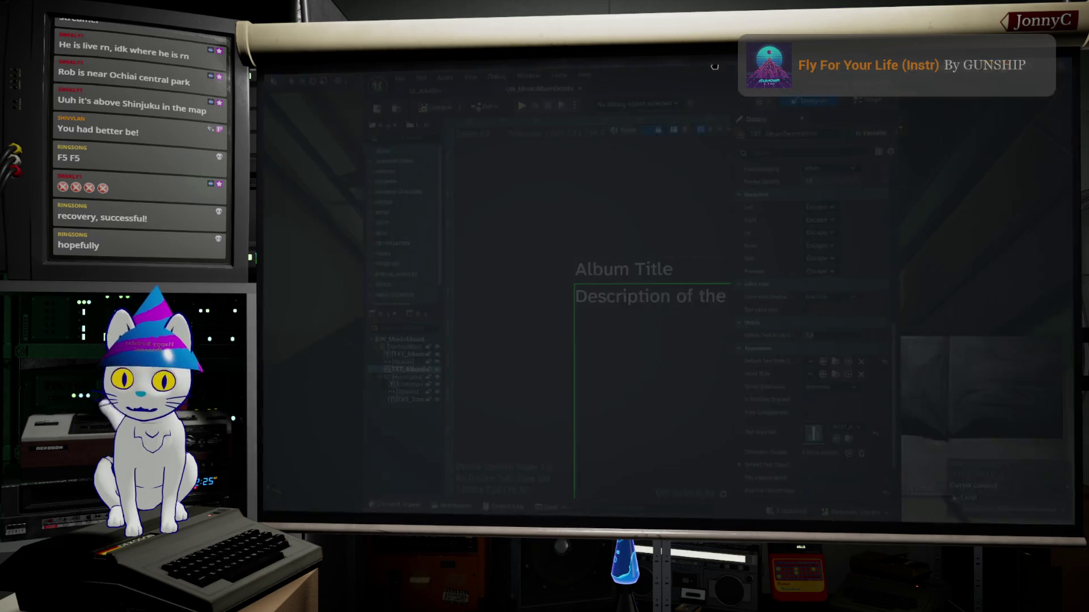
Select the Reward text and its horizontal box in the album details designer.
scroll(724, 376, up, 3)
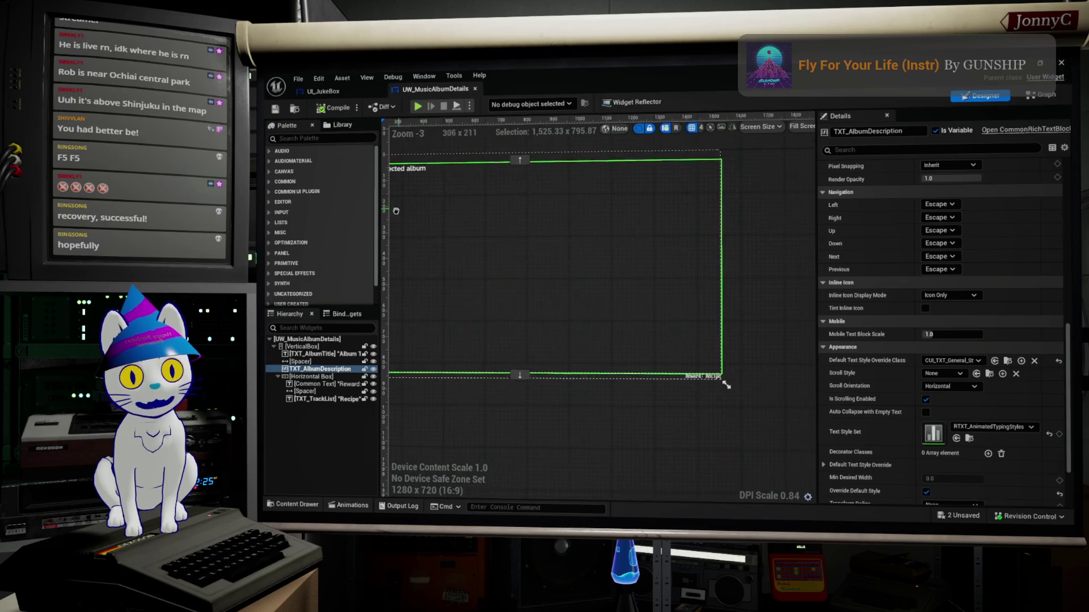
click(697, 371)
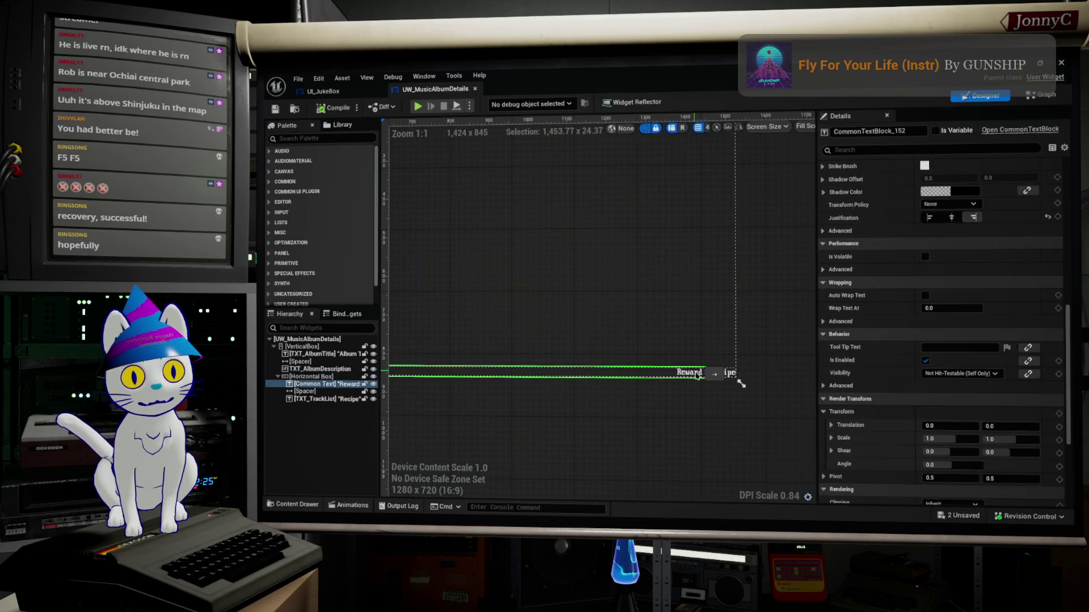
click(311, 377)
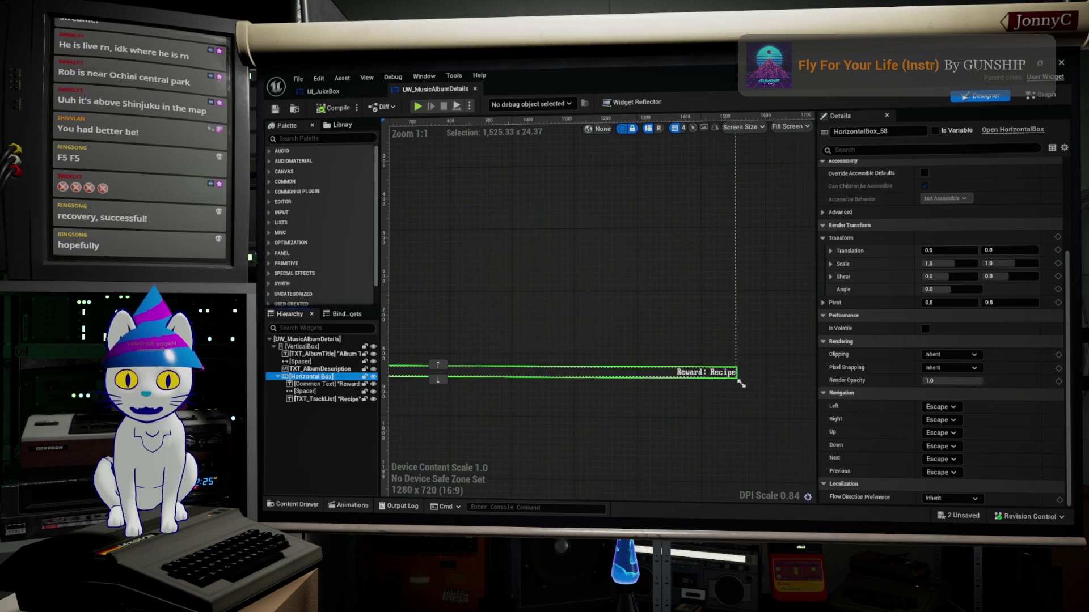
key(Escape)
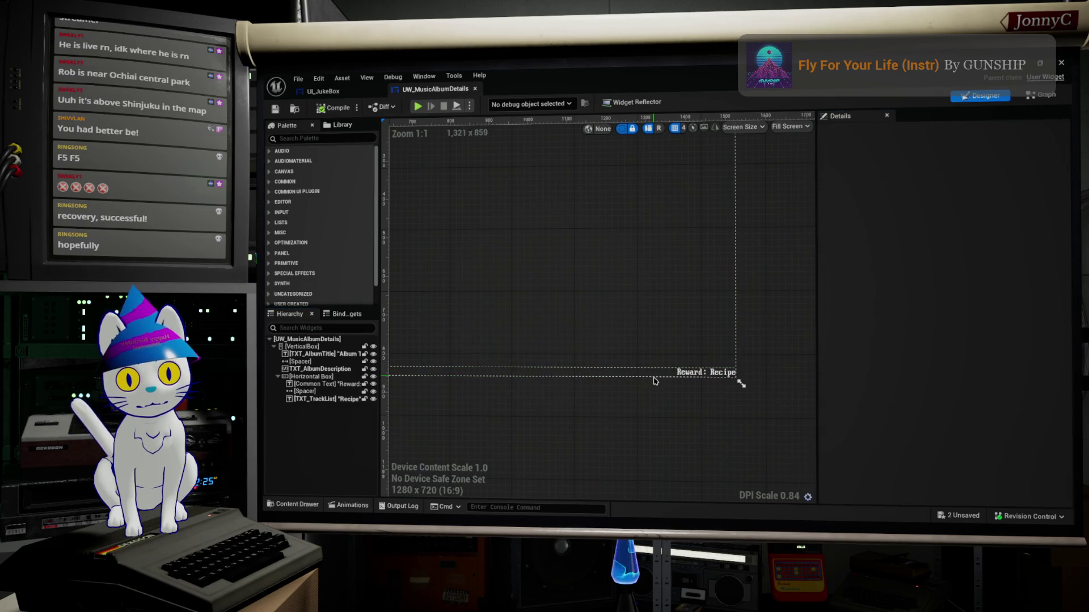
right_click(655, 375)
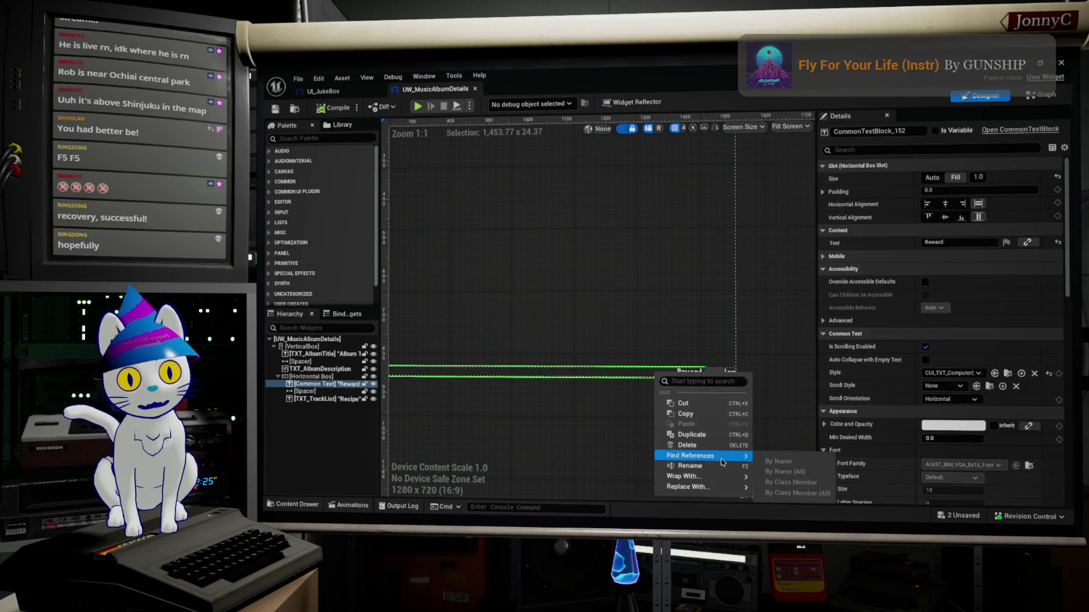
click(748, 376)
Find references by name to the Recipe text widget TXT_TrackList.
click(729, 375)
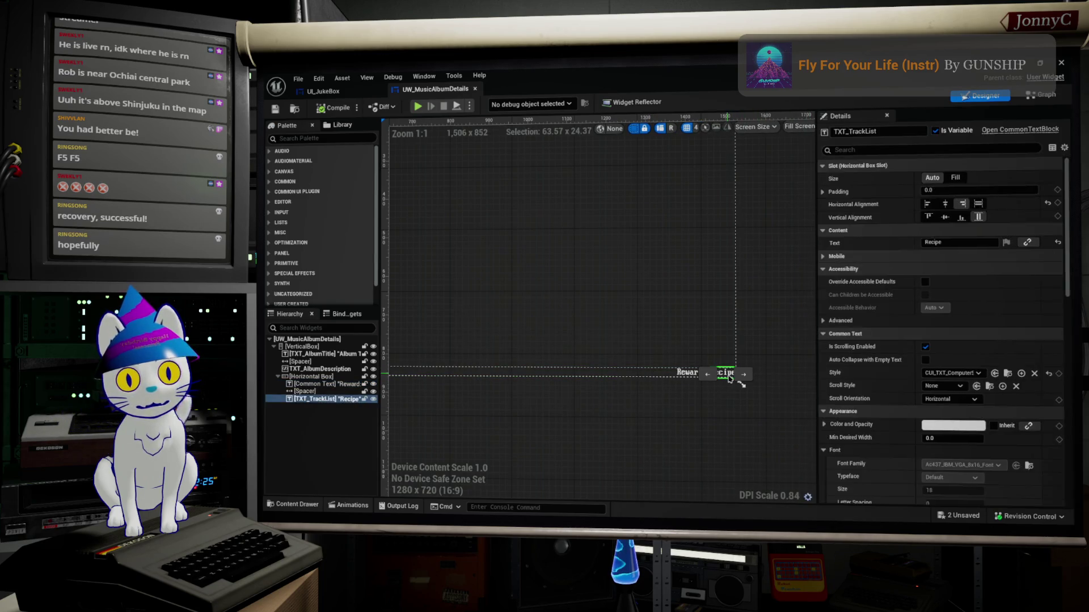
right_click(729, 379)
mouse_move(794, 460)
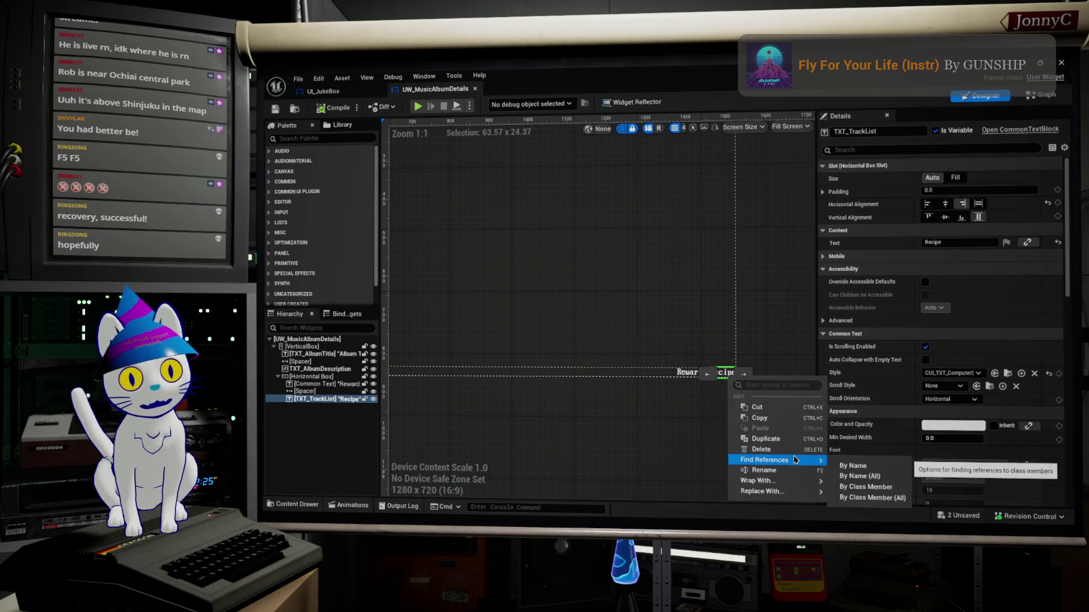
click(841, 467)
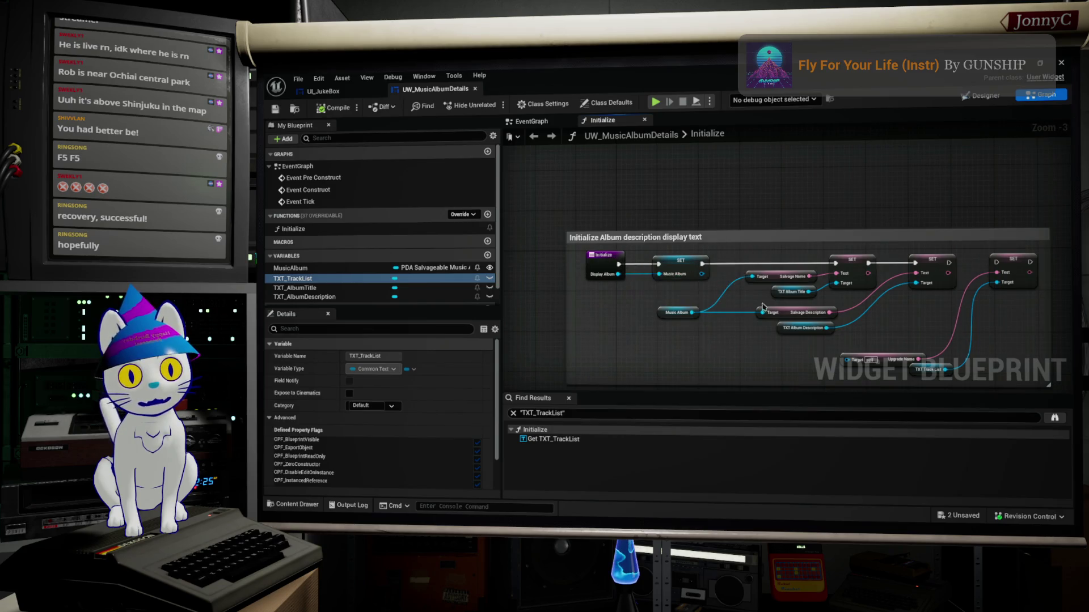
Delete the SET, Upgrade Name and TXT Track List nodes from Initialize, then compile.
scroll(753, 304, up, 3)
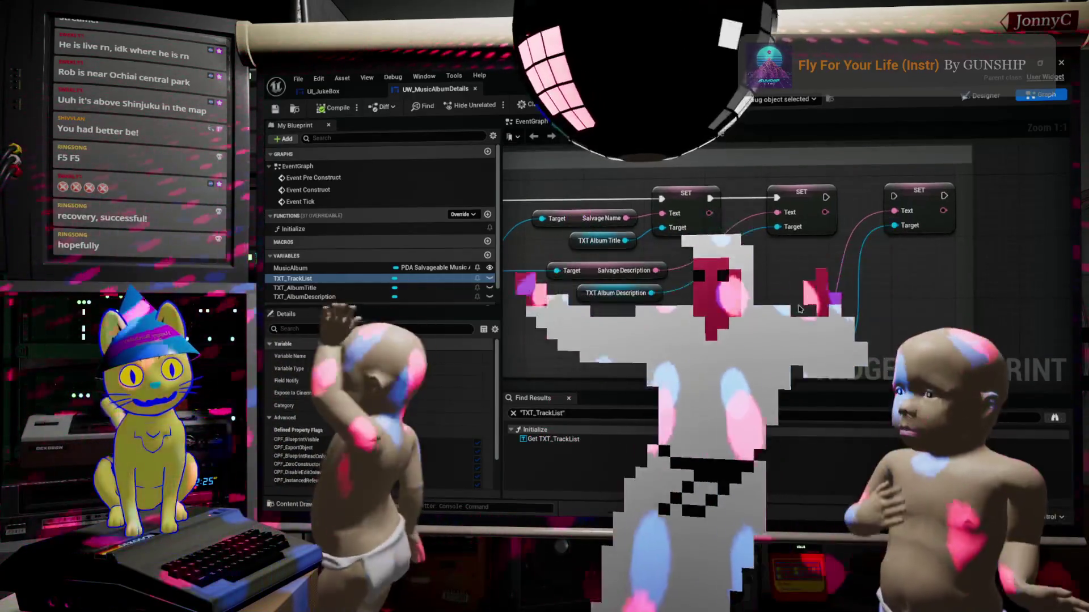
drag(922, 190, 888, 267)
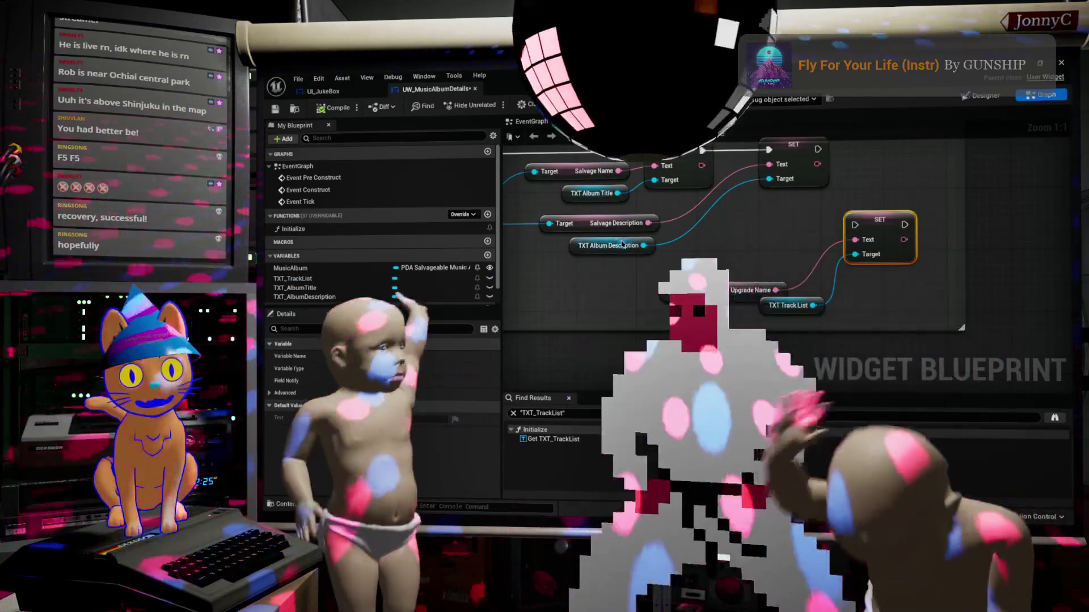
mouse_move(765, 214)
mouse_down()
mouse_move(834, 284)
mouse_move(891, 314)
mouse_move(883, 307)
mouse_up()
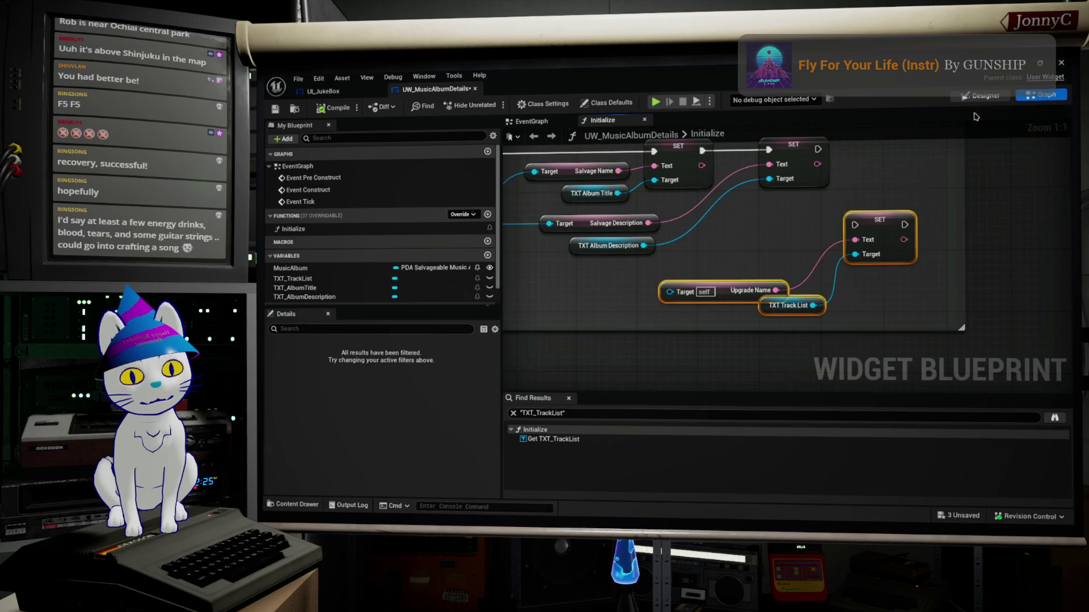
click(982, 97)
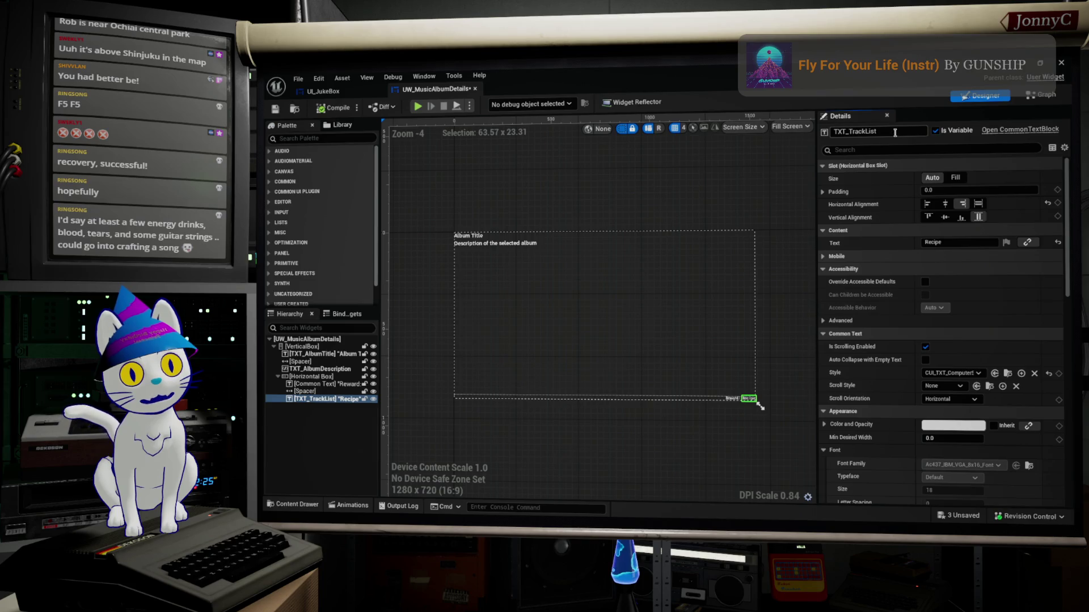
click(1041, 95)
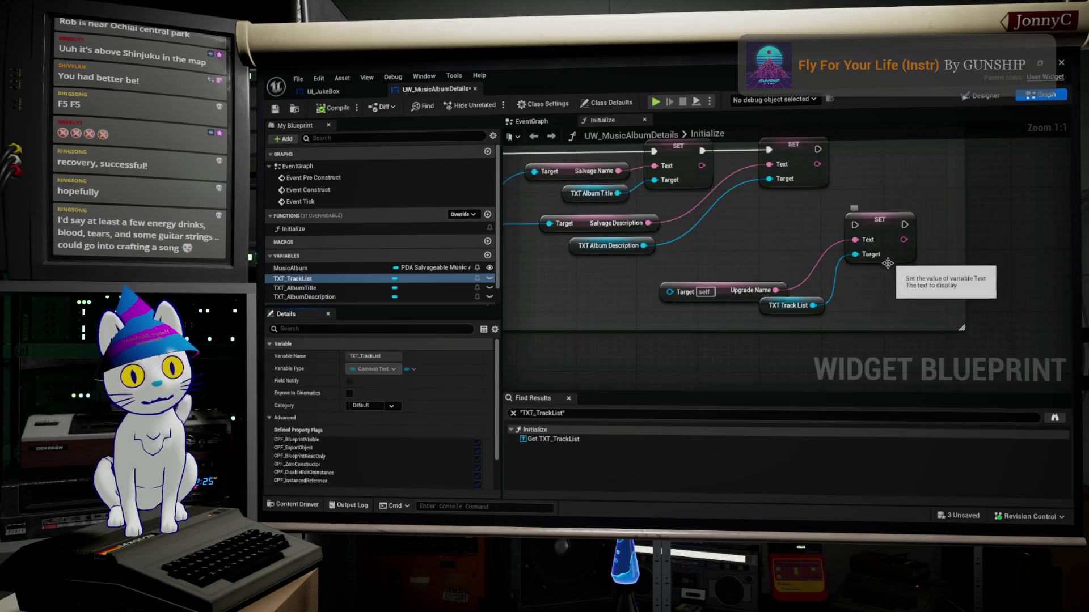
drag(889, 302, 771, 258)
key(Delete)
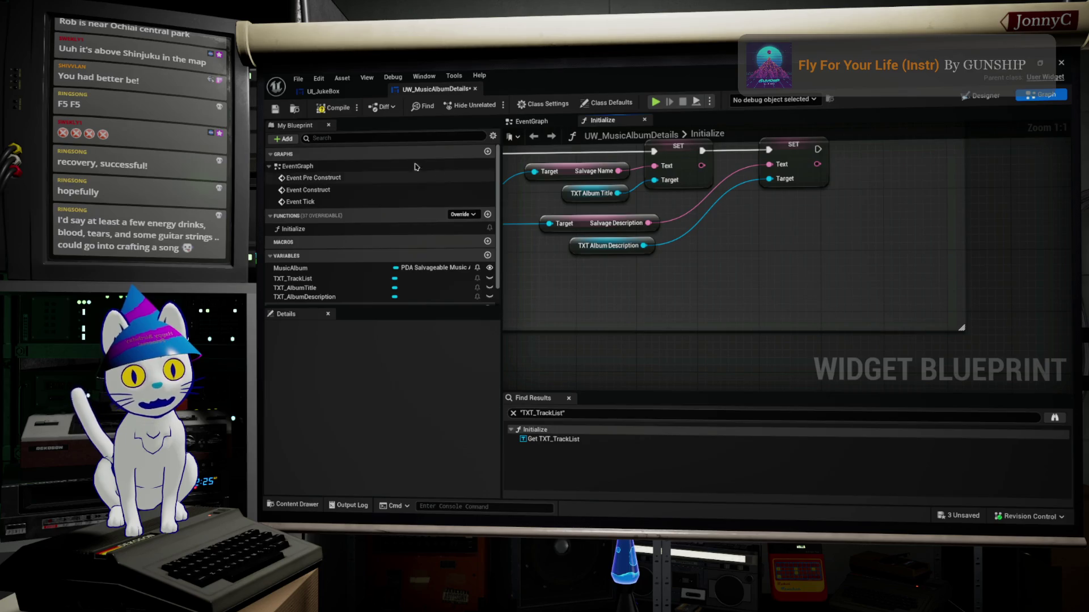
key(ctrl+s)
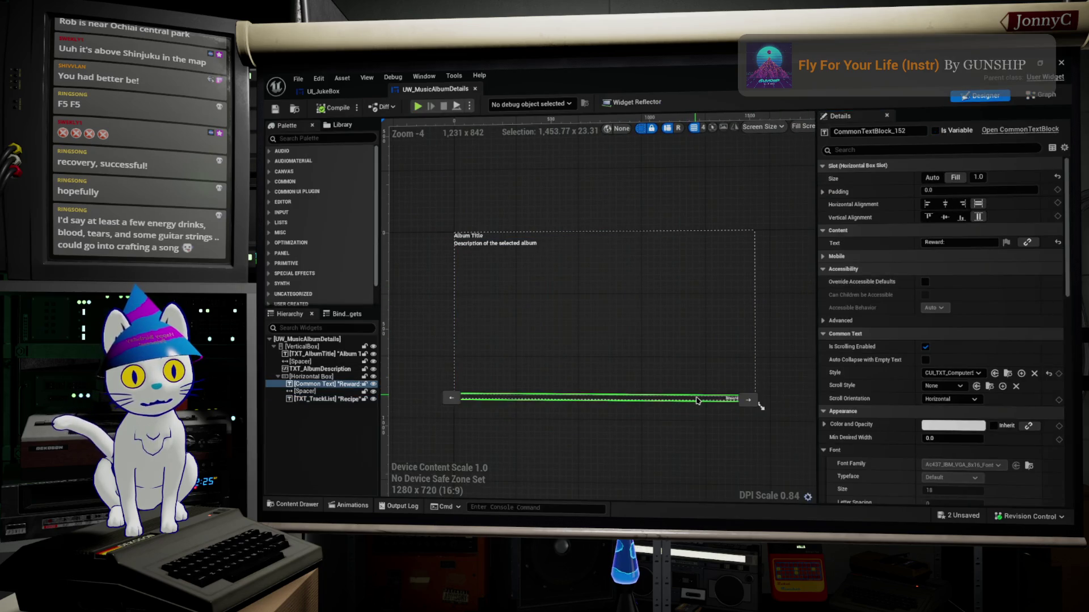
Delete the Reward text and the track list Horizontal Box, then compile the widget.
key(Delete)
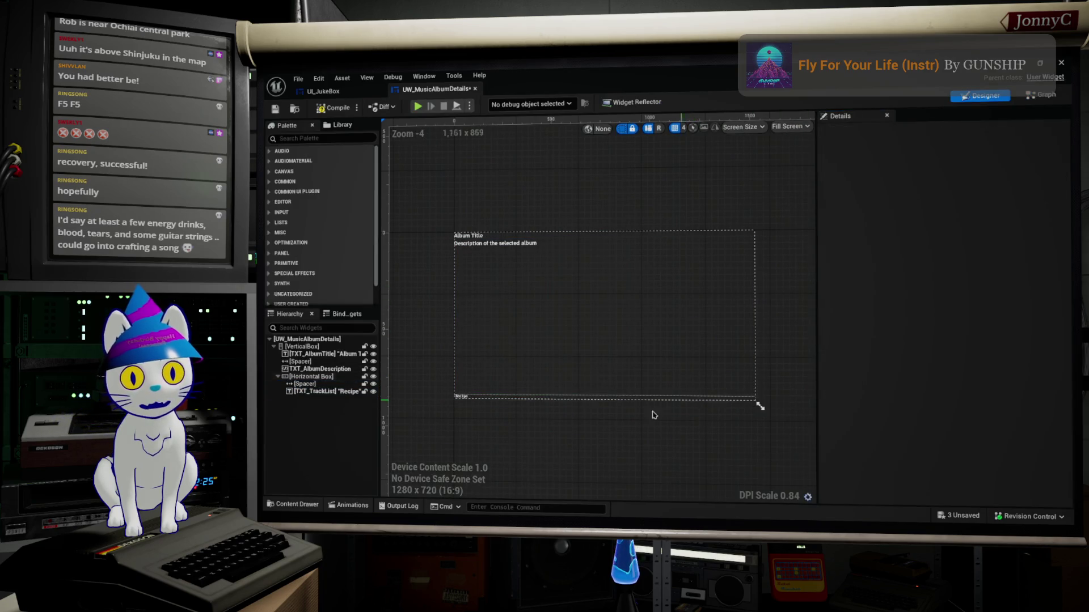
click(304, 377)
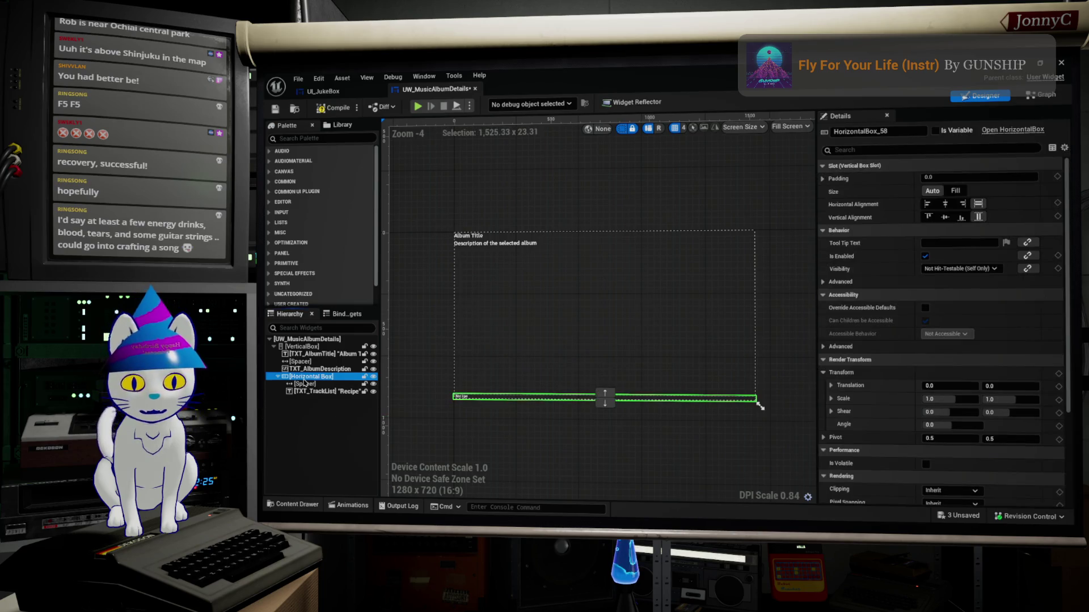
key(Delete)
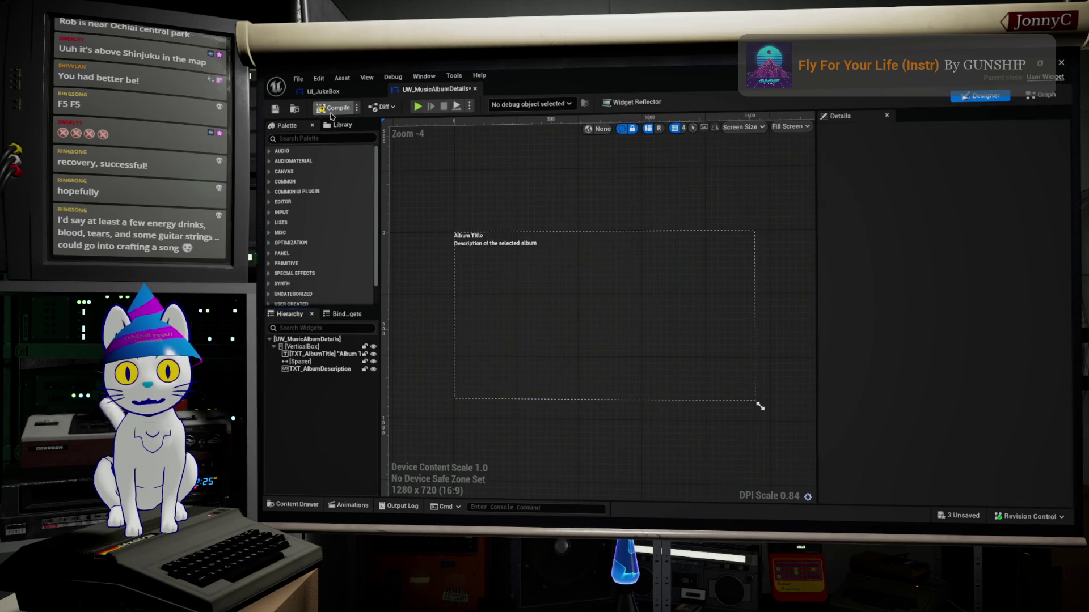
click(274, 111)
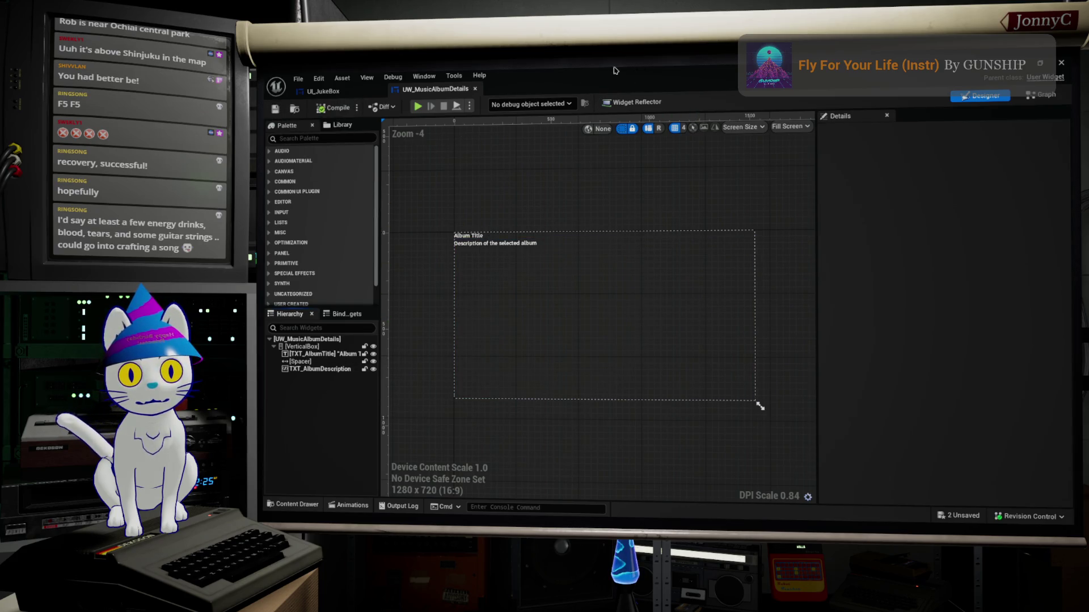
Inspect UI_JukeBox's Album Liner Notes and album list widgets, then minimize its editor.
double_click(613, 70)
click(432, 136)
scroll(672, 380, down, 4)
scroll(671, 377, up, 1)
scroll(656, 365, up, 2)
scroll(624, 409, down, 1)
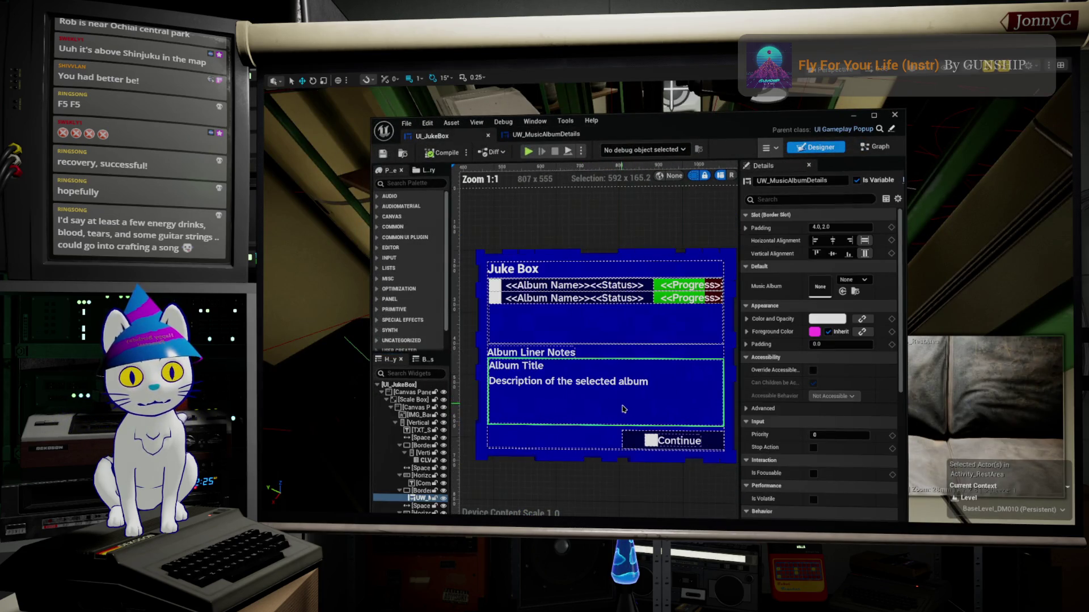
scroll(562, 351, up, 1)
click(556, 348)
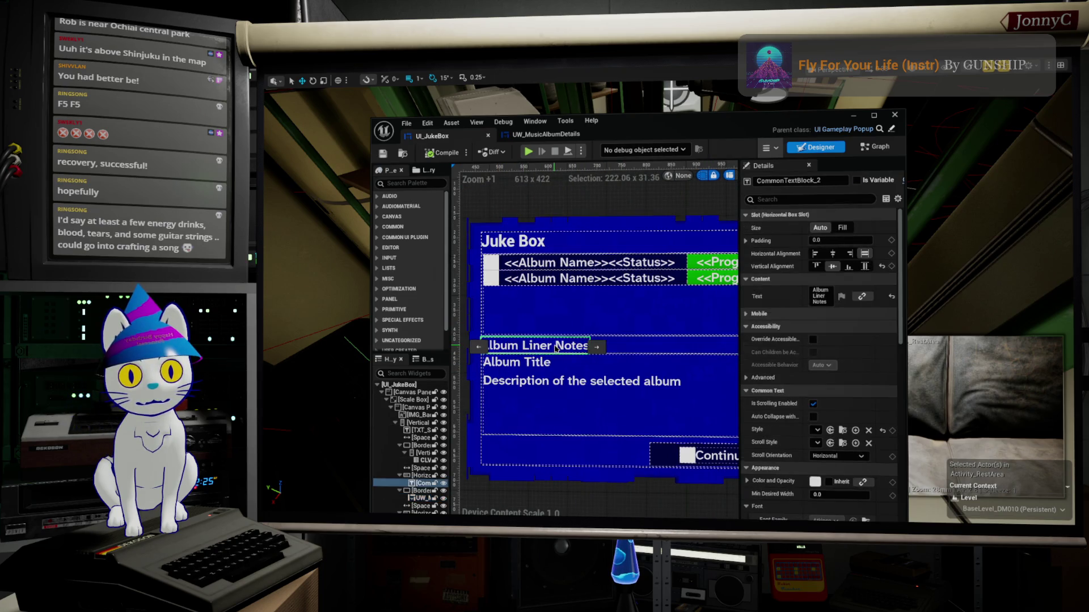
double_click(819, 288)
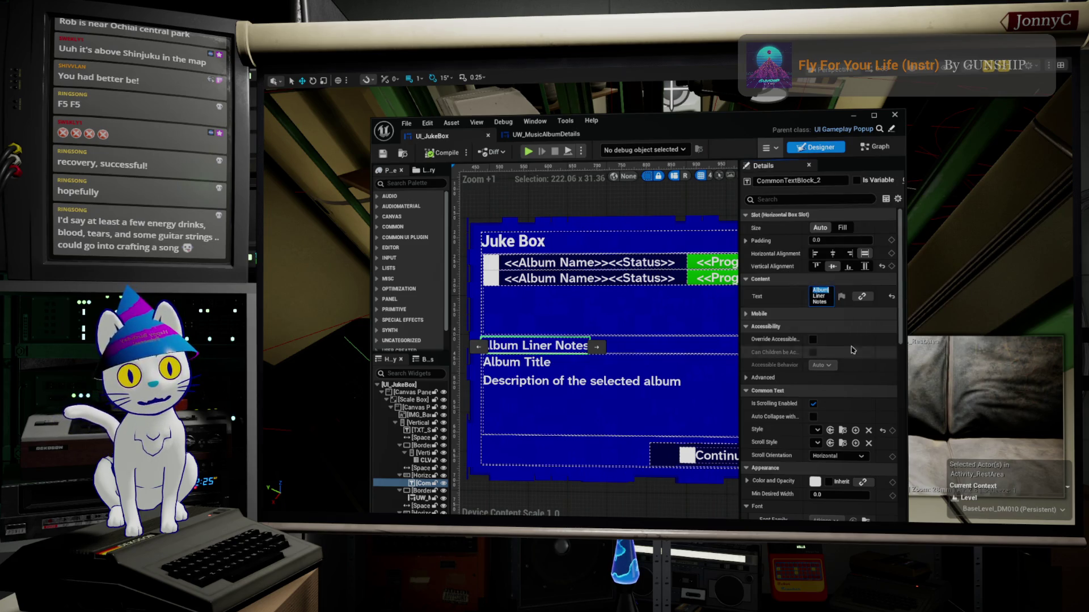
click(654, 316)
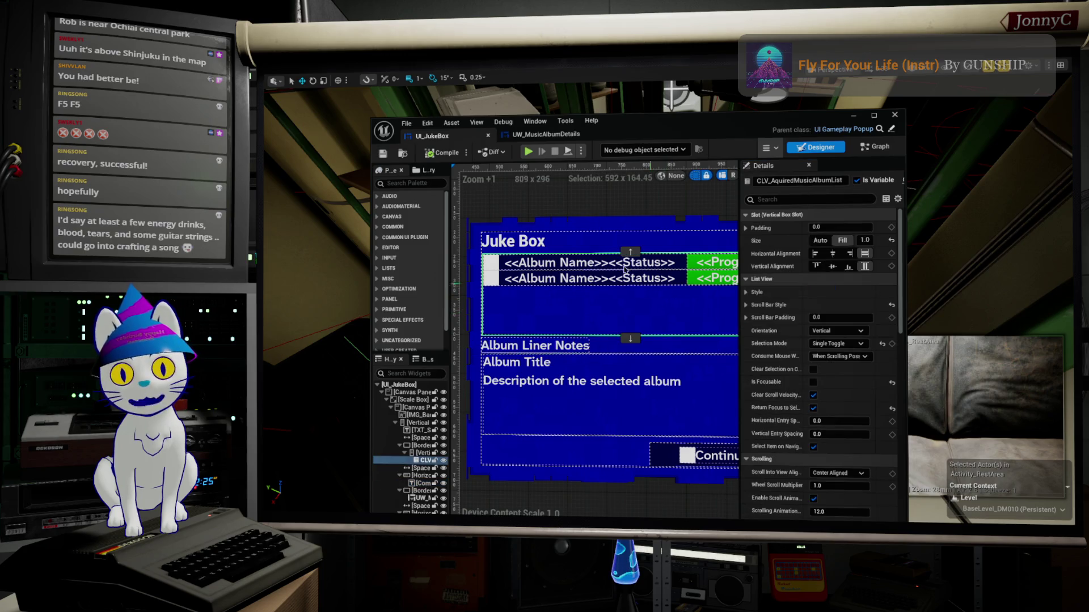
click(854, 119)
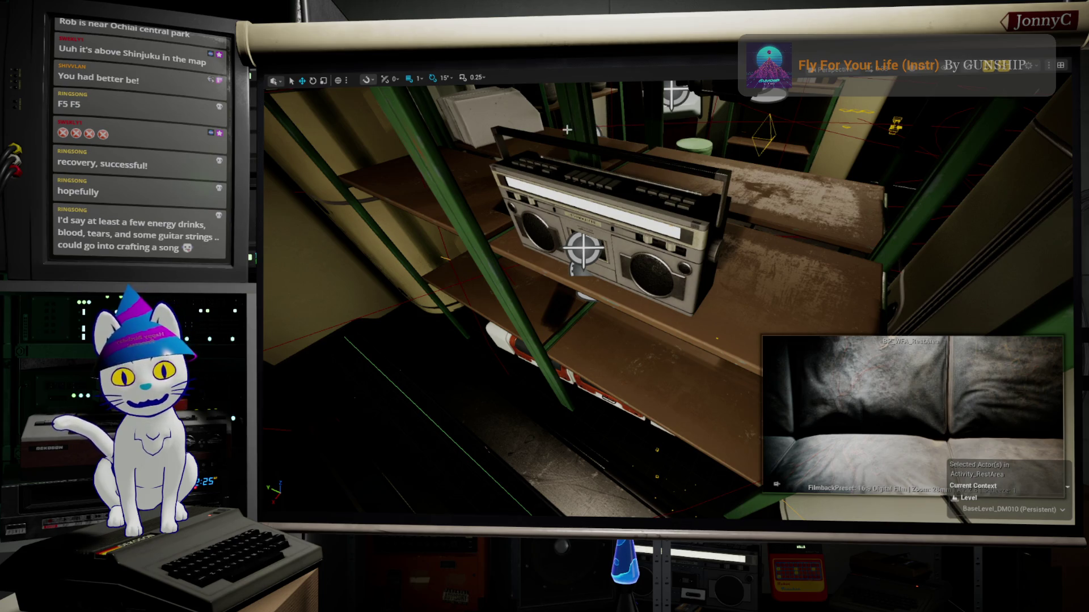
Select the ChamberBase actor near the boombox and leave immersive mode.
mouse_move(571, 134)
mouse_down()
mouse_move(590, 119)
mouse_move(587, 147)
mouse_up()
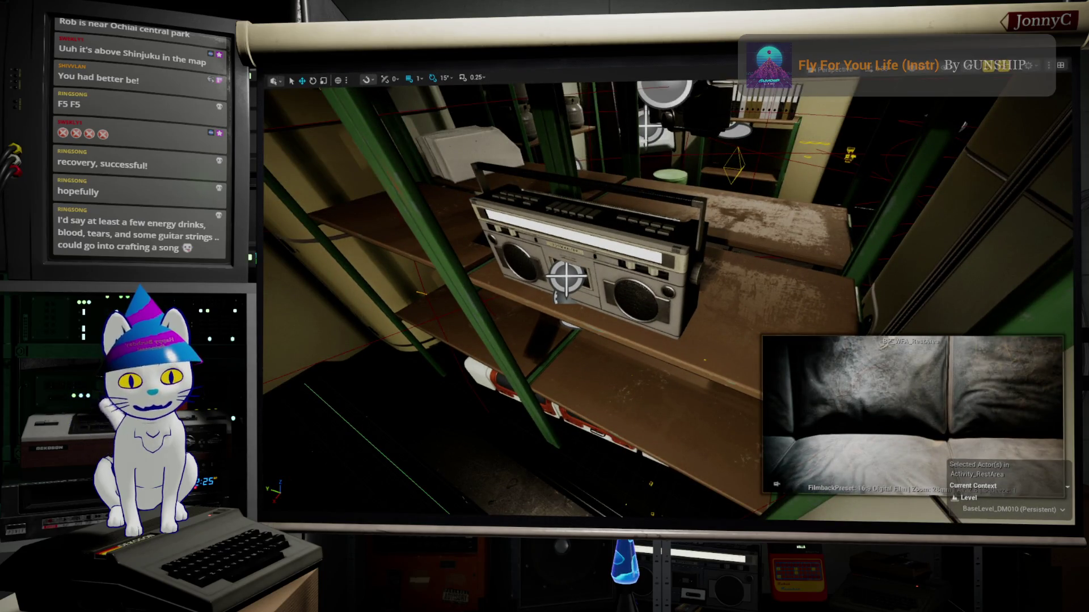
right_click(533, 148)
click(759, 160)
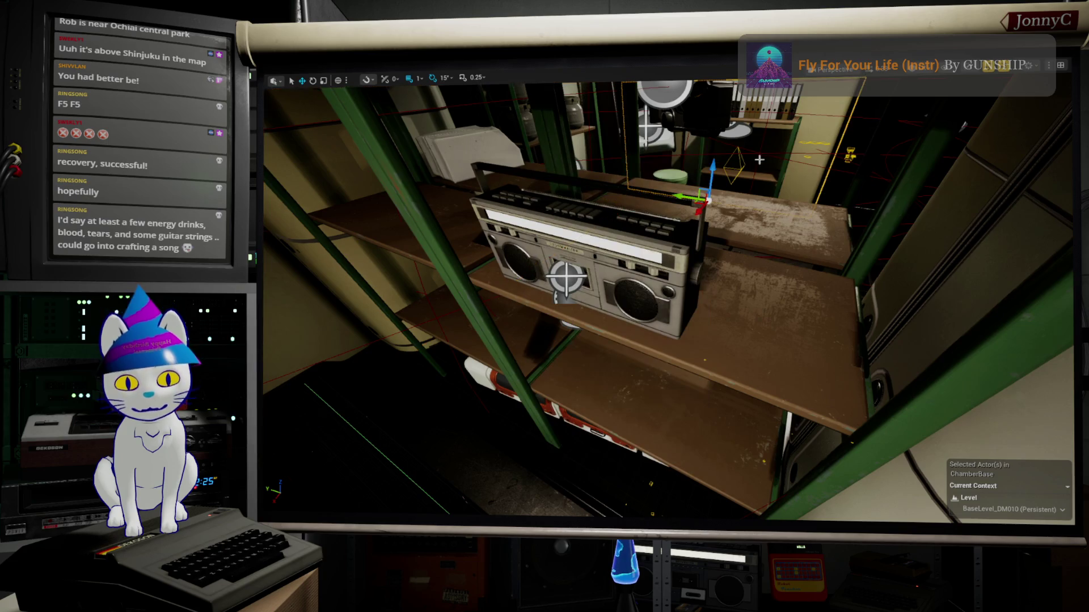
key(F11)
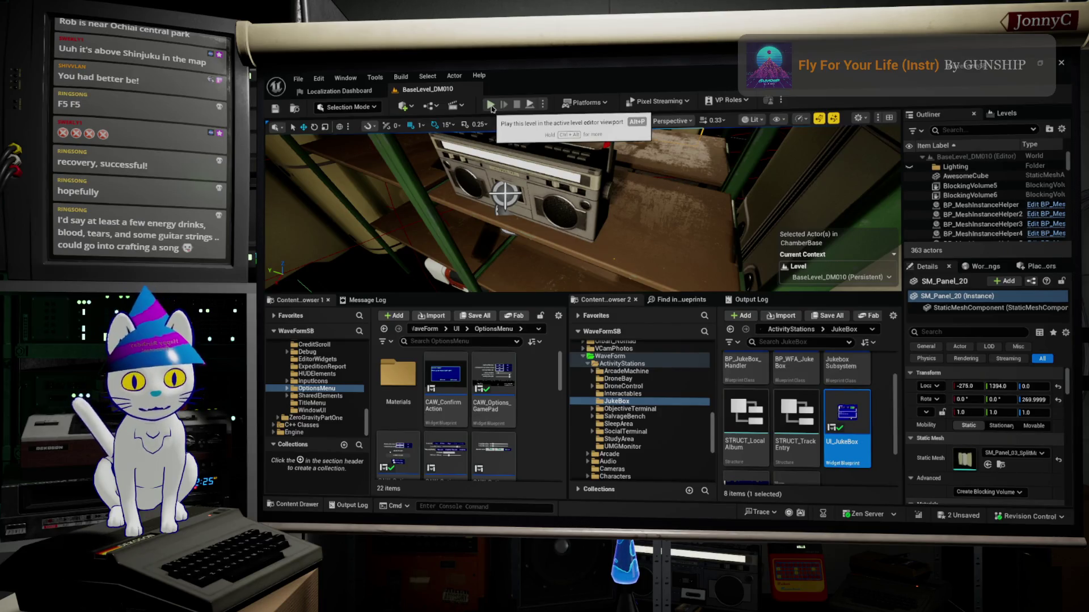
Play the level fullscreen, open the Juke Box at the boombox, then close it.
click(491, 106)
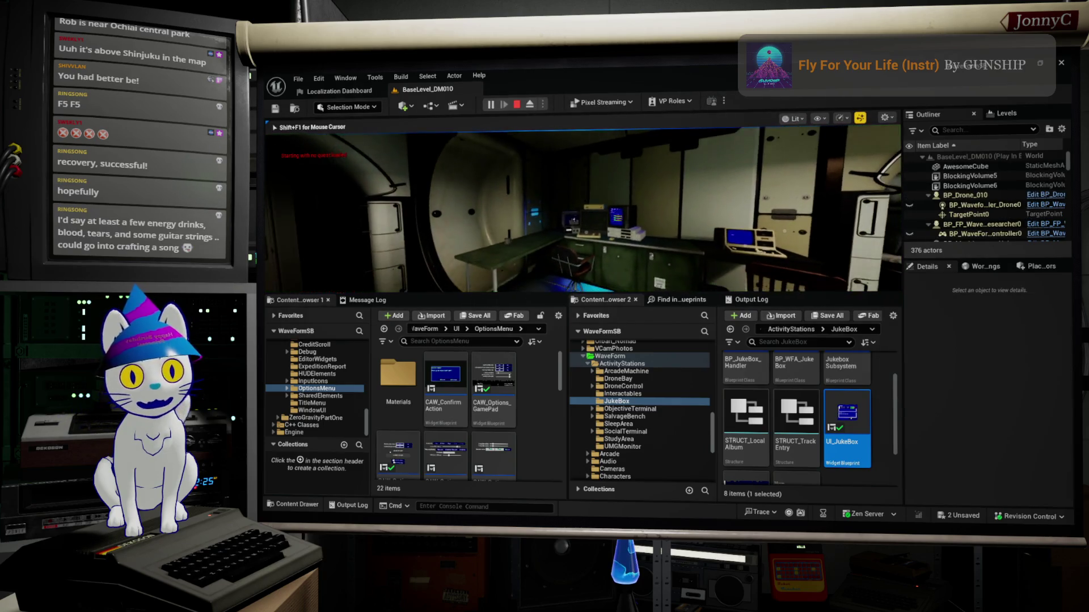
key(F11)
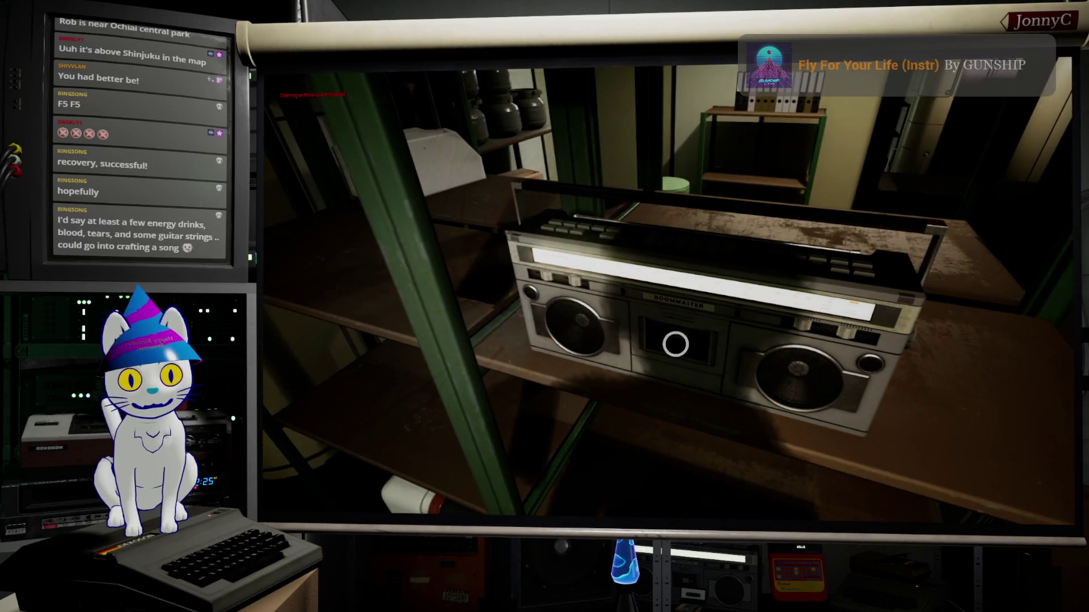
key(e)
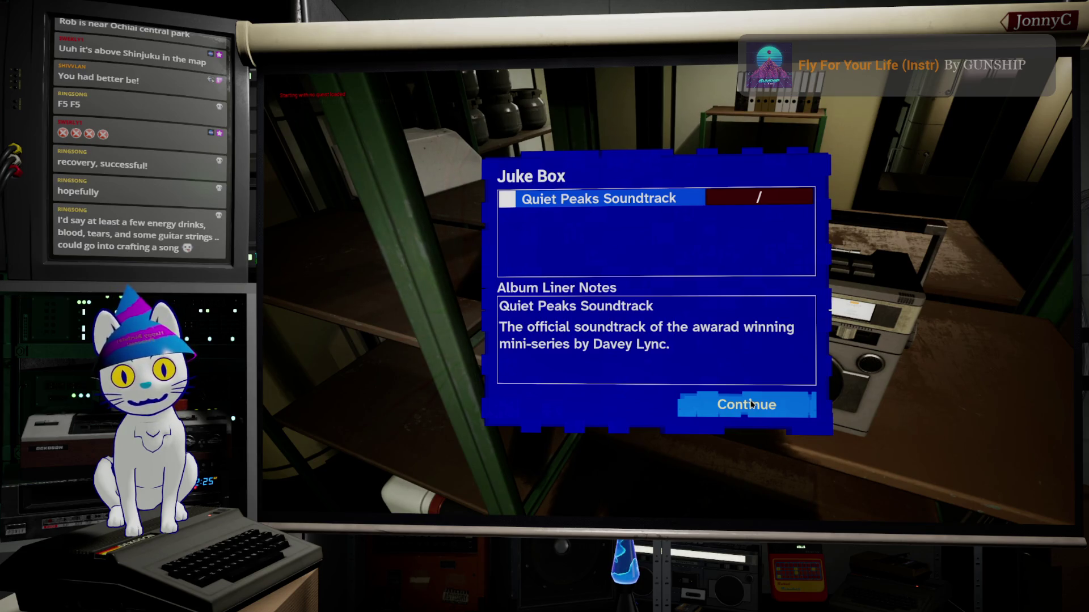
click(756, 413)
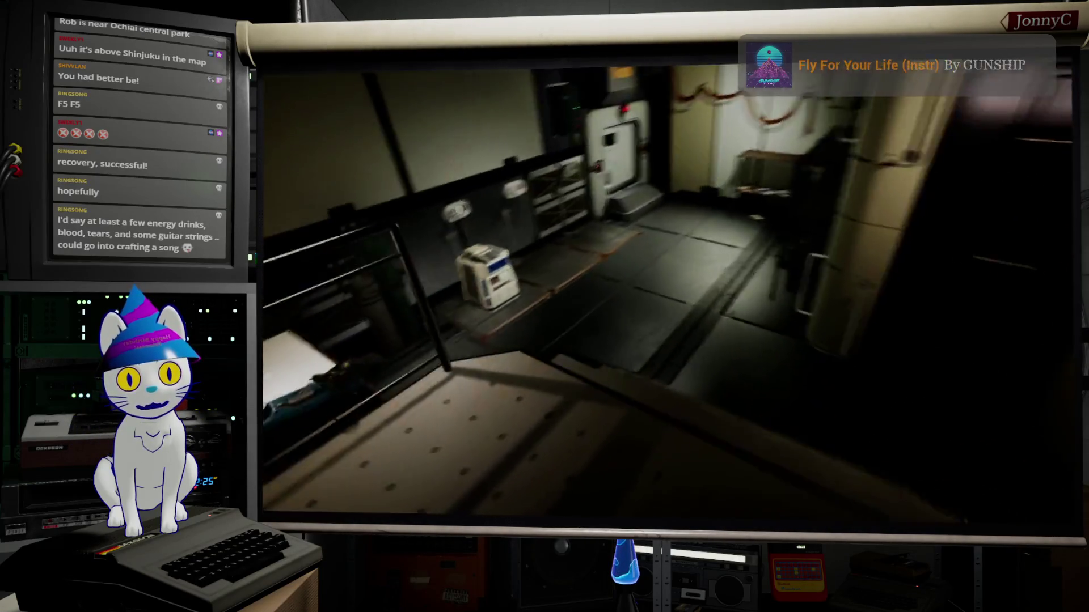
Test the terminal's Craft Upgrade panel, back out, and eject to the editor viewport.
key(e)
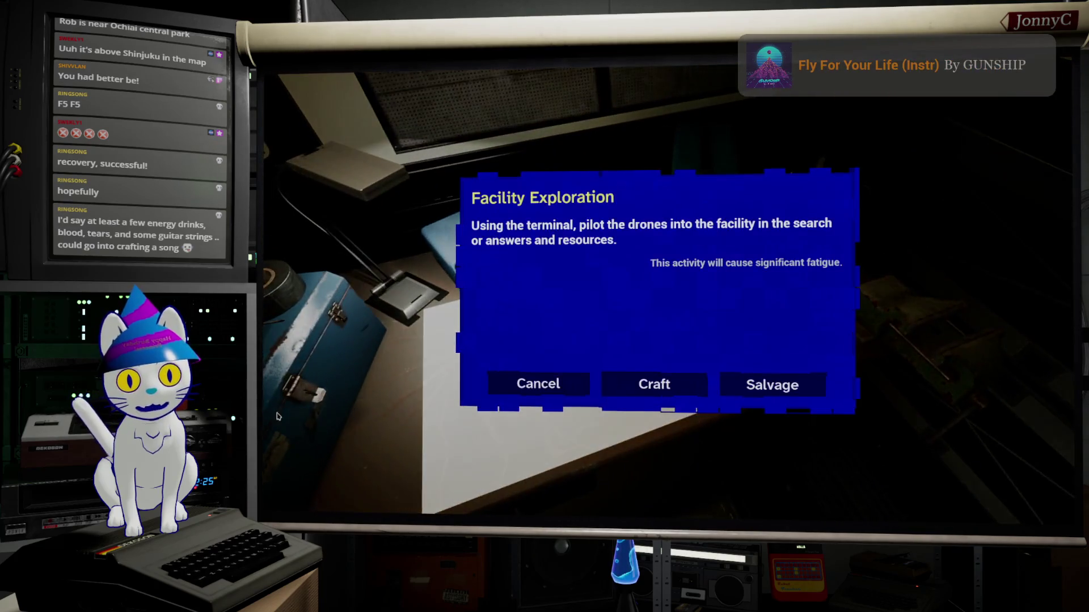
click(691, 389)
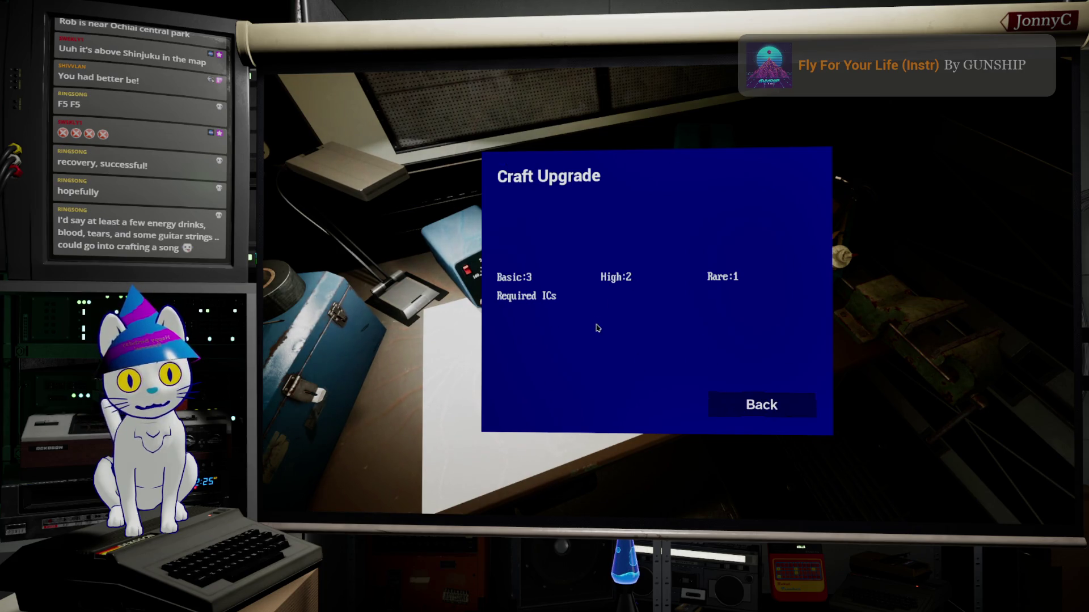
click(781, 406)
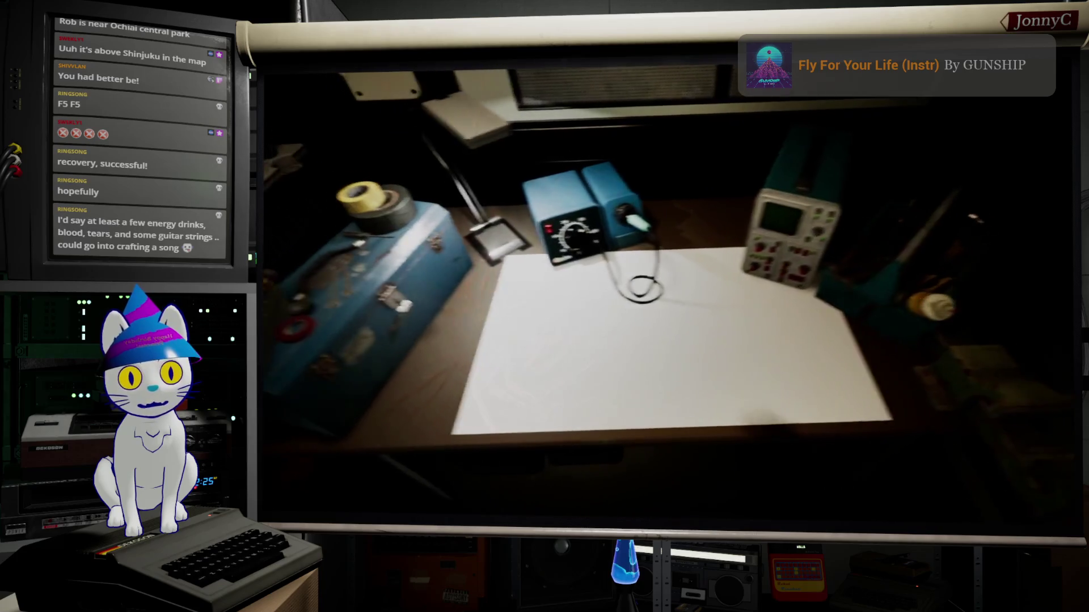
key(Escape)
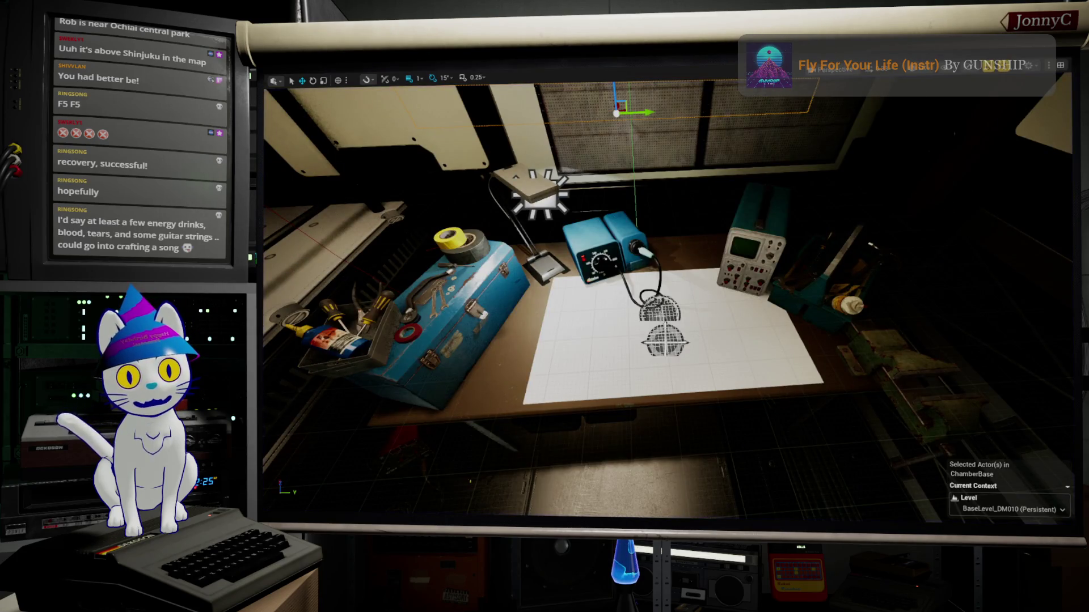
Select the BP_WFA_SalvageArea sheet, restore the full layout, and open the blueprint from SalvageBench.
click(665, 342)
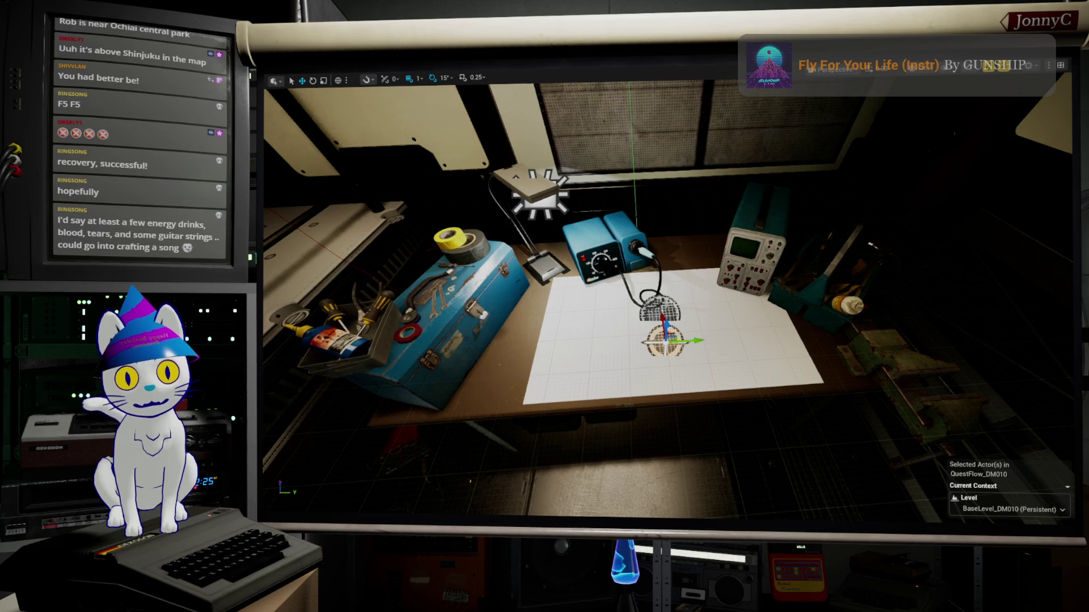
click(667, 303)
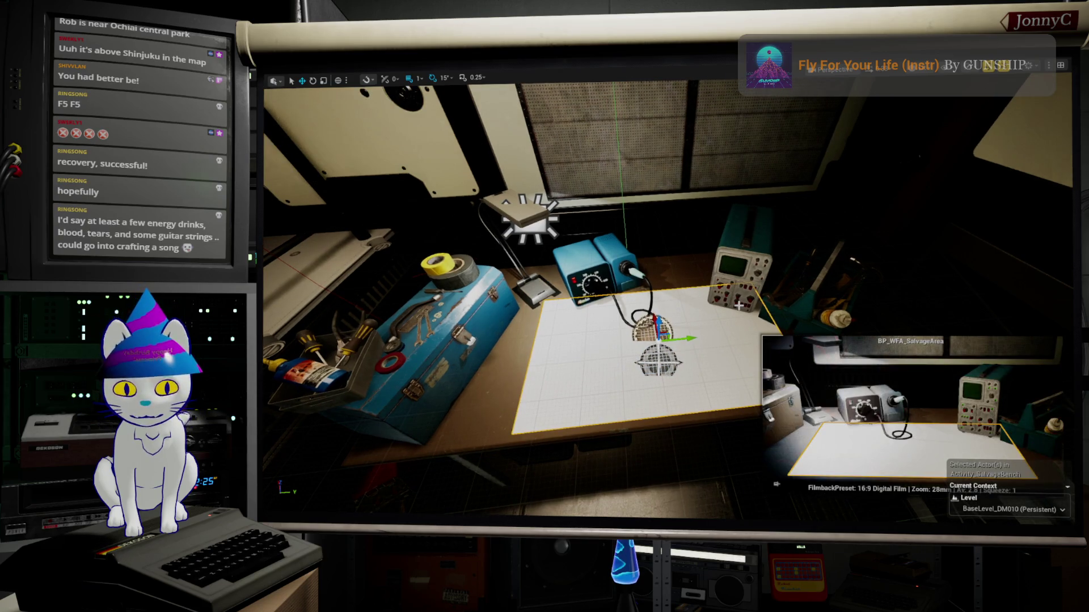
key(F11)
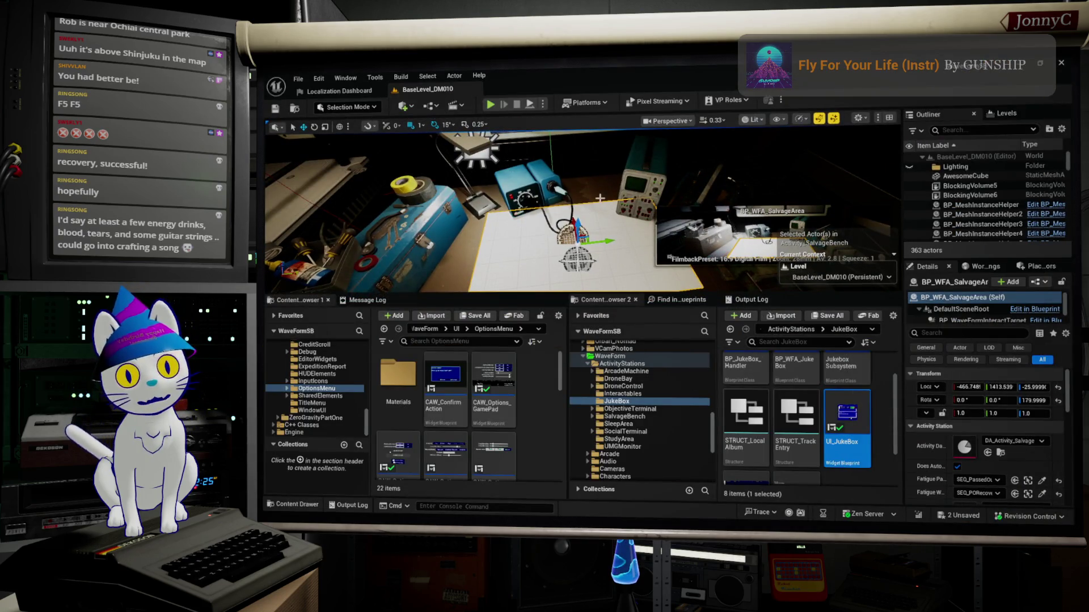
drag(600, 199, 616, 204)
click(624, 417)
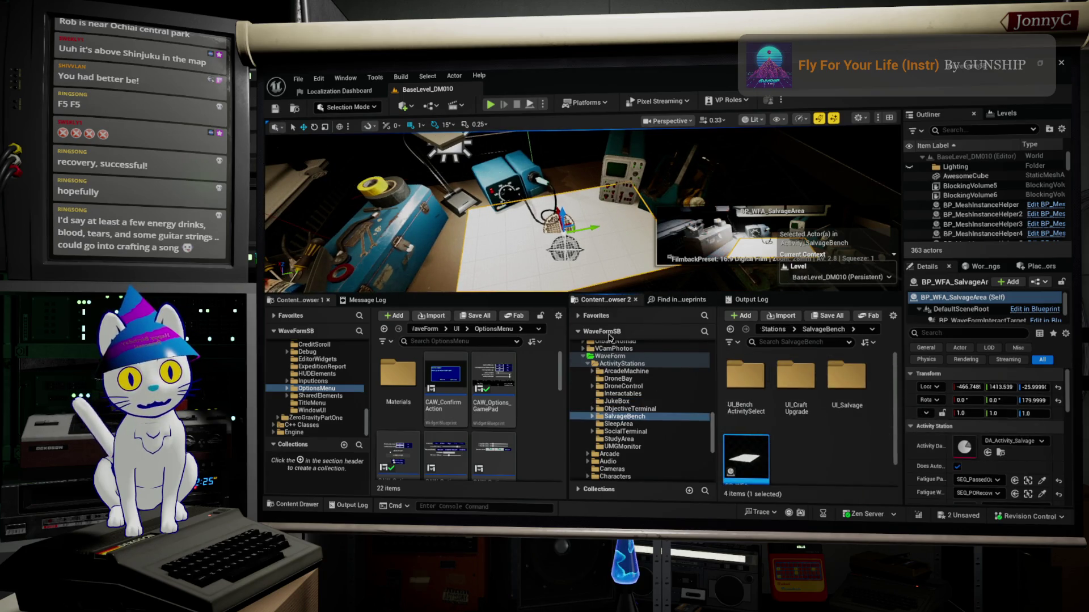
drag(699, 119, 702, 410)
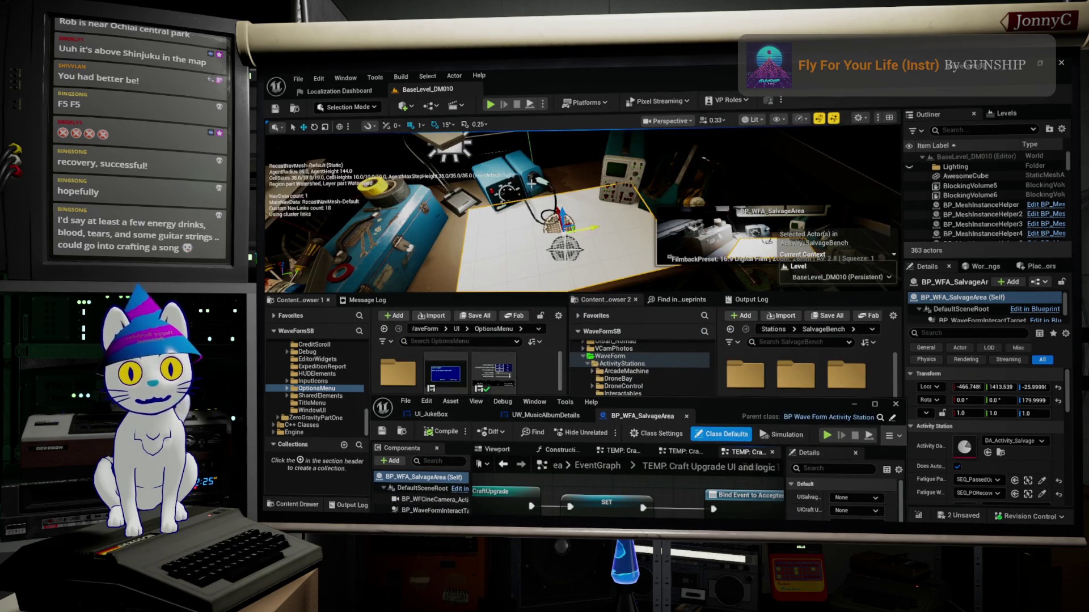
drag(704, 407, 721, 98)
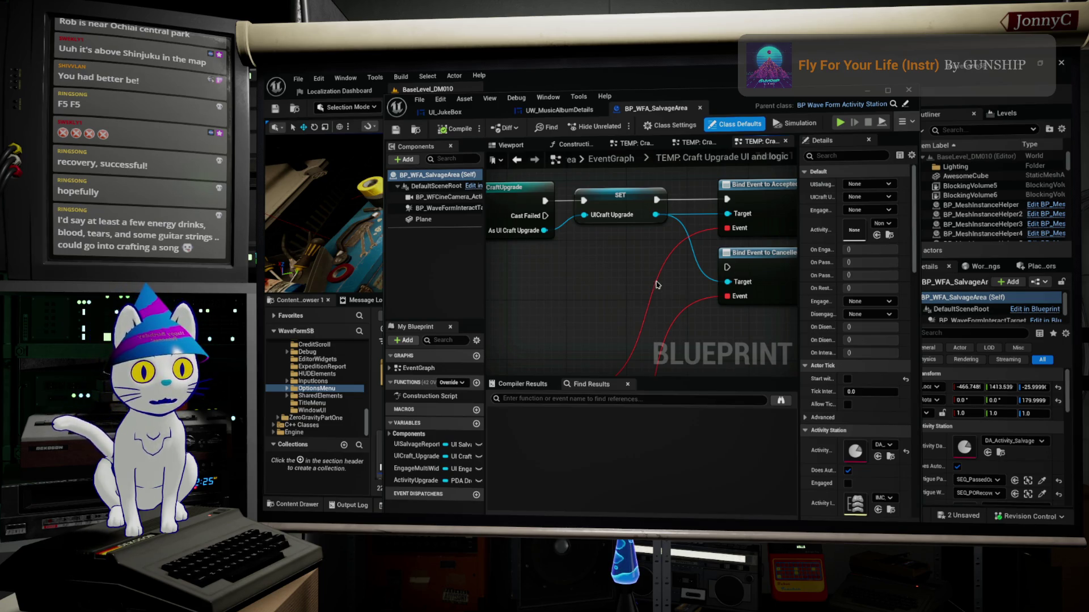
scroll(657, 284, down, 6)
drag(770, 298, 752, 301)
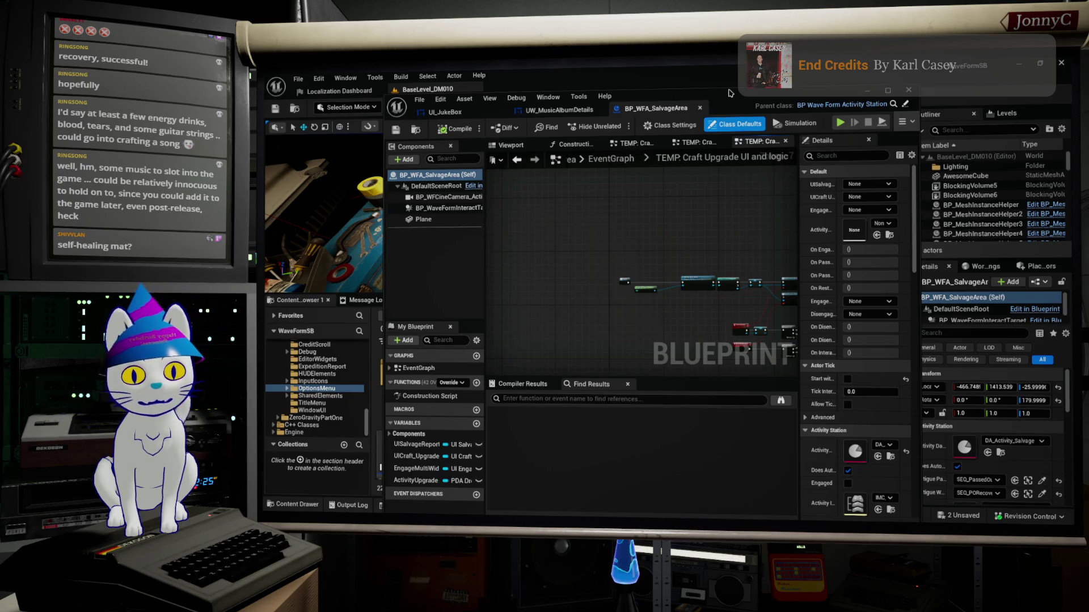
drag(735, 95, 732, 96)
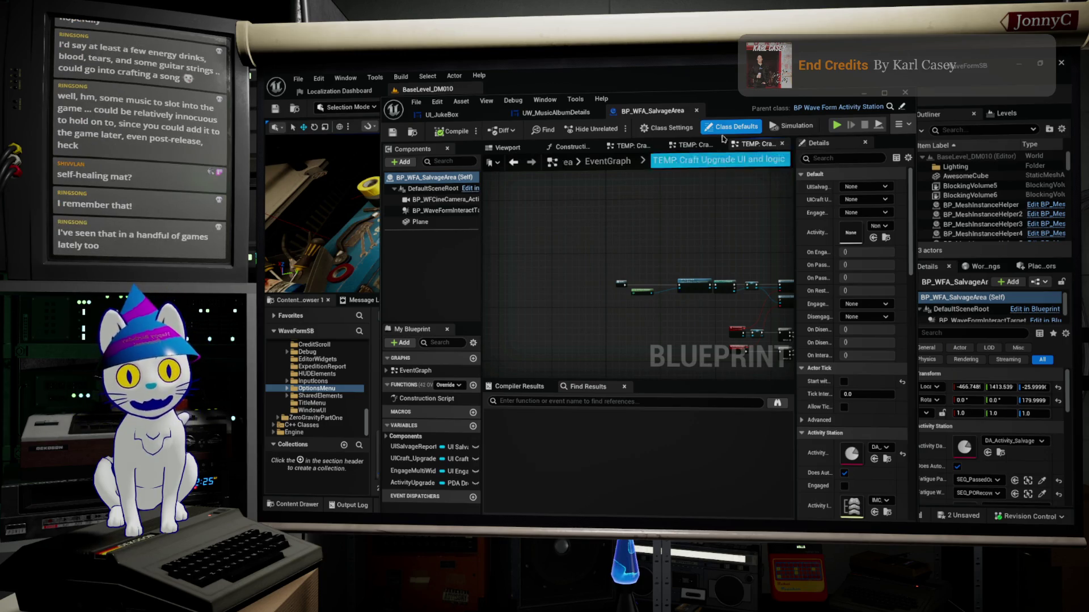
mouse_move(738, 97)
mouse_down()
mouse_move(724, 100)
mouse_move(738, 82)
mouse_up()
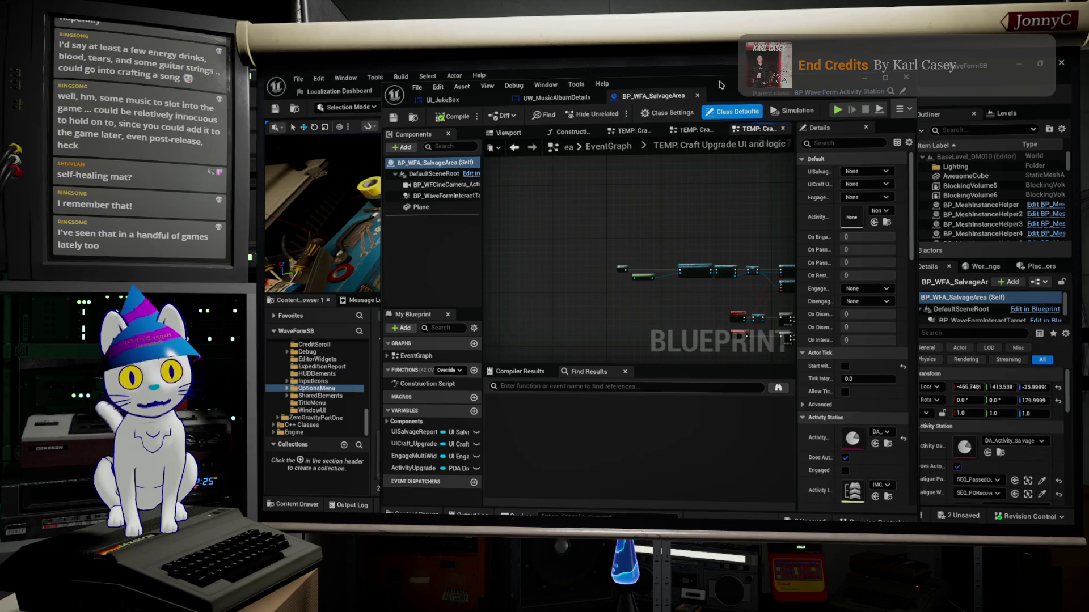
drag(720, 85, 716, 81)
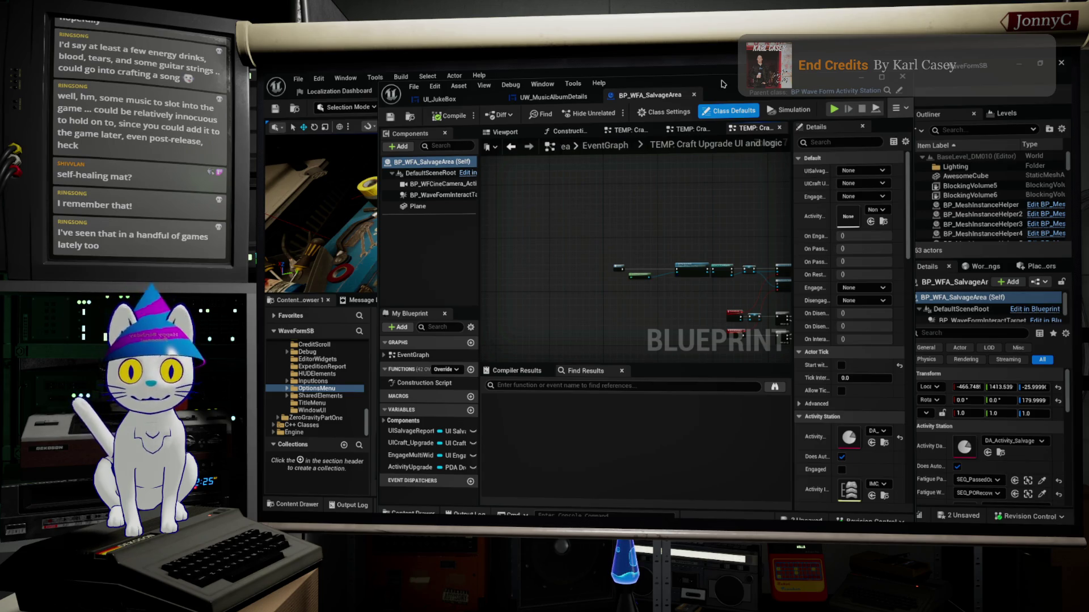
drag(723, 84, 723, 79)
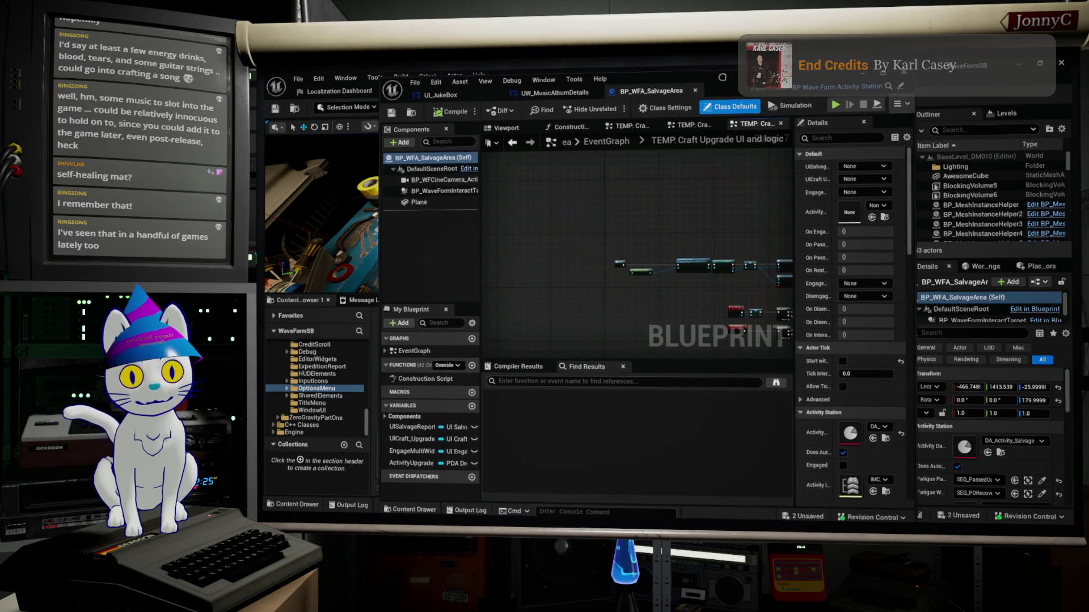
Maximize the SalvageArea blueprint editor, zoom the graph, then drag it back to a floating window.
double_click(724, 79)
scroll(680, 256, up, 5)
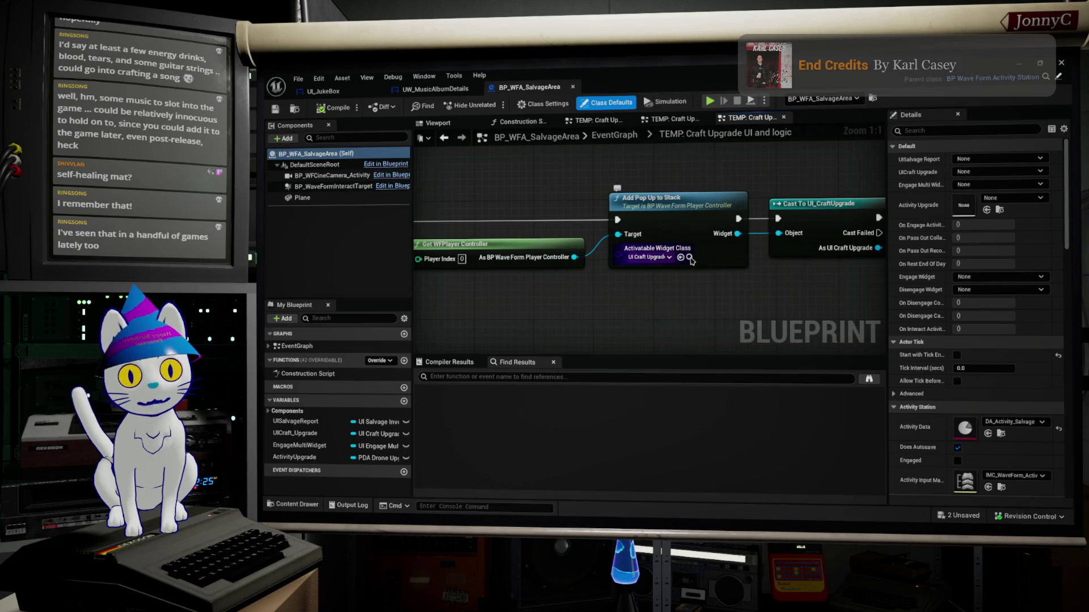
mouse_move(627, 70)
mouse_down()
mouse_move(754, 92)
mouse_move(766, 373)
mouse_move(652, 123)
mouse_move(612, 459)
mouse_up()
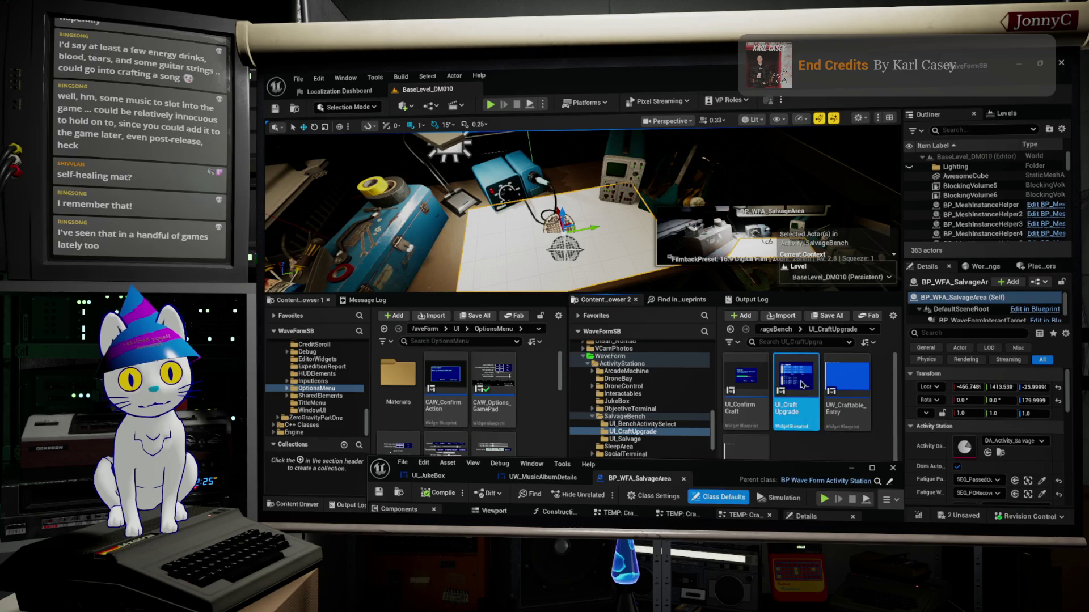
Open the UI_CraftUpgrade widget blueprint full-size in the Designer.
double_click(800, 382)
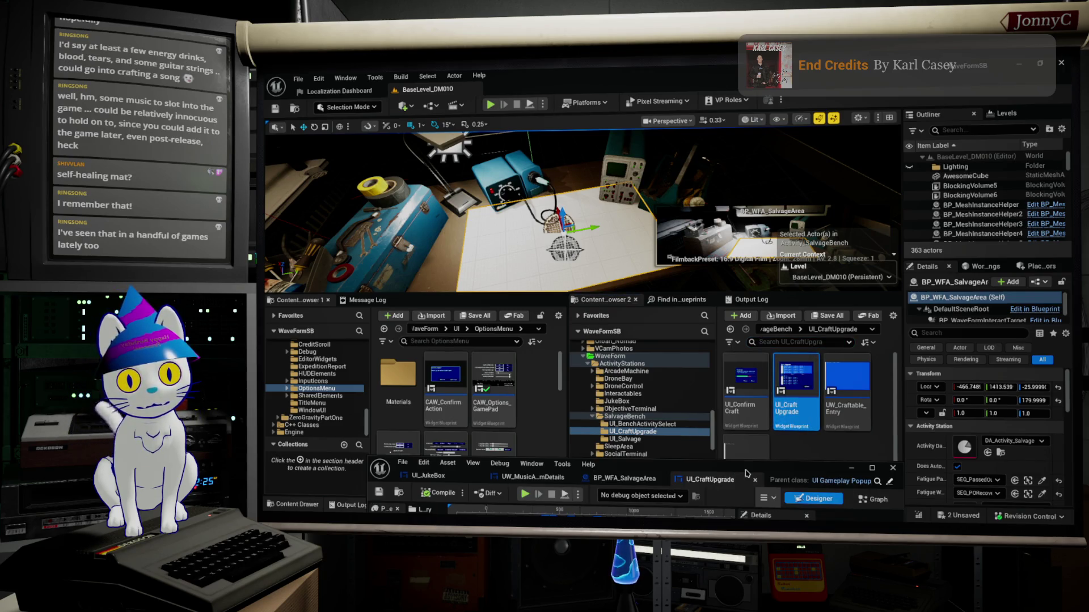
double_click(747, 474)
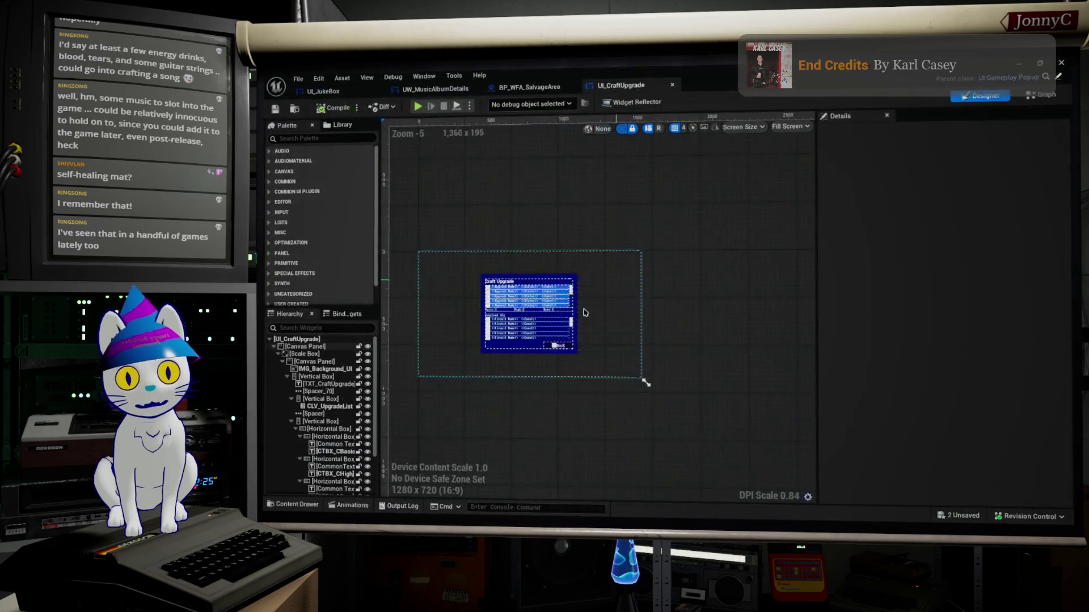
scroll(585, 313, up, 8)
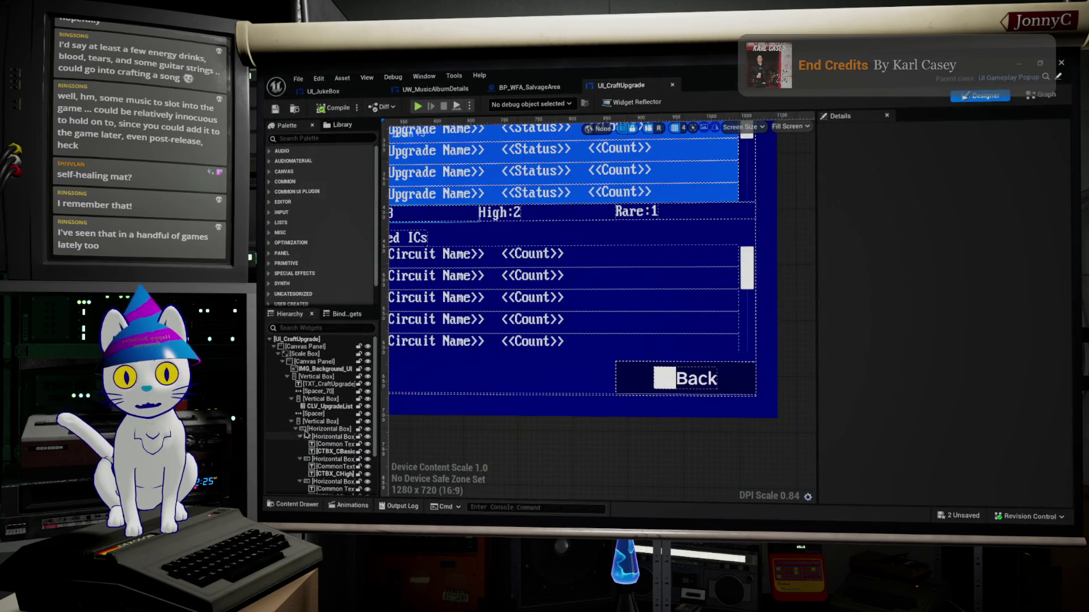
Select the upgrade rows' Vertical Box in Hierarchy and bring up its Wrap With choices.
click(317, 430)
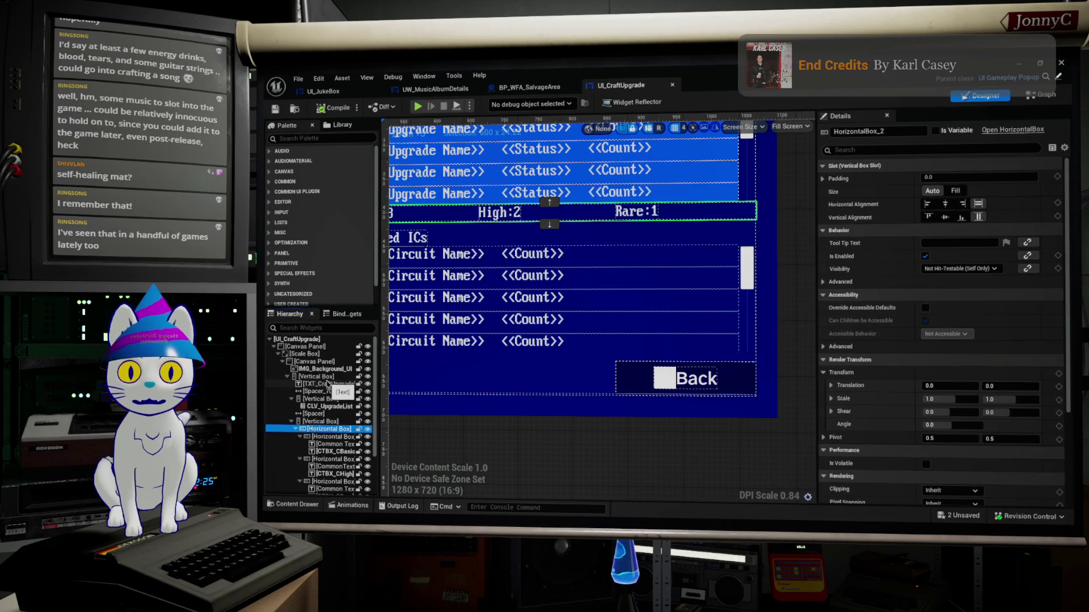
click(321, 399)
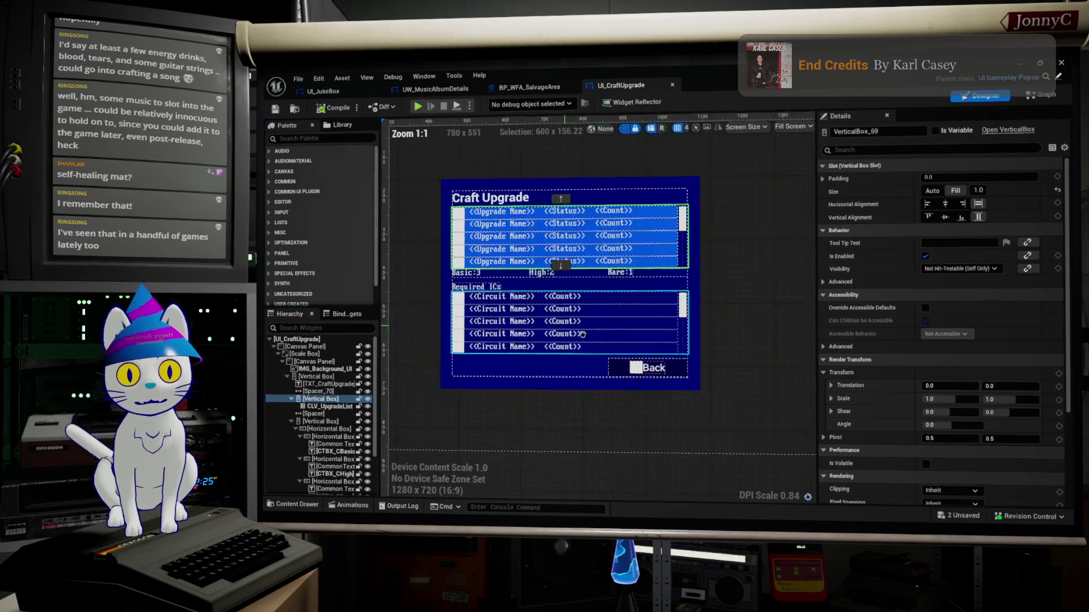
click(327, 401)
right_click(327, 401)
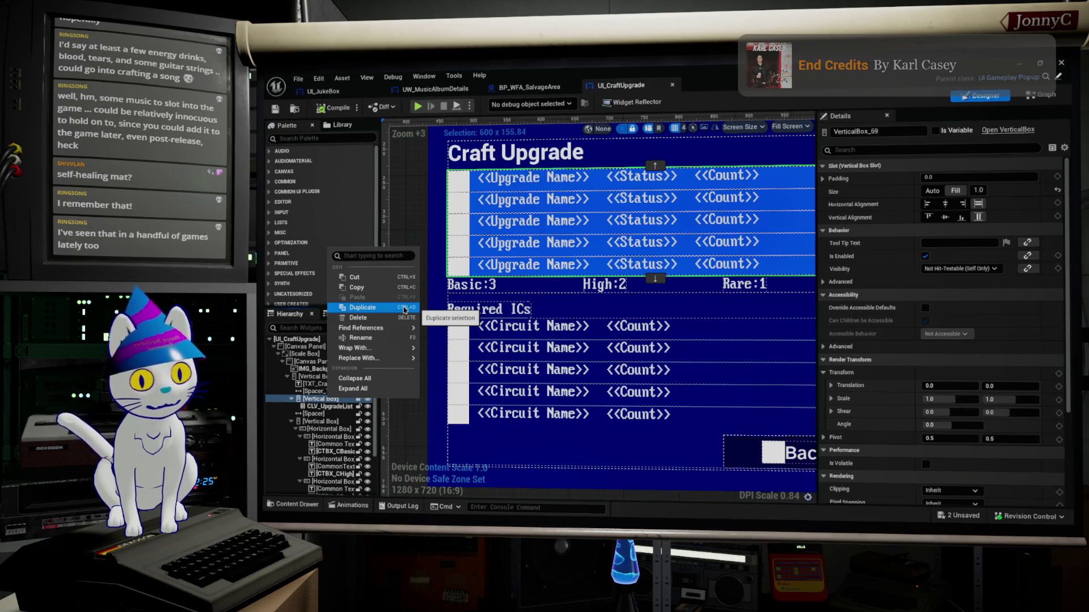
mouse_move(411, 347)
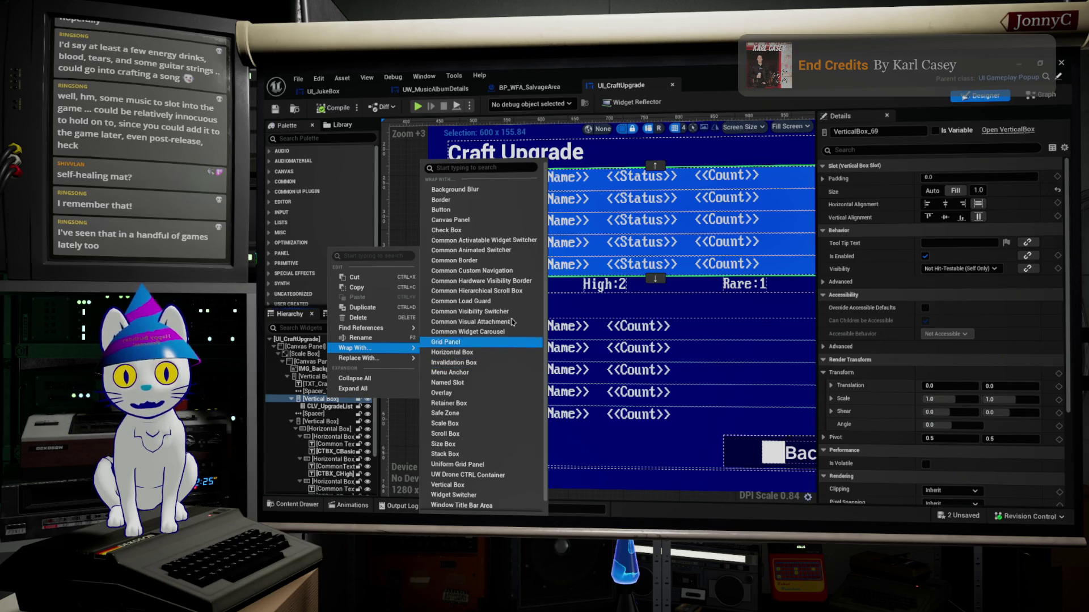
Wrap the upgrade rows' Vertical Box in a Common Border.
click(502, 261)
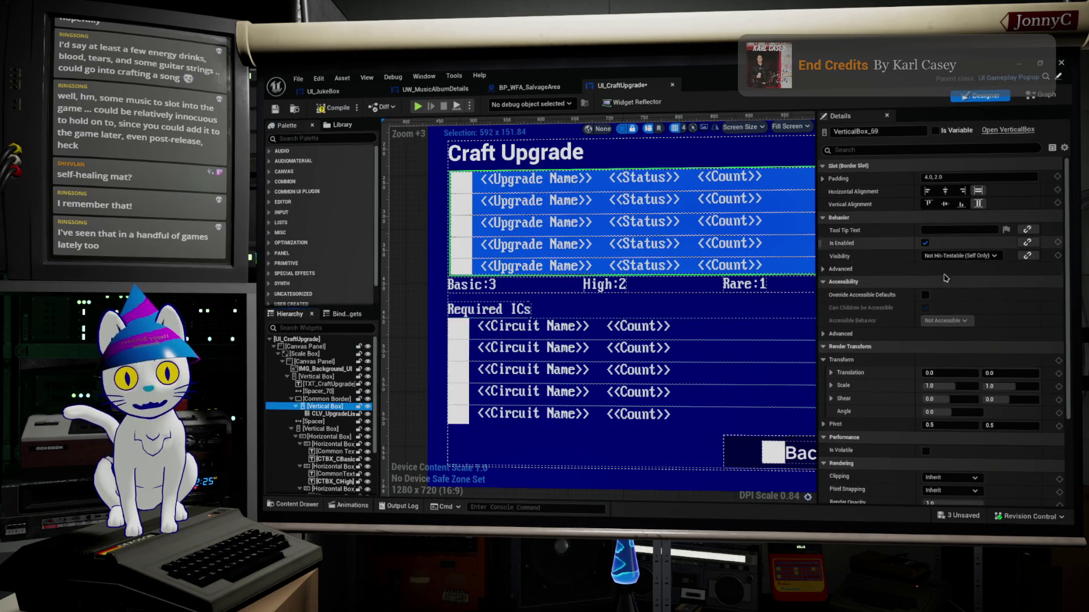
scroll(1003, 260, down, 2)
scroll(1003, 272, down, 1)
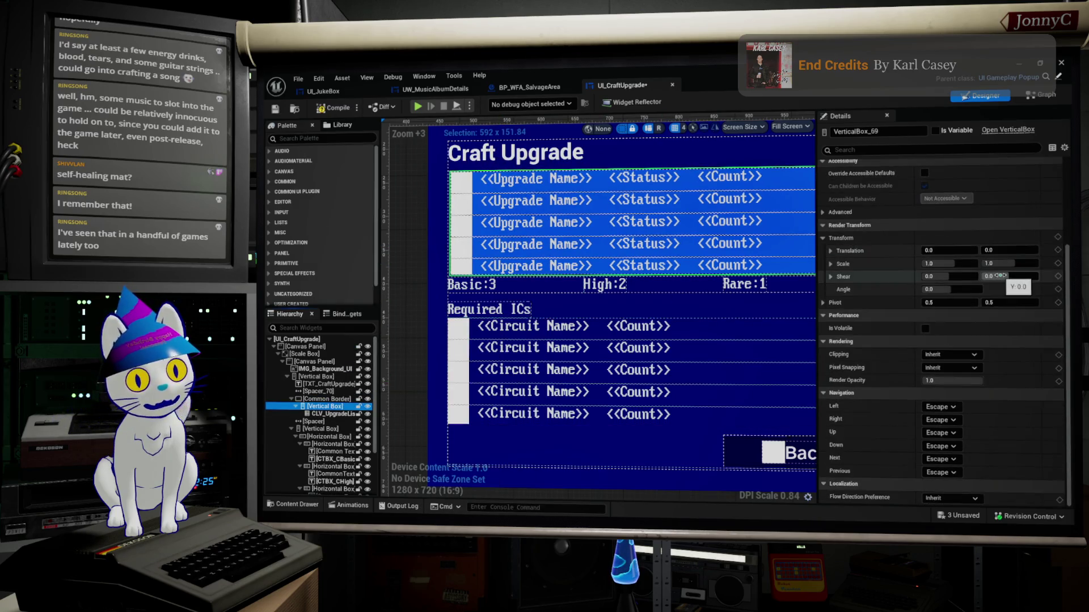
scroll(1013, 352, down, 2)
scroll(1012, 352, up, 5)
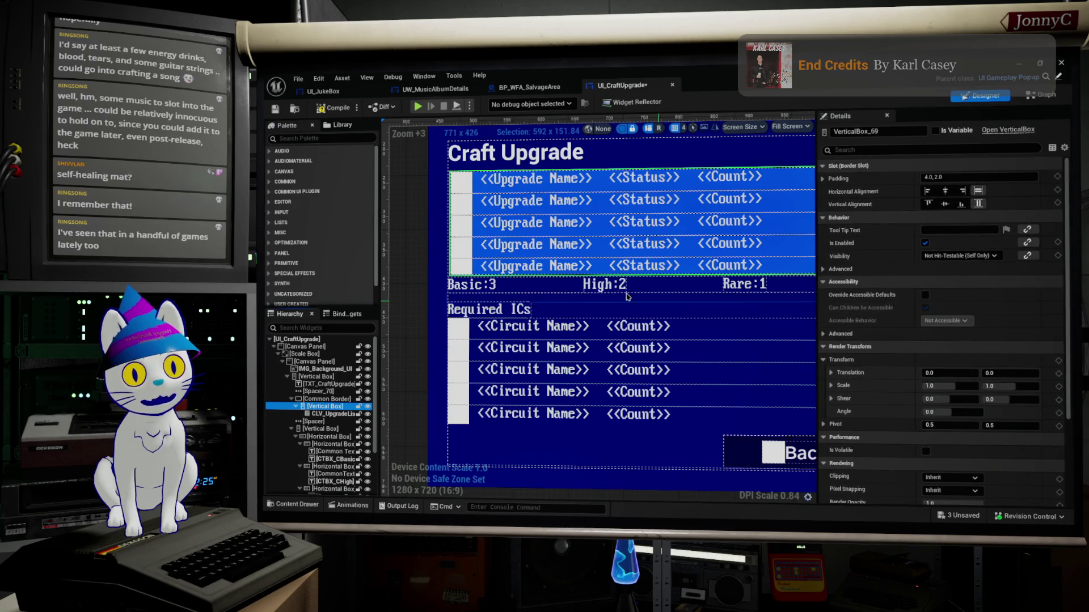
Set the new Common Border's Style to CUI_BDR_General_Style.
click(321, 400)
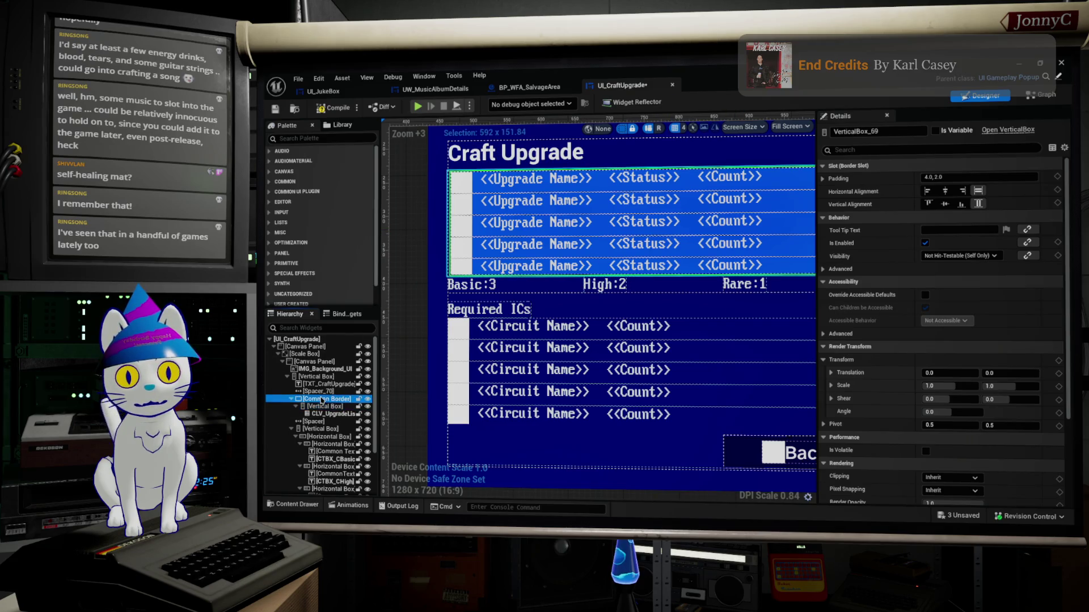
scroll(903, 276, down, 1)
scroll(903, 277, down, 10)
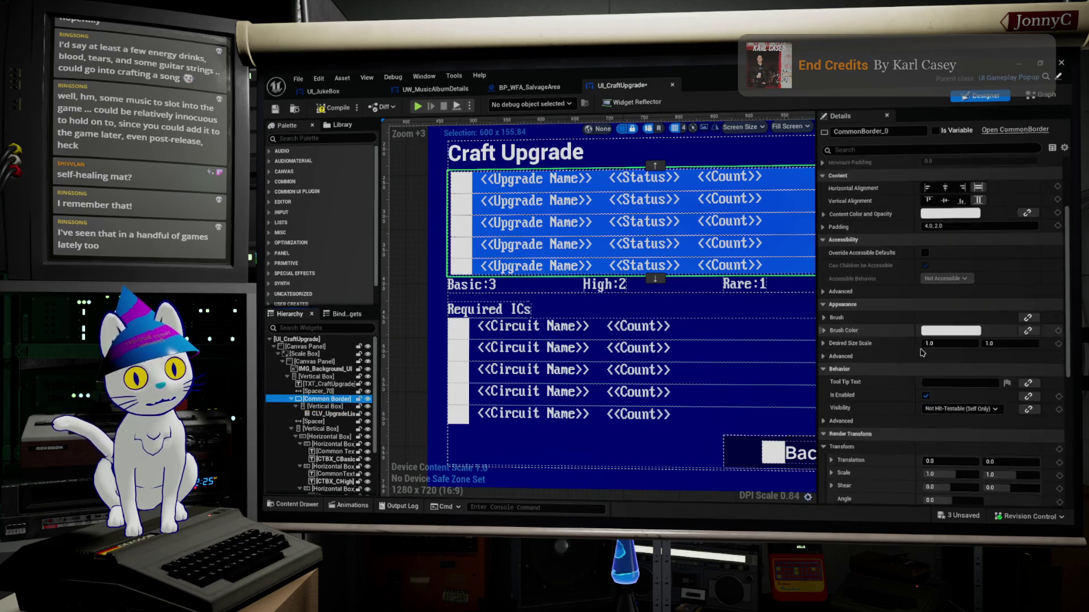
scroll(907, 357, up, 4)
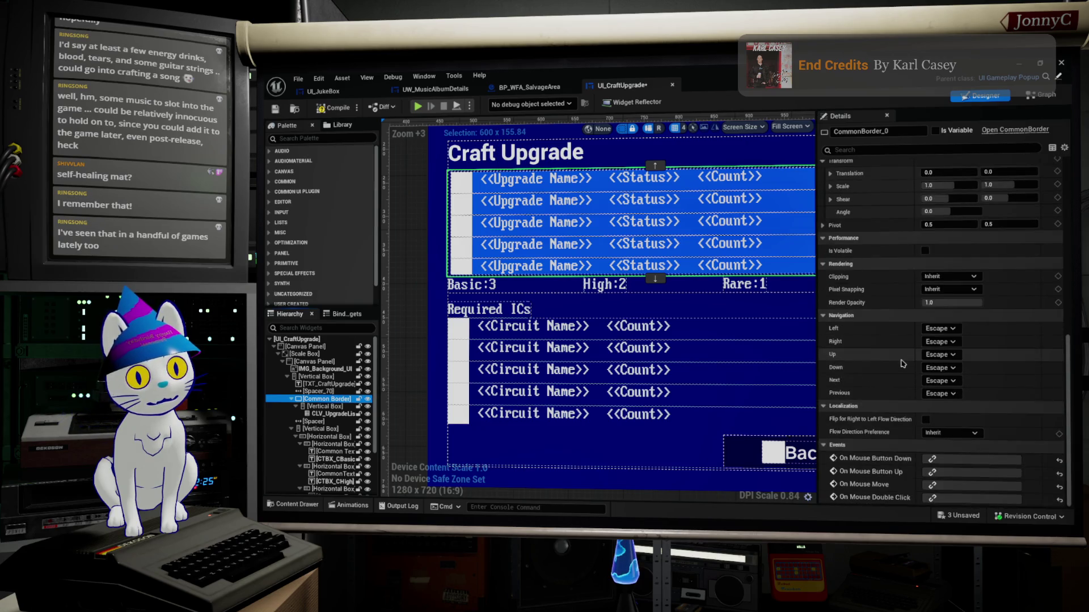
scroll(903, 363, up, 8)
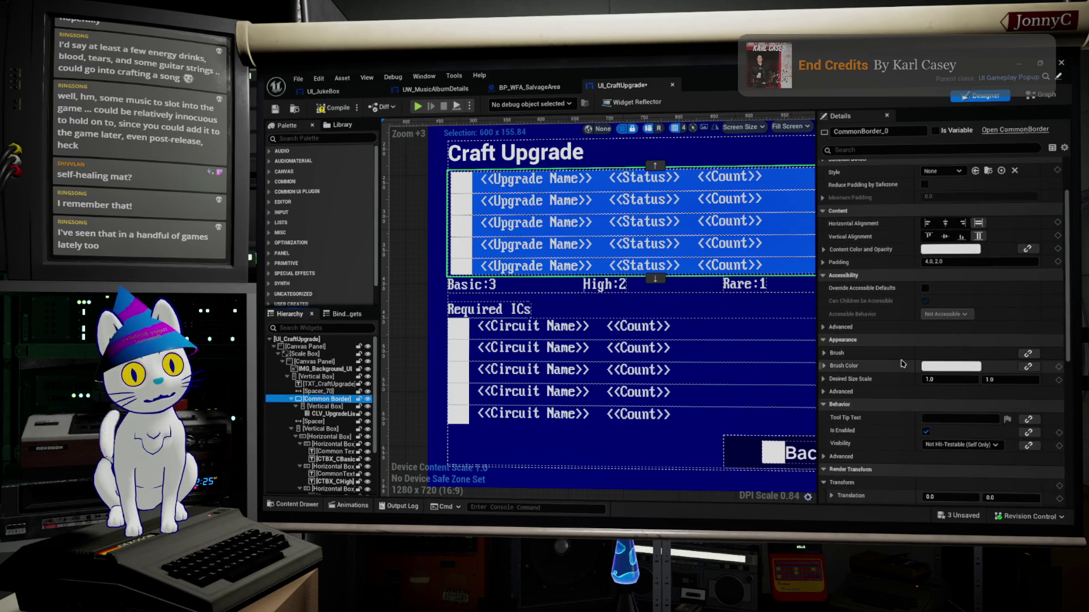
scroll(913, 266, up, 1)
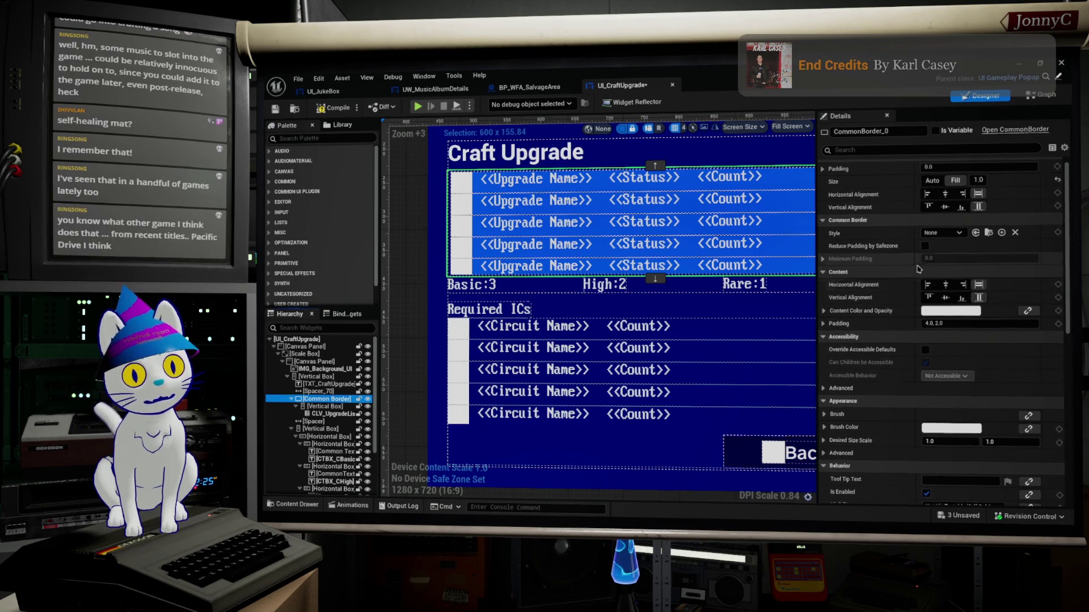
click(957, 233)
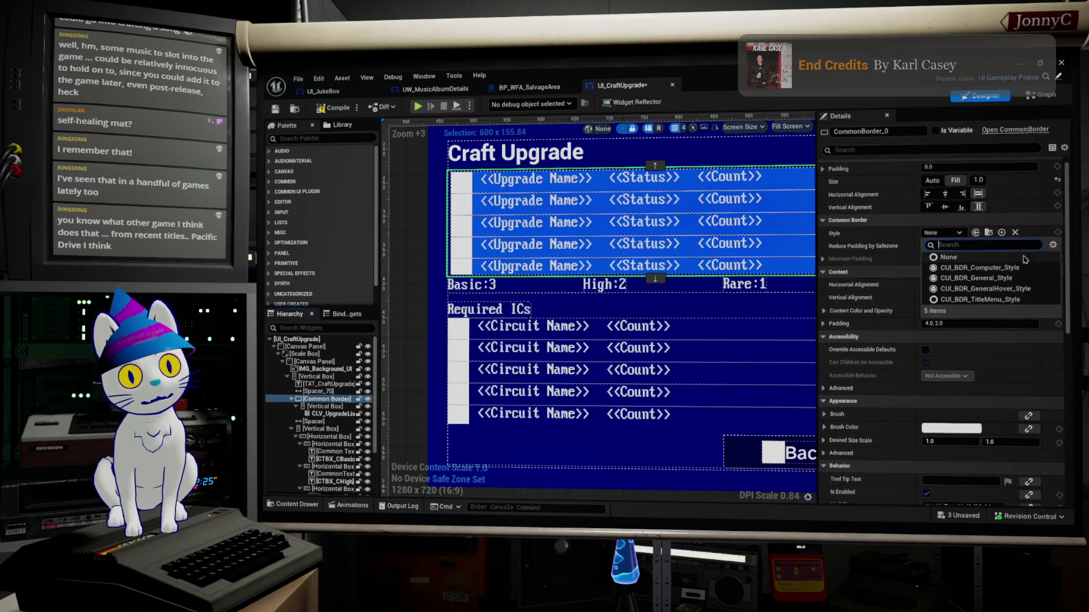
click(1032, 280)
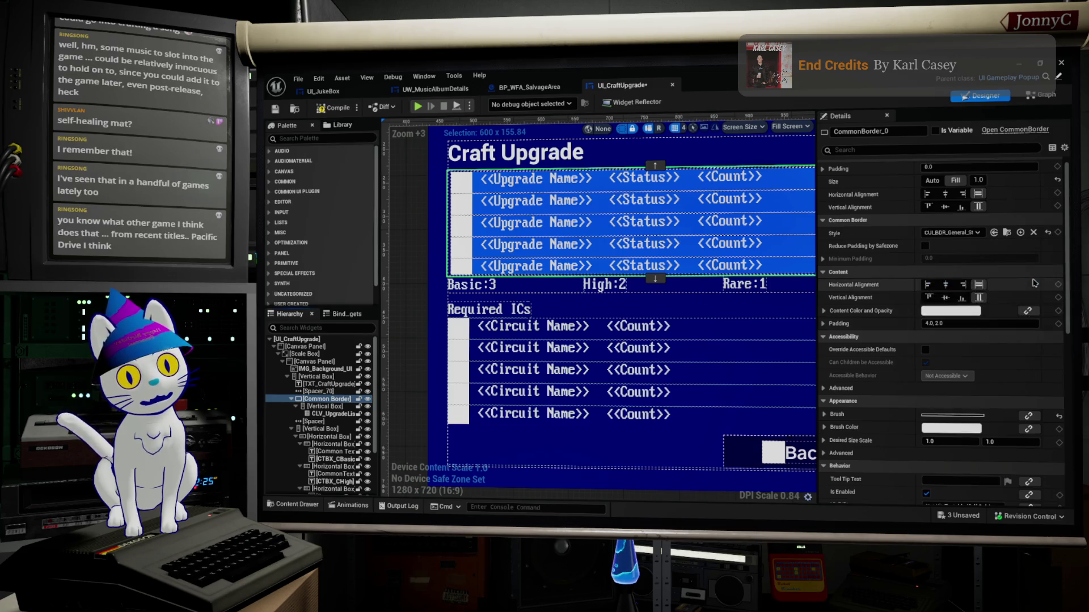
click(652, 386)
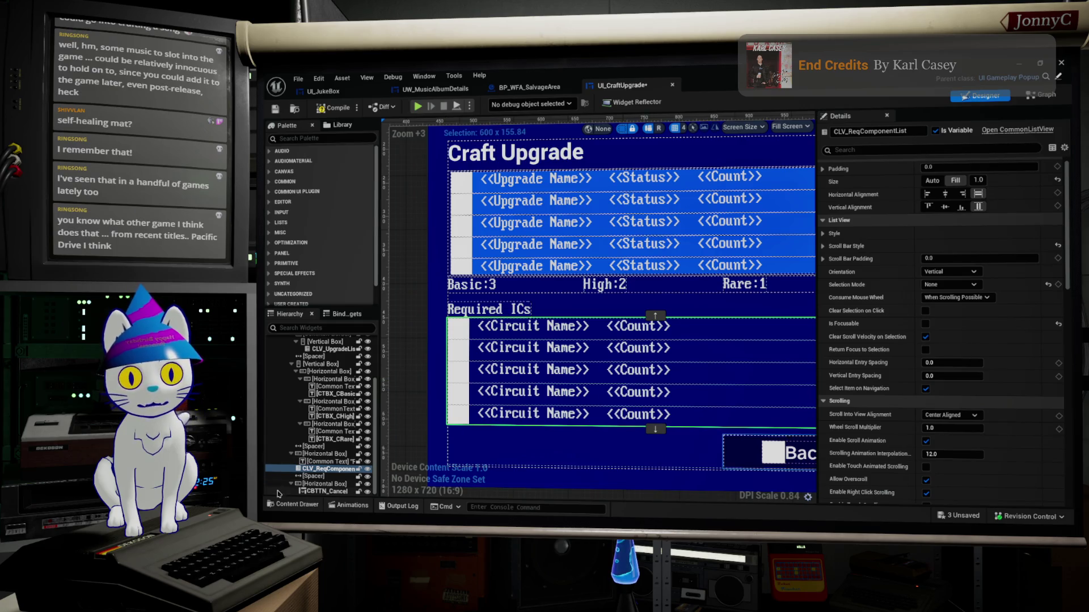
click(315, 454)
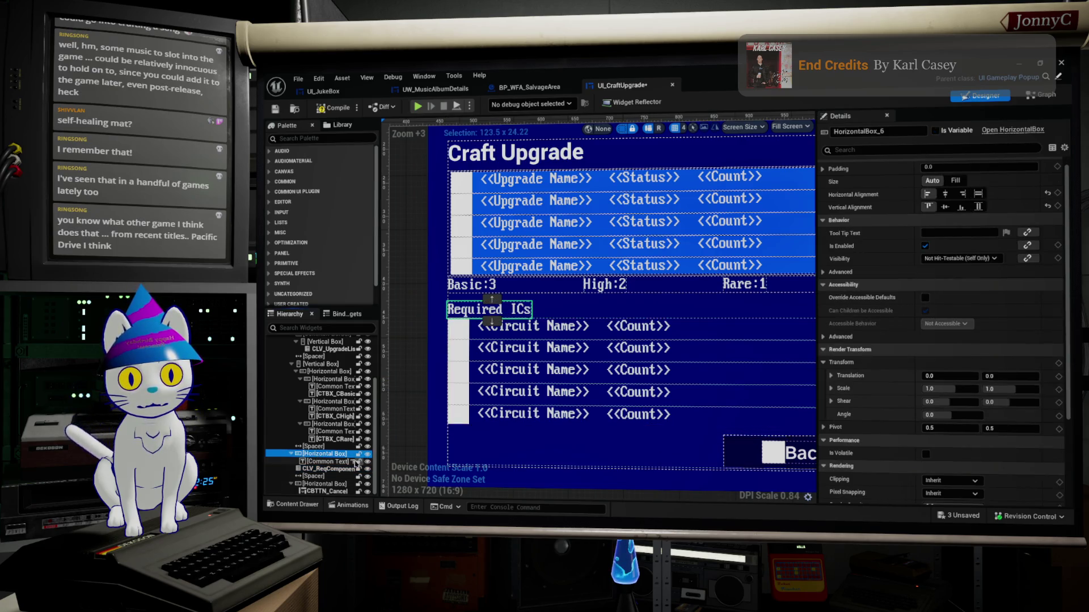
click(327, 462)
click(335, 469)
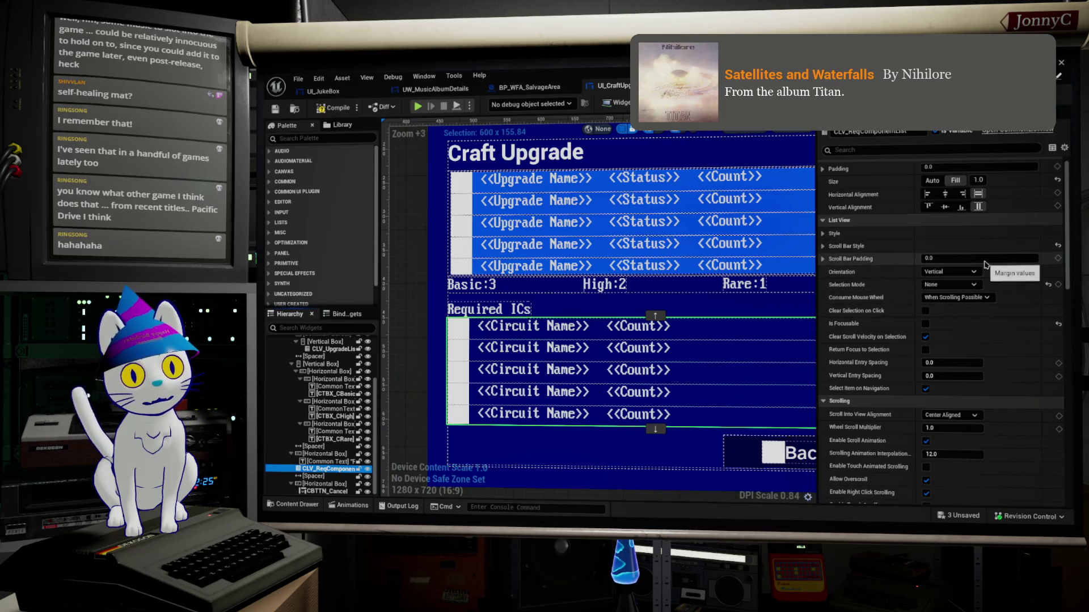
Wrap the Required ICs component list in a Common Border.
right_click(663, 380)
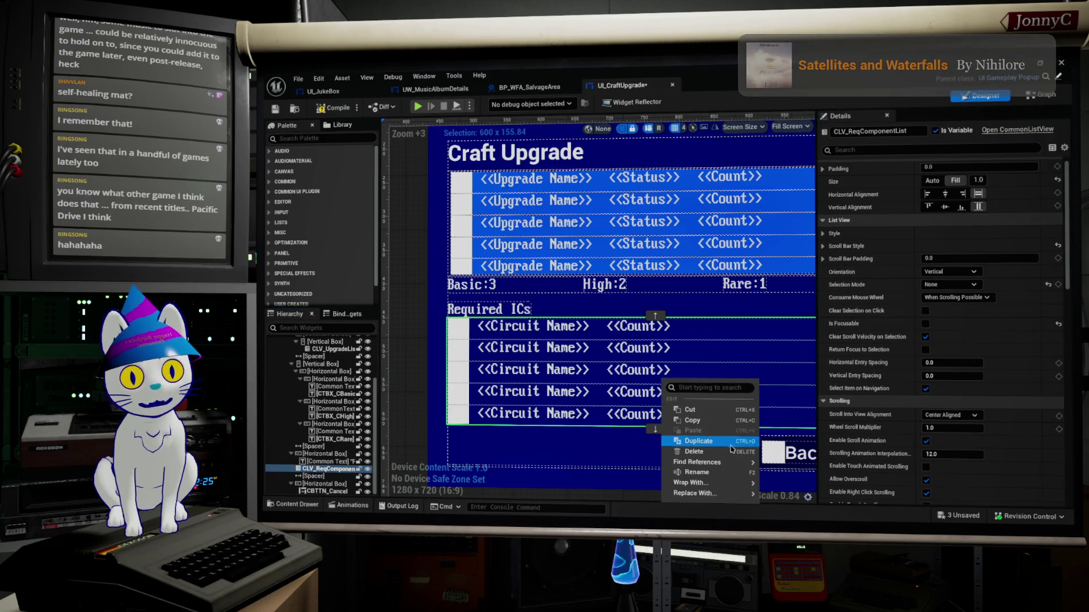
mouse_move(738, 484)
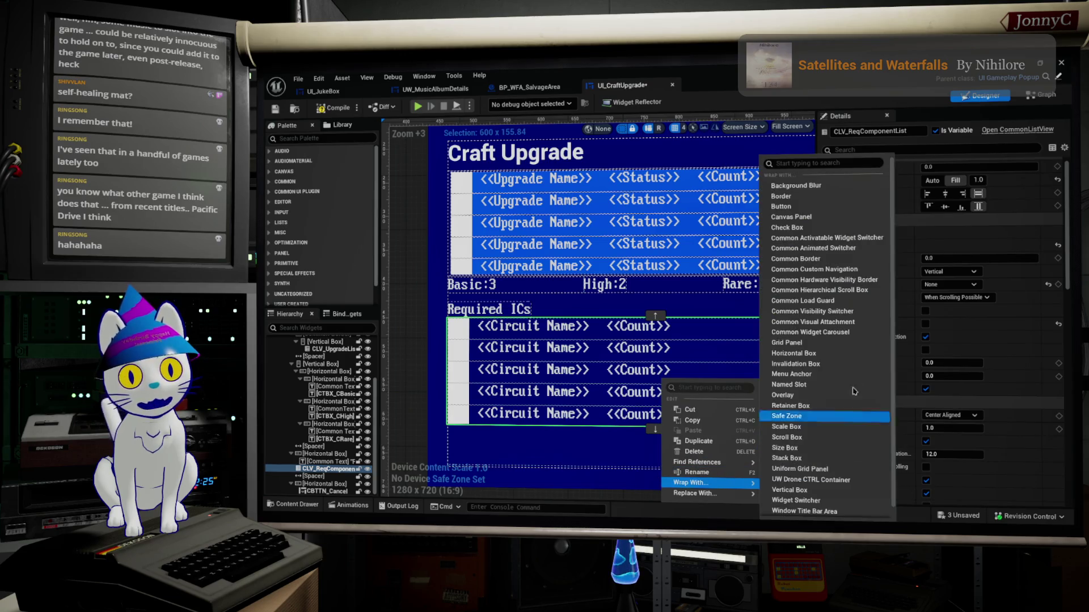
click(869, 259)
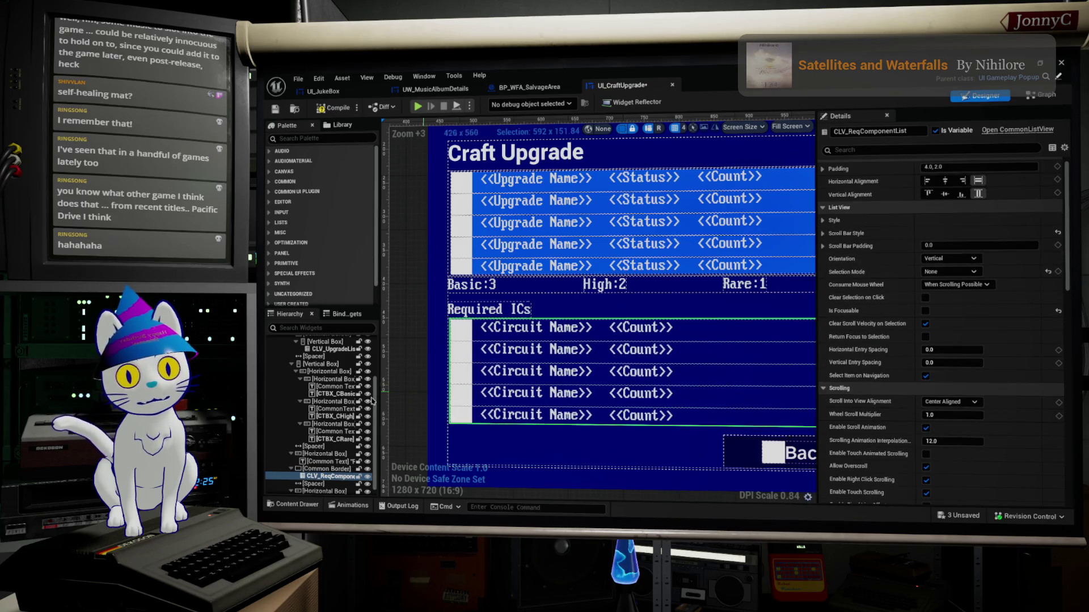
Style that border with CUI_BDR_General_Style, compile, and return to BP_WFA_SalvageArea's graph.
click(327, 469)
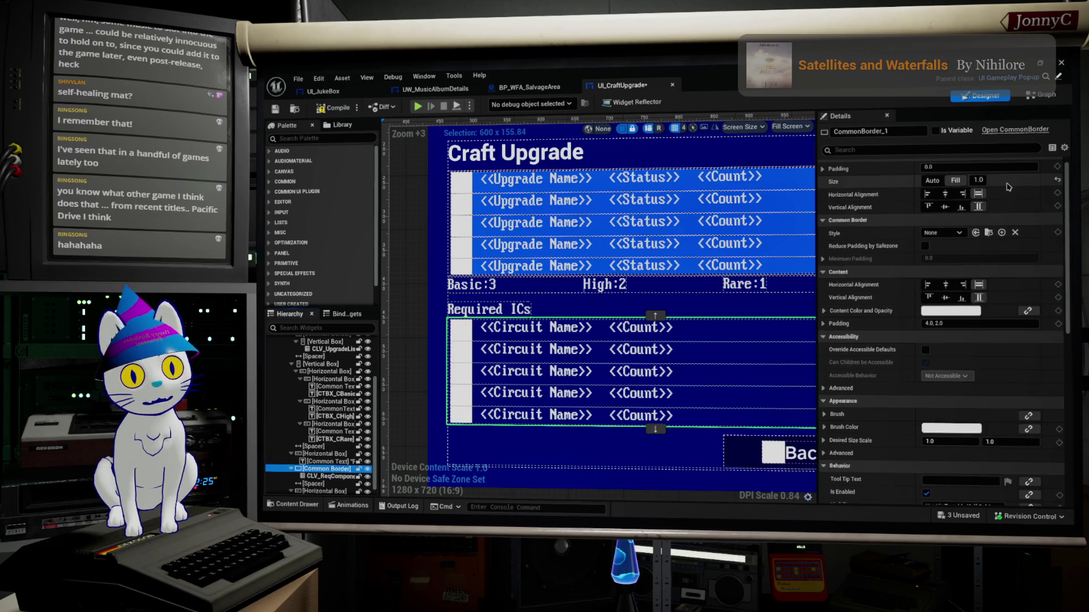
click(942, 242)
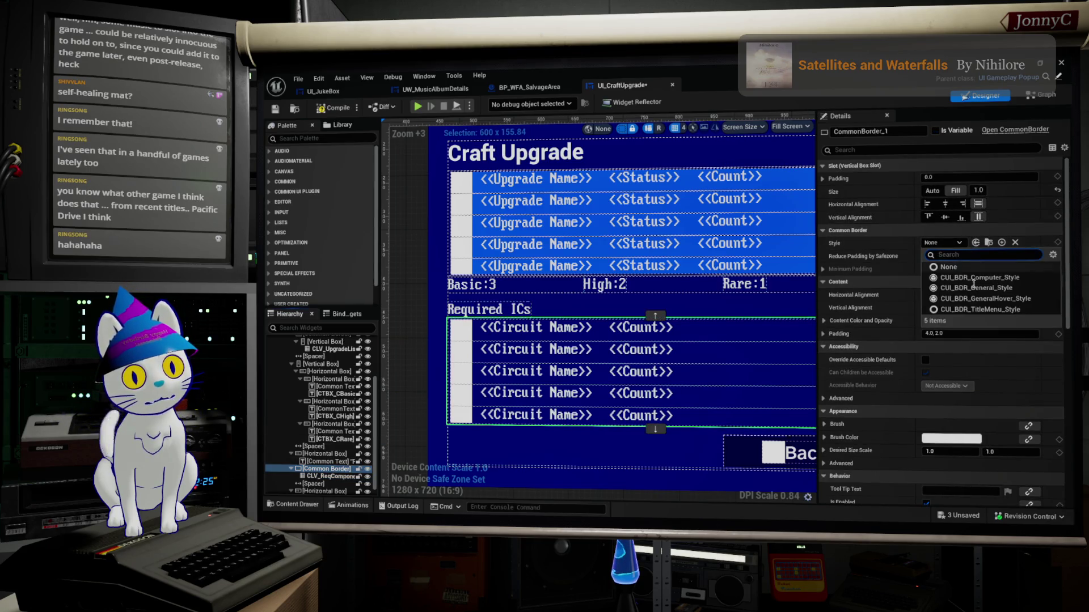
click(975, 288)
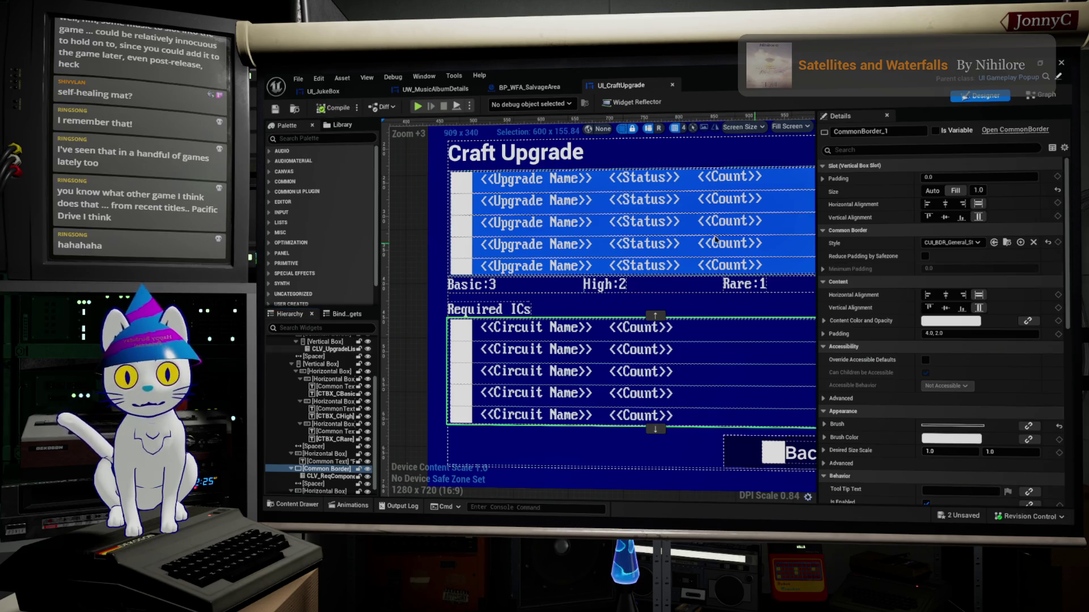
click(563, 158)
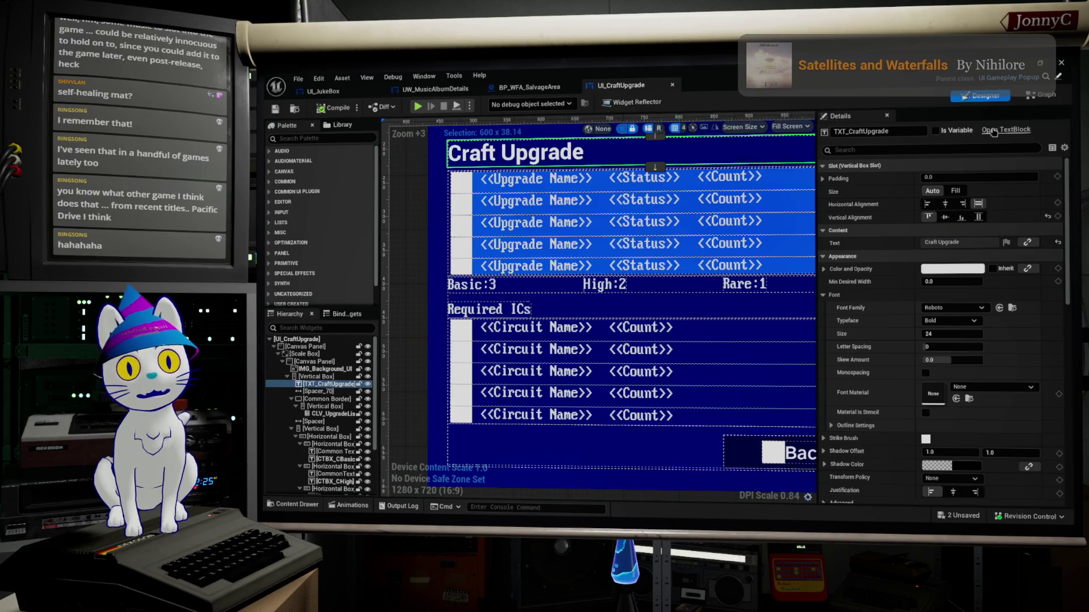
click(523, 89)
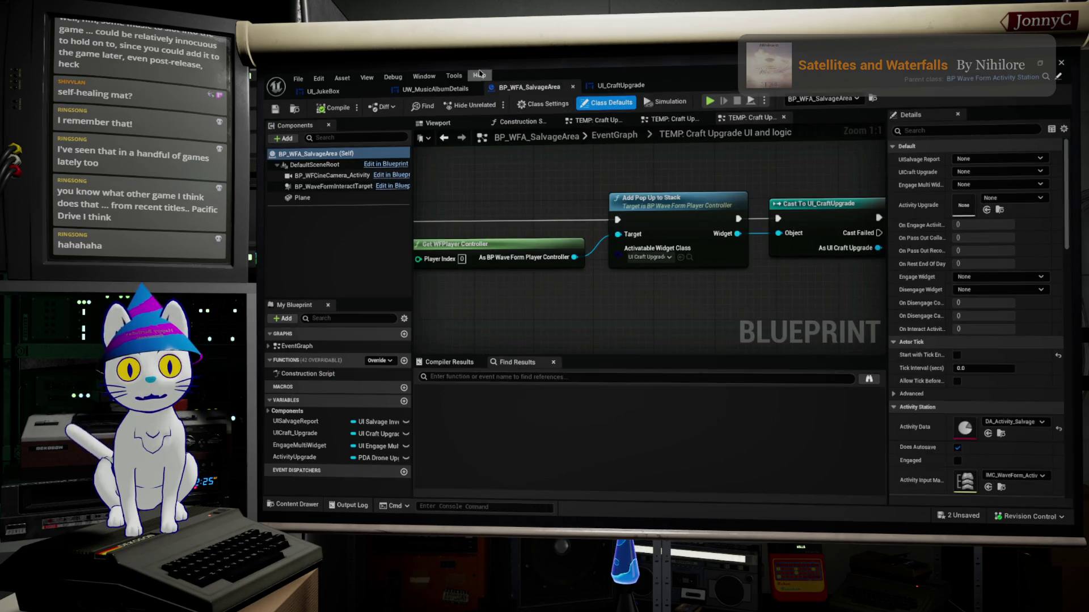
Review the UW_MusicAlbumDetails and UI_JukeBox tabs, then shrink the widget editor to a window.
click(435, 89)
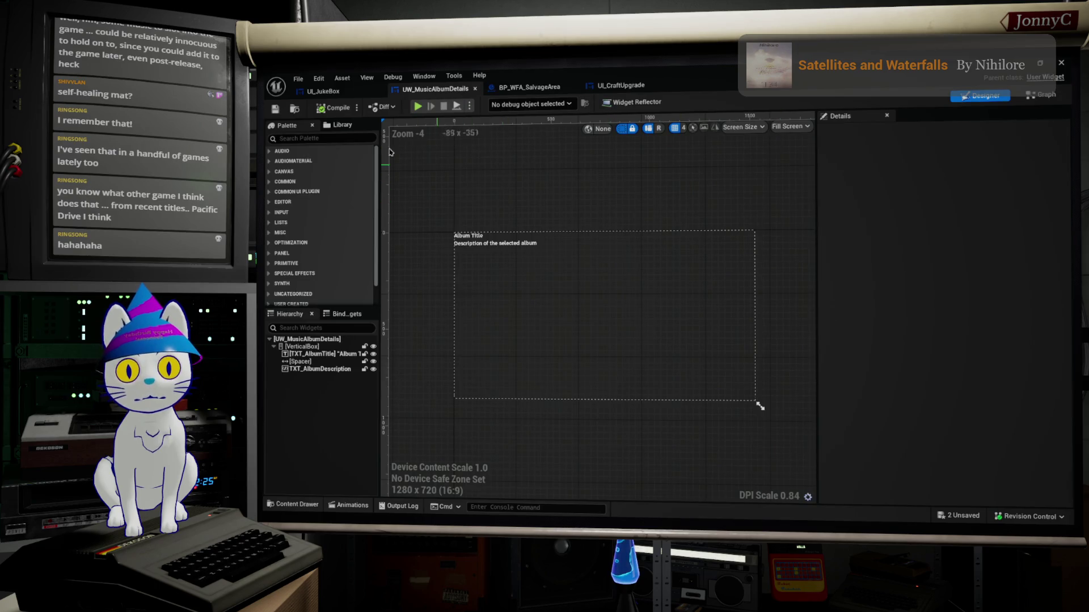
click(323, 91)
click(441, 195)
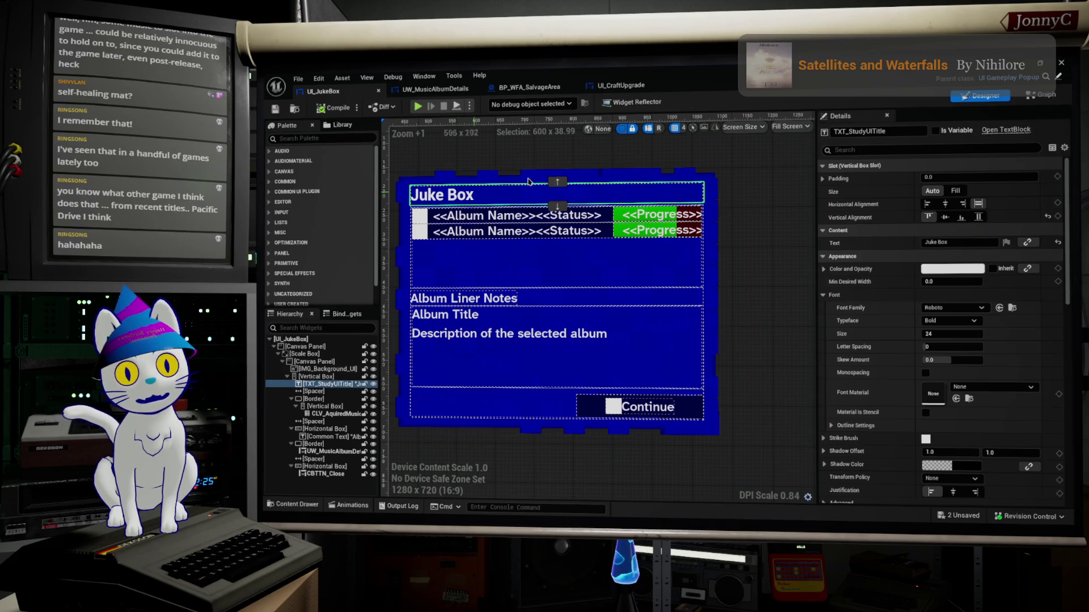
double_click(612, 75)
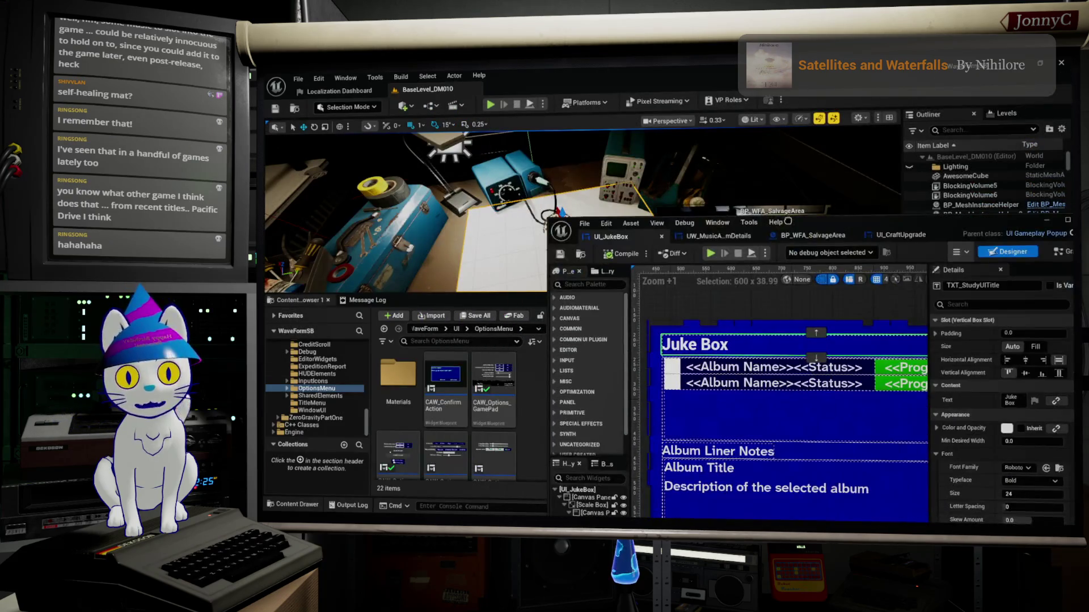
Browse to ActivityStations > StudyArea and open the UI_ConfirmStudy widget.
scroll(316, 402, up, 4)
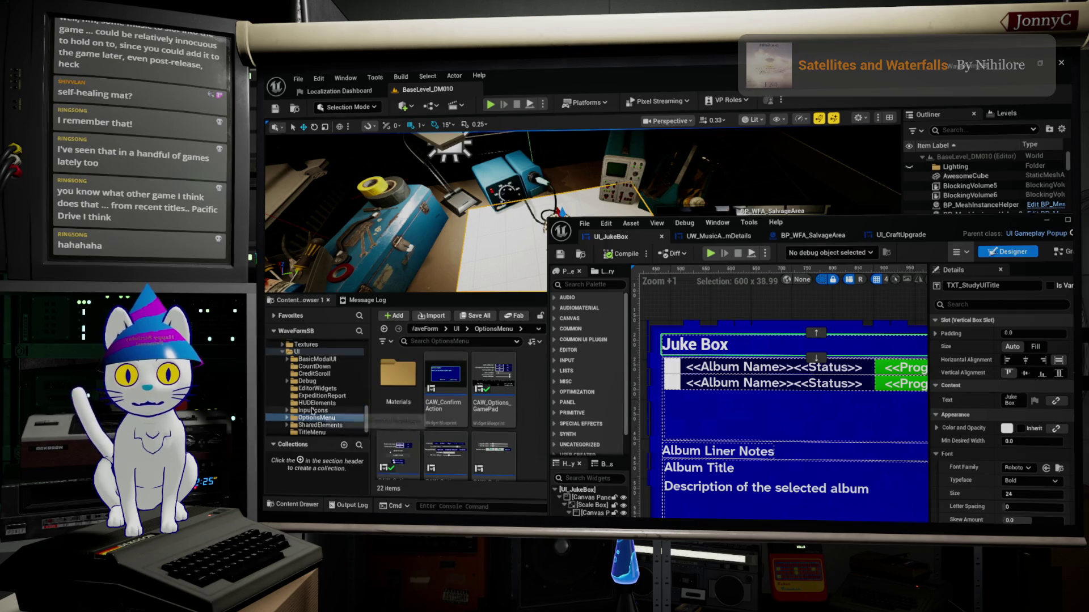
scroll(318, 412, down, 1)
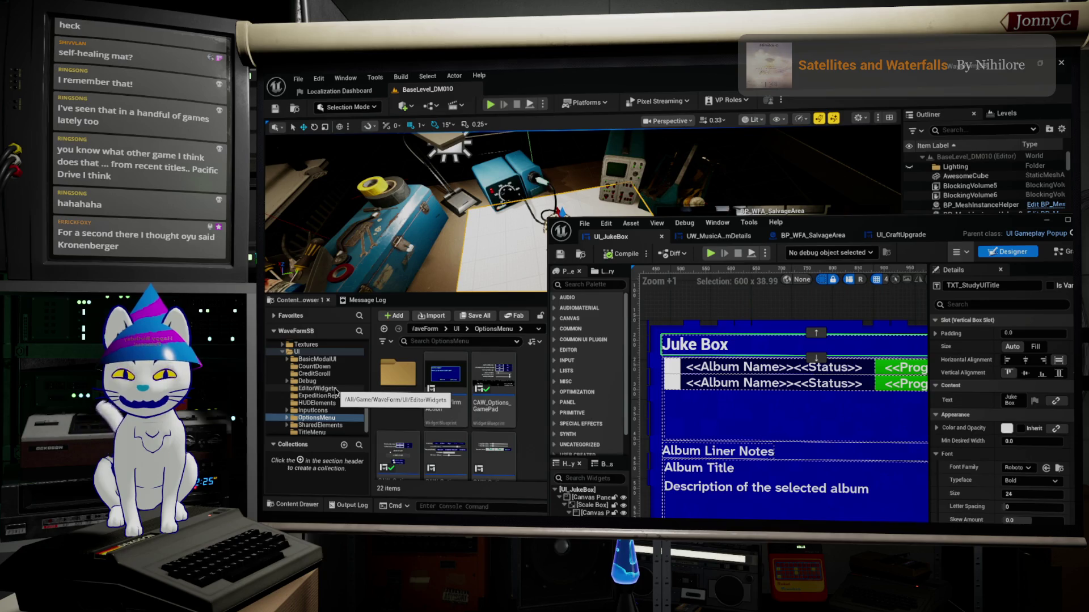
scroll(335, 391, up, 3)
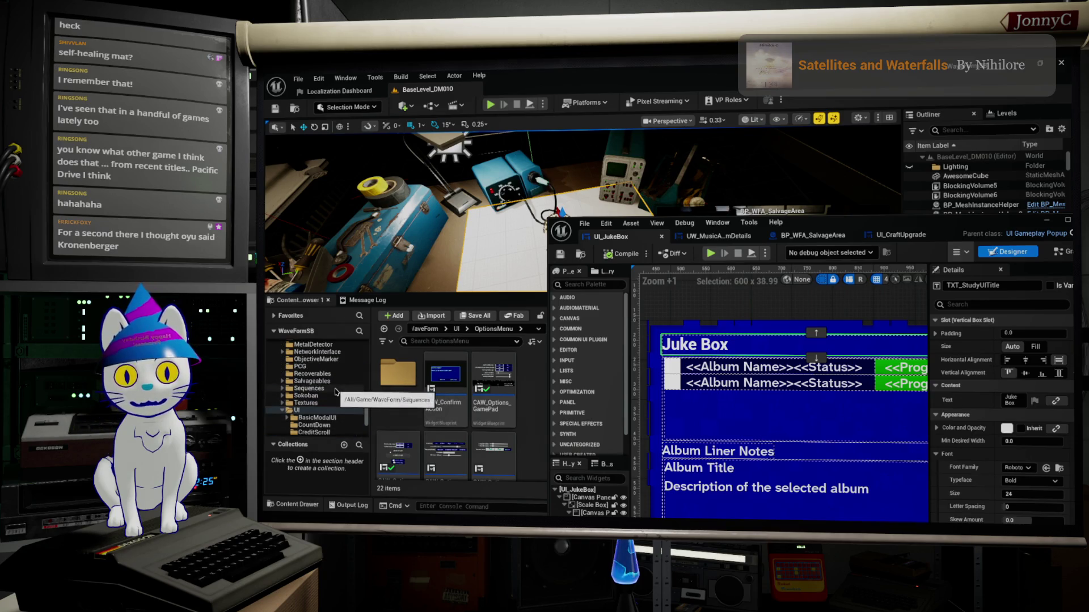
scroll(335, 391, up, 8)
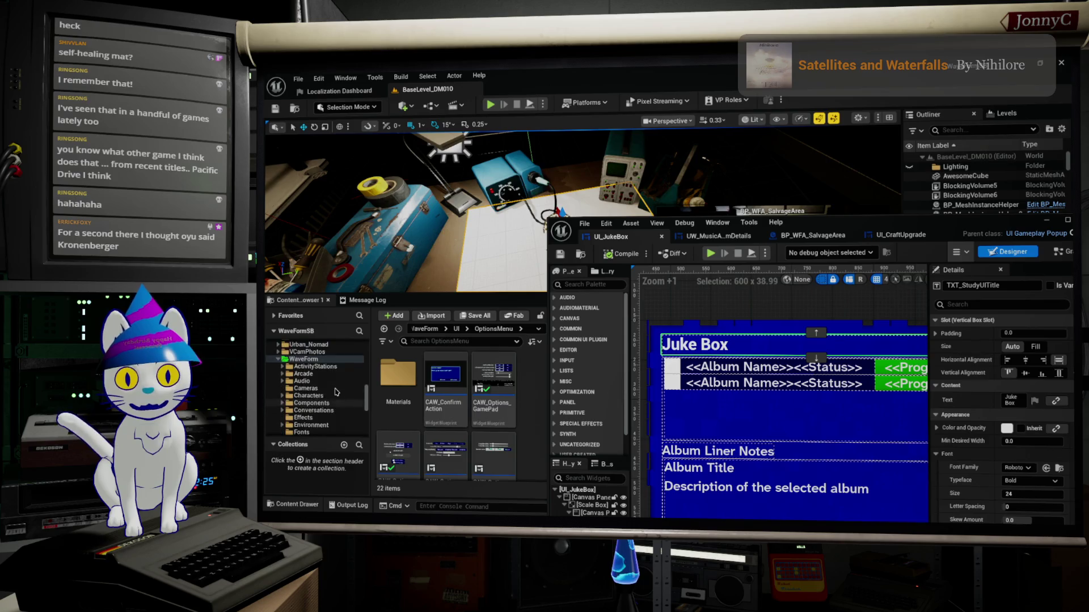
click(283, 371)
scroll(330, 397, down, 2)
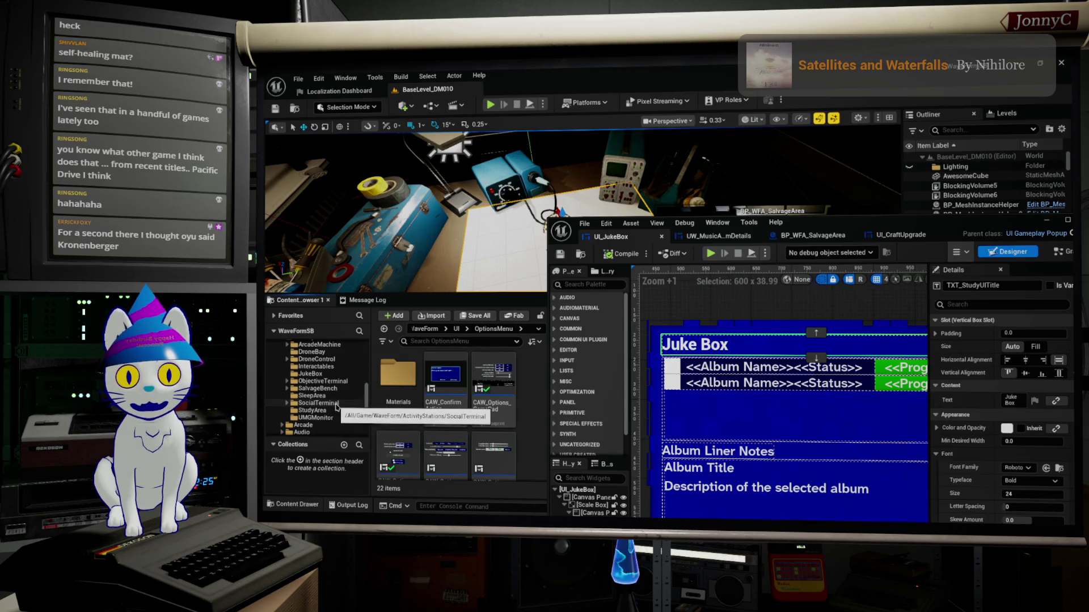
click(326, 410)
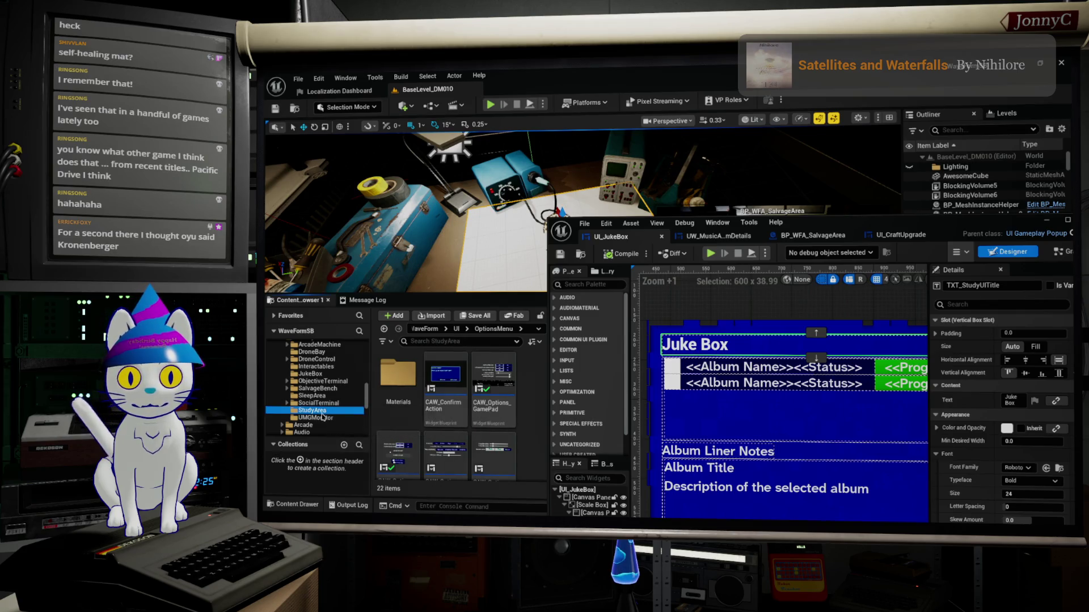
double_click(440, 385)
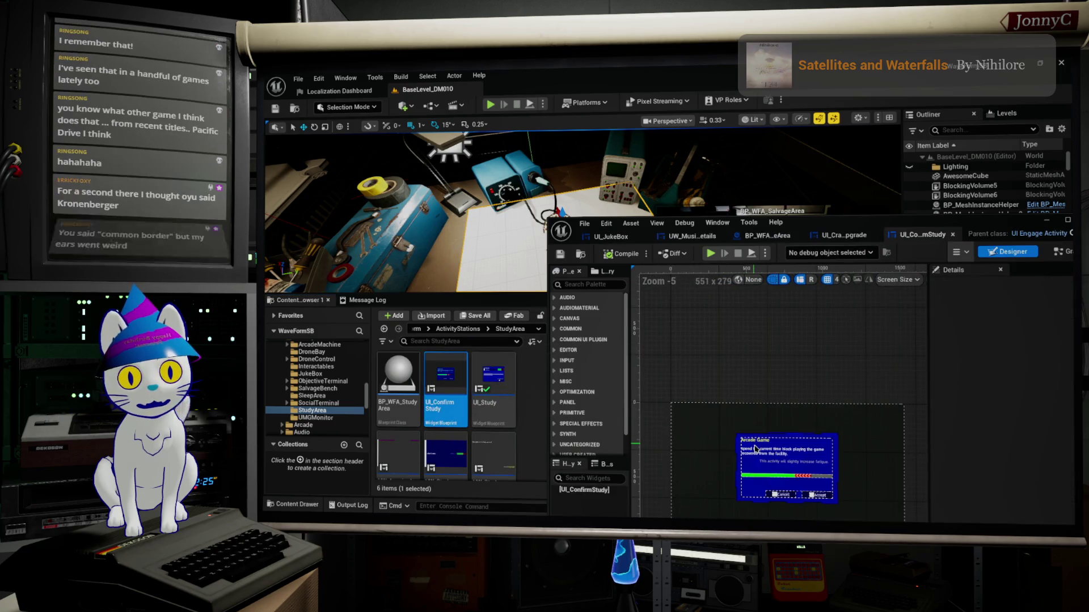
Open the UI_Study widget and select its Study Materials title.
click(497, 369)
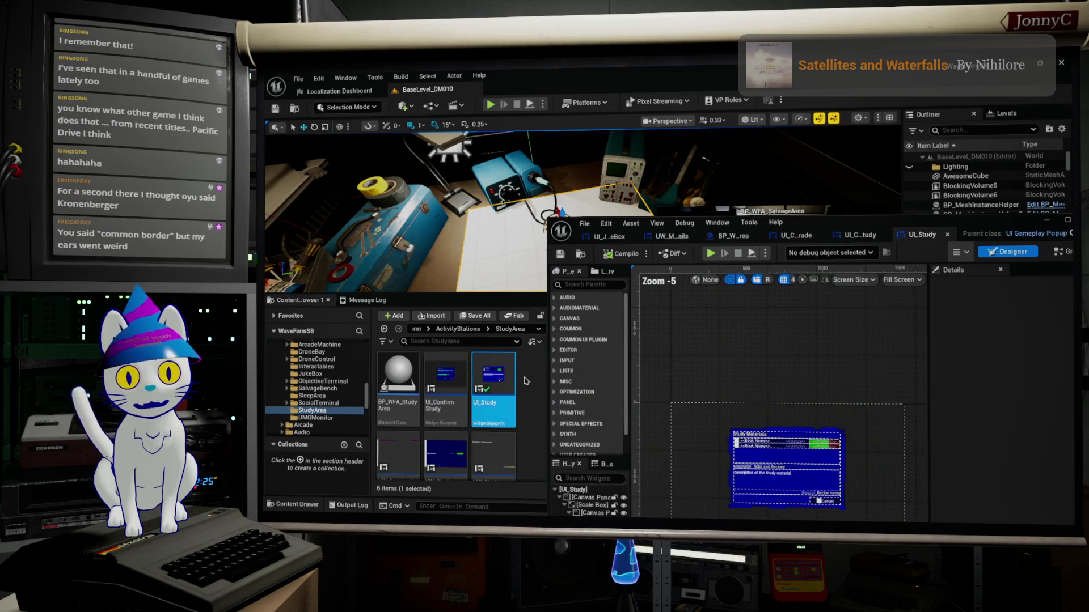
double_click(508, 365)
click(688, 417)
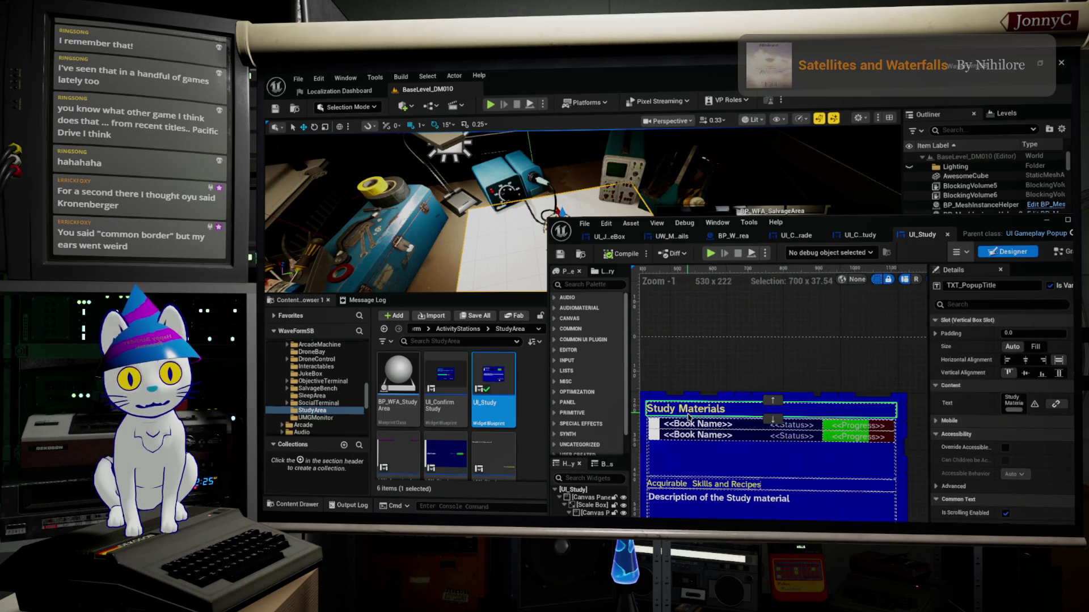
Maximize the widget editor and bring up the UI_CraftUpgrade layout.
click(852, 236)
double_click(852, 225)
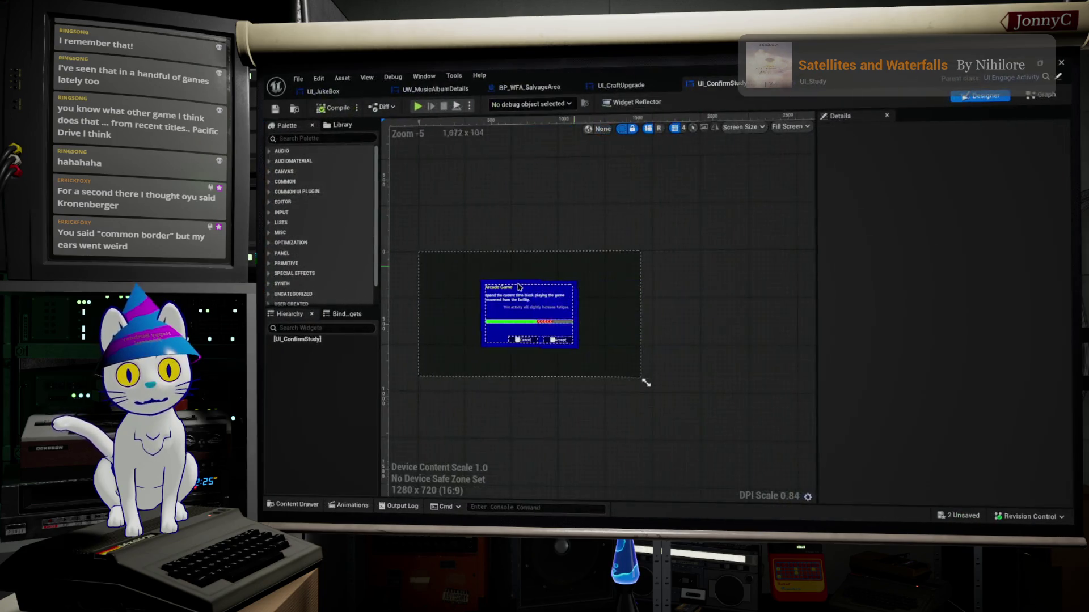
click(621, 85)
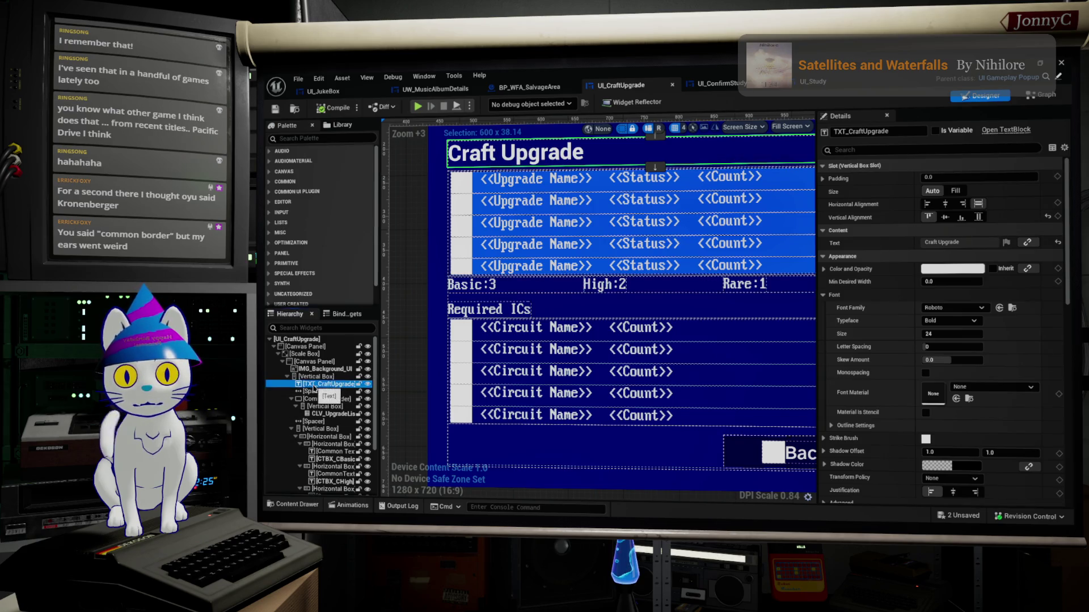
Paste the Study Materials title into Craft Upgrade and copy the old title's 'Craft Upgrade' text into it.
key(ctrl+v)
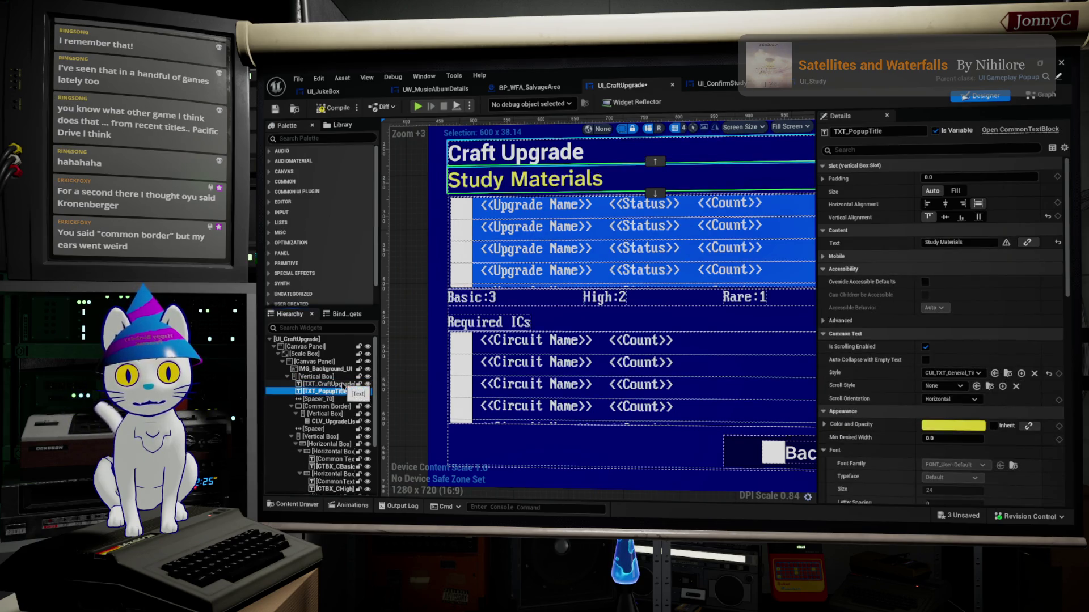
click(328, 384)
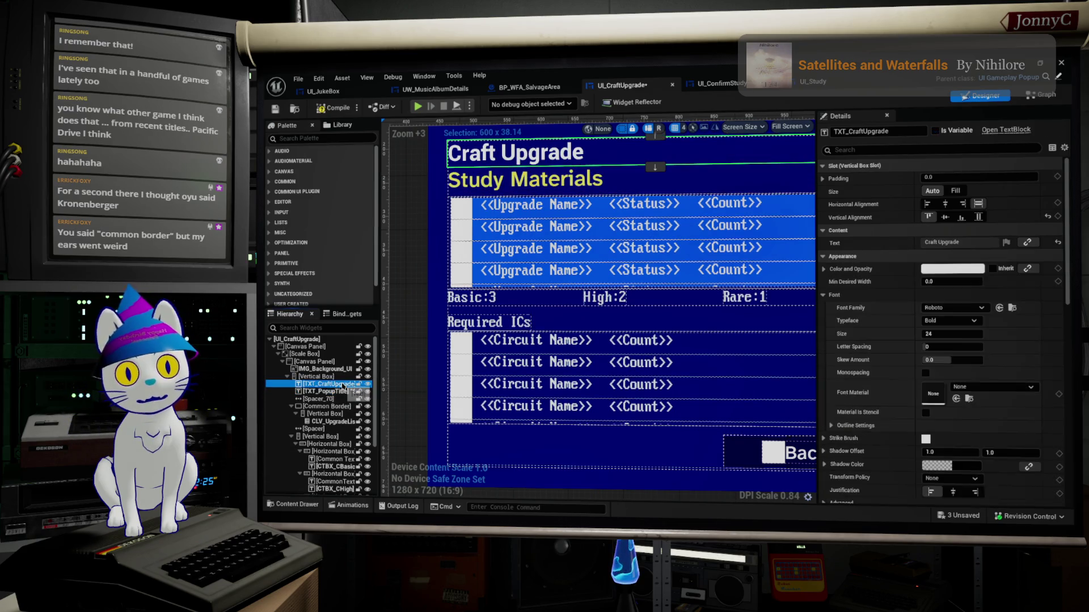
click(901, 131)
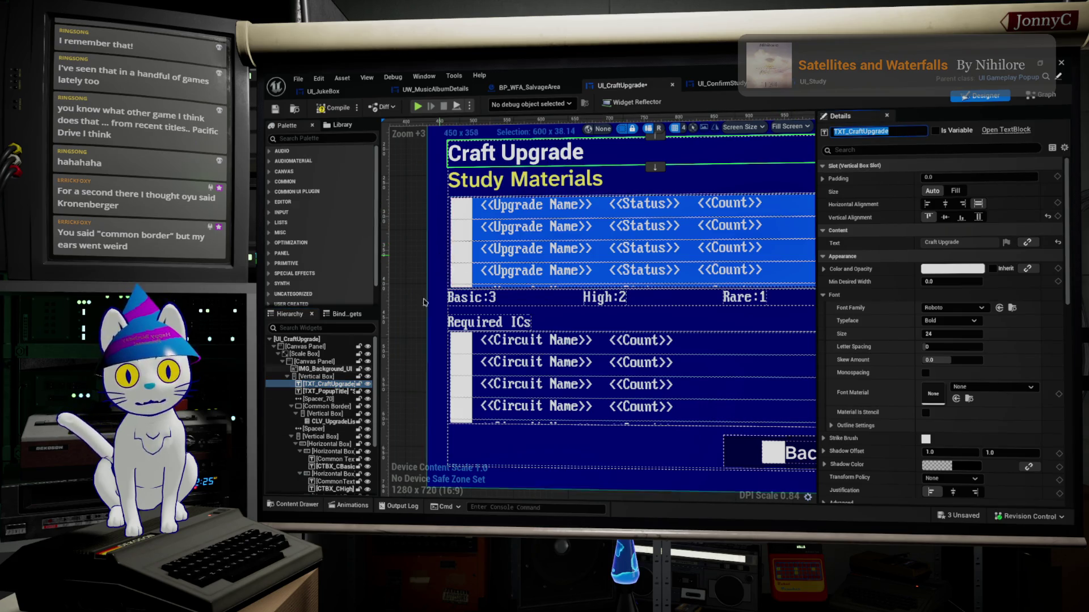
right_click(892, 248)
click(939, 271)
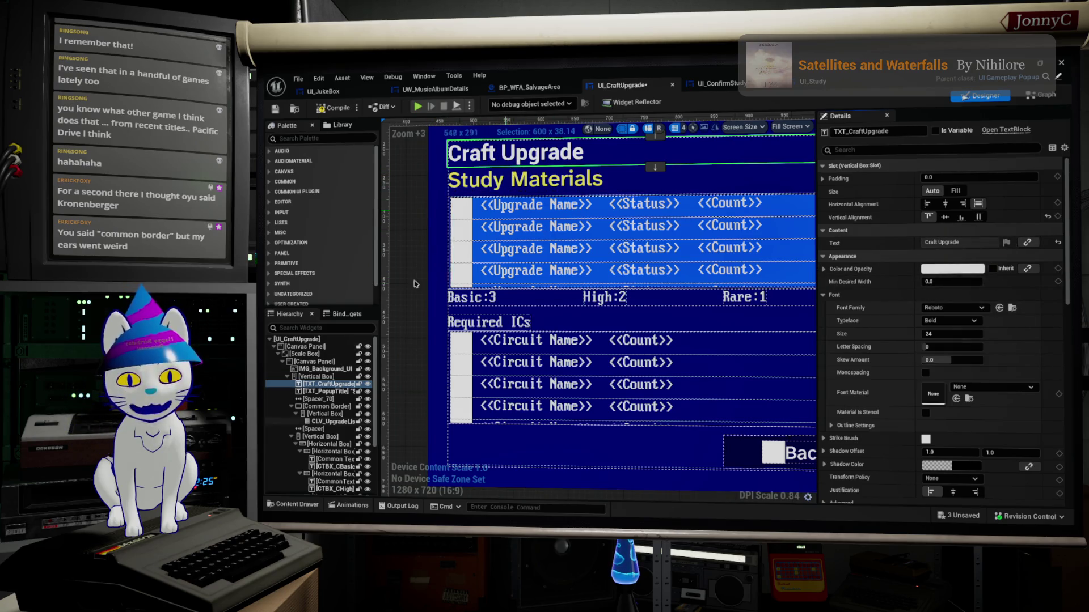
click(329, 391)
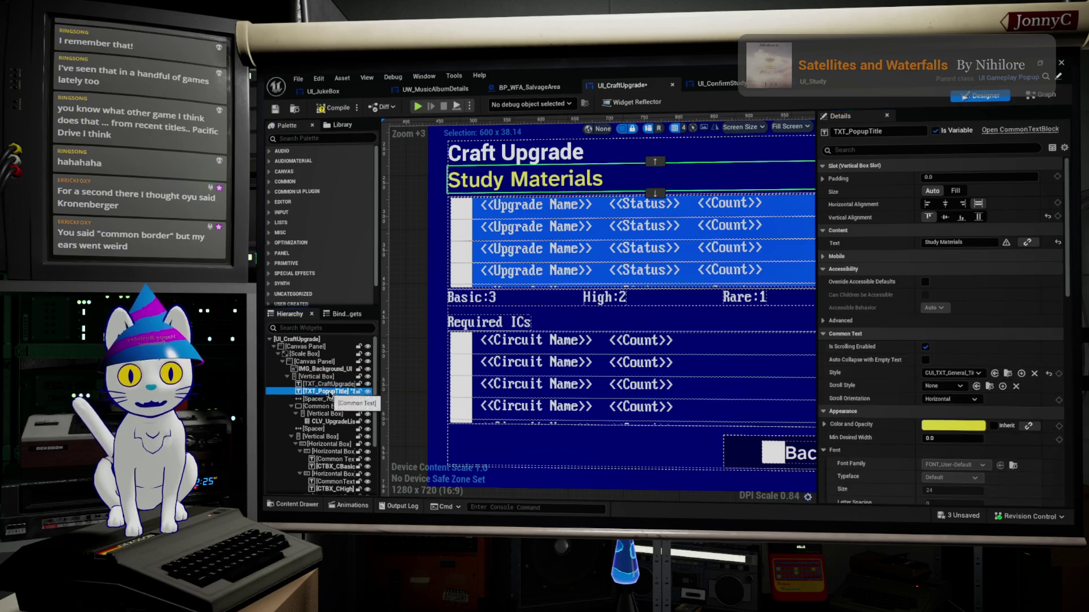
right_click(888, 245)
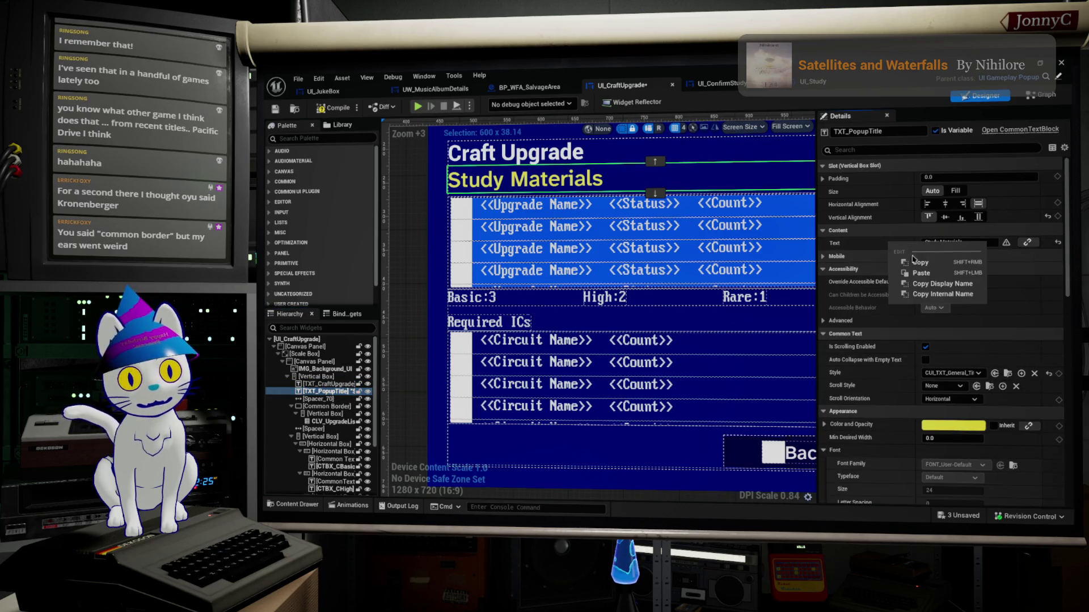
click(927, 273)
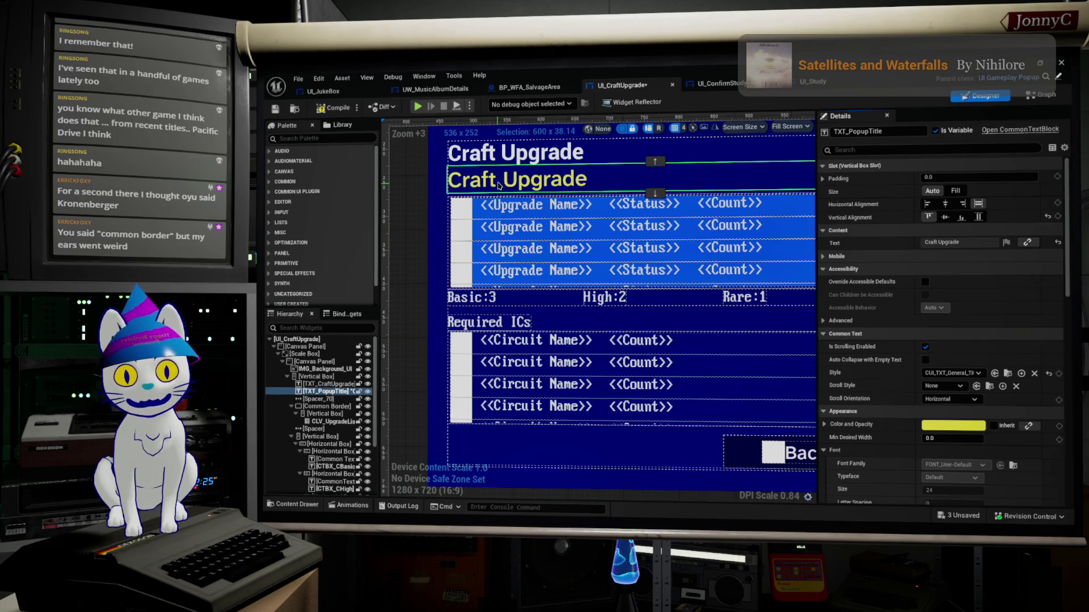
Delete the old Craft Upgrade title and rename the new one TXT_CraftUpgrade.
click(522, 164)
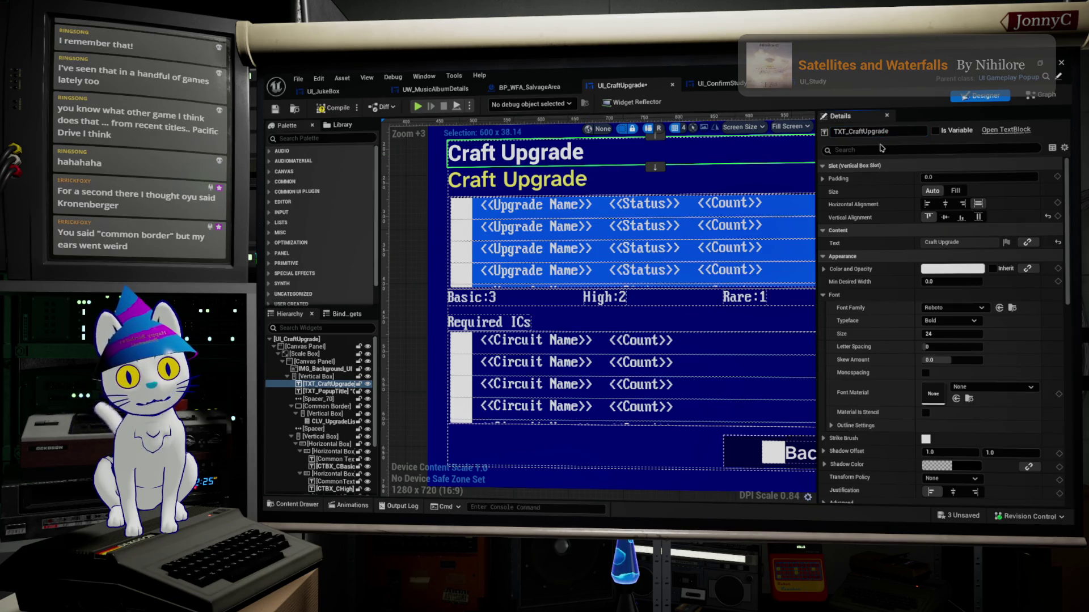
key(Delete)
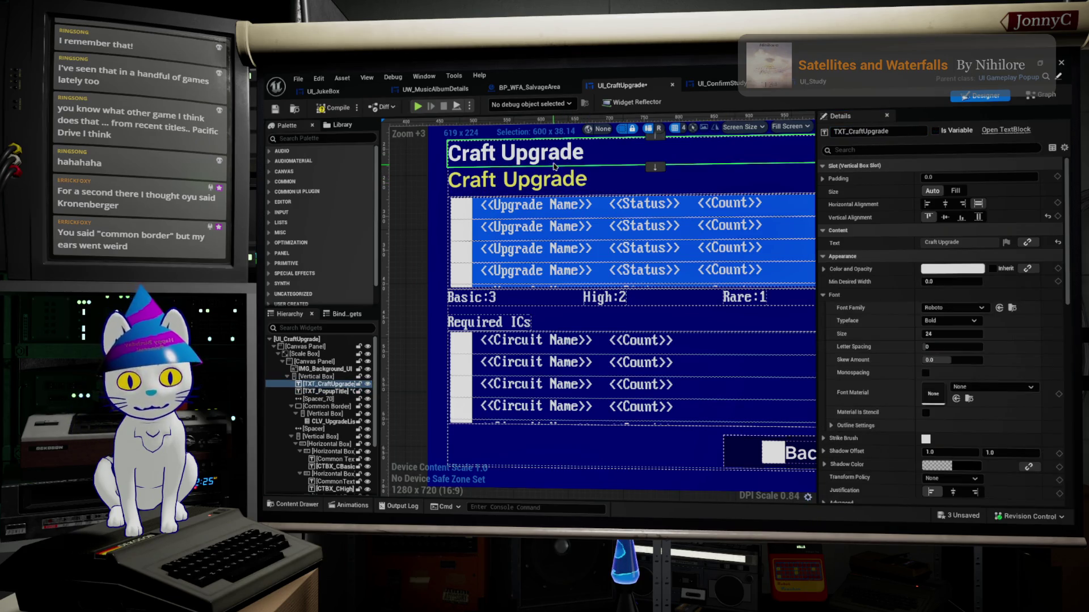
click(554, 165)
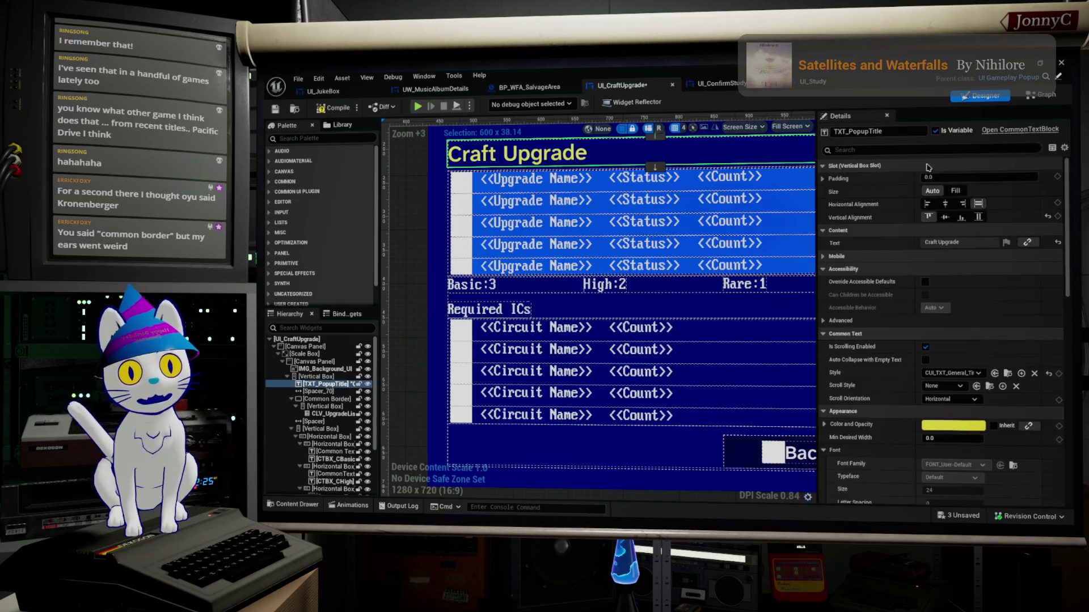
click(862, 132)
text(TXT_CraftUpgrade)
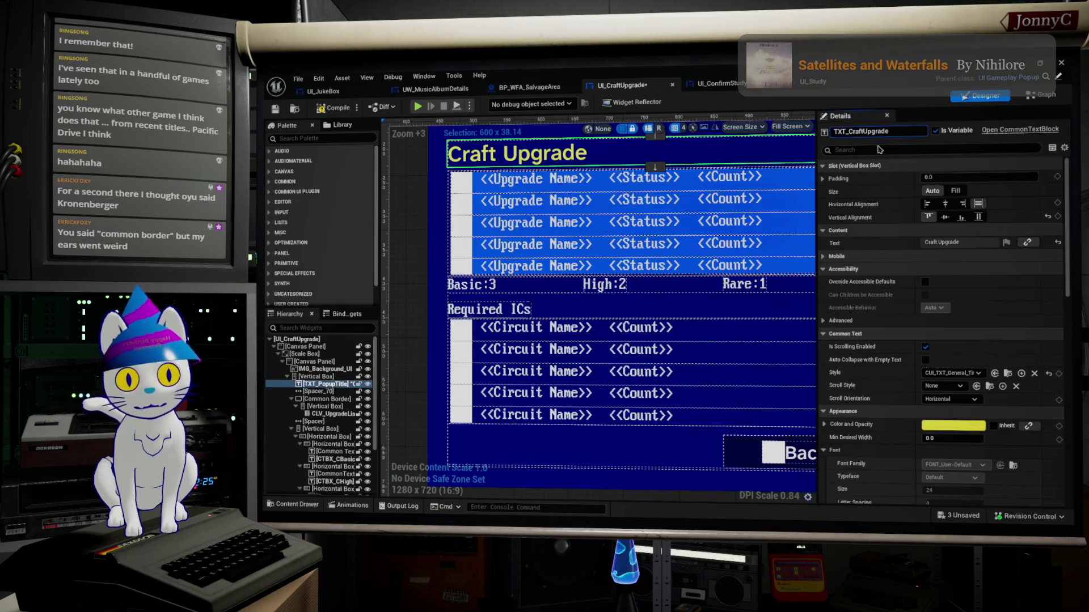
key(Return)
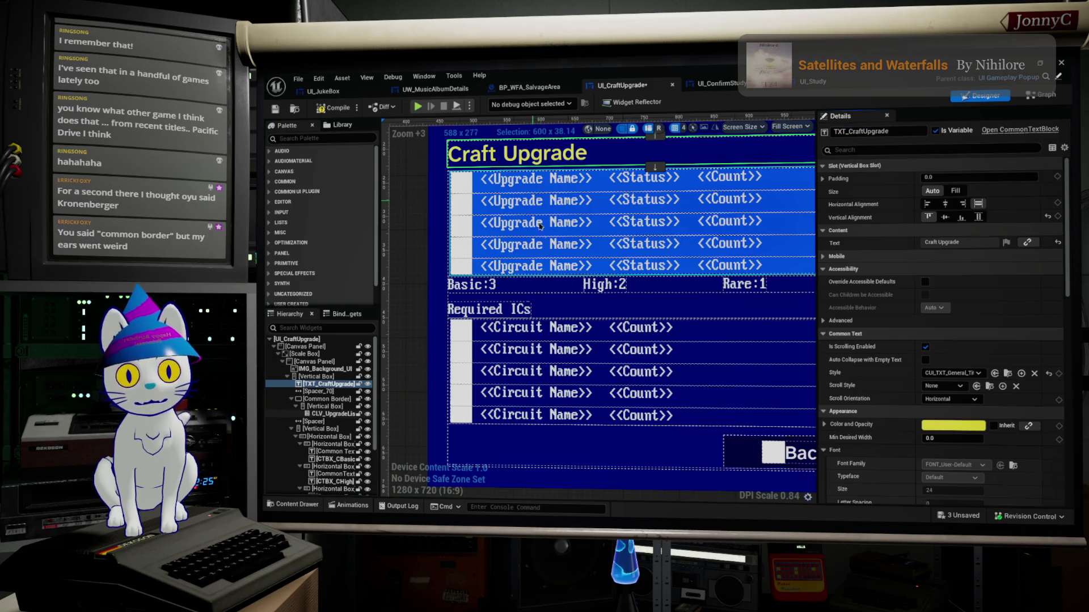
Apply CUI_TXT_General_Style to the Required ICs, Basic:, High: and Rare: labels.
click(489, 309)
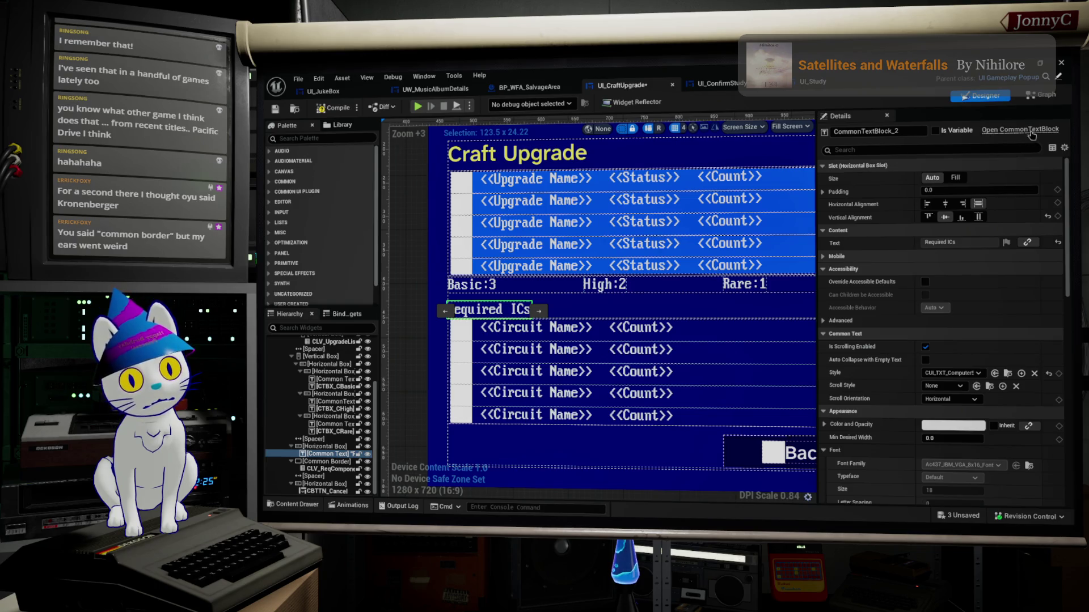
click(963, 373)
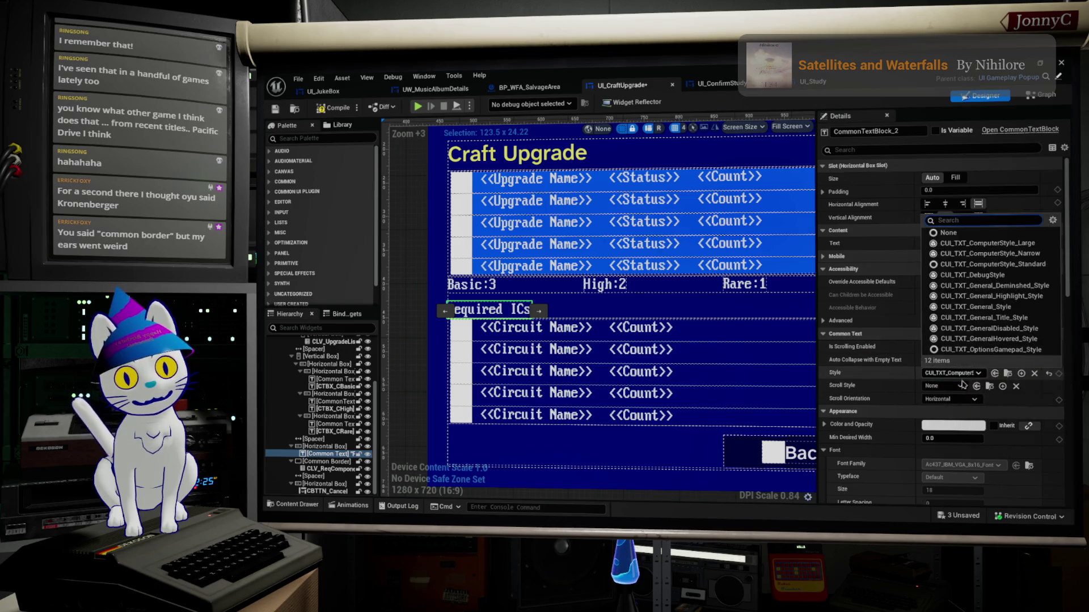
click(975, 307)
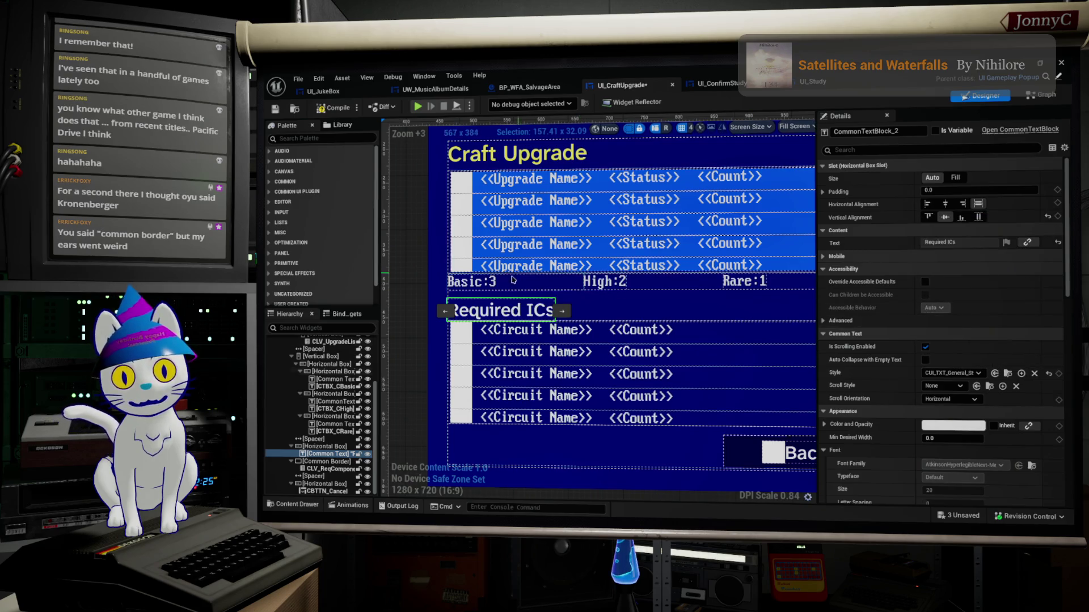
click(472, 282)
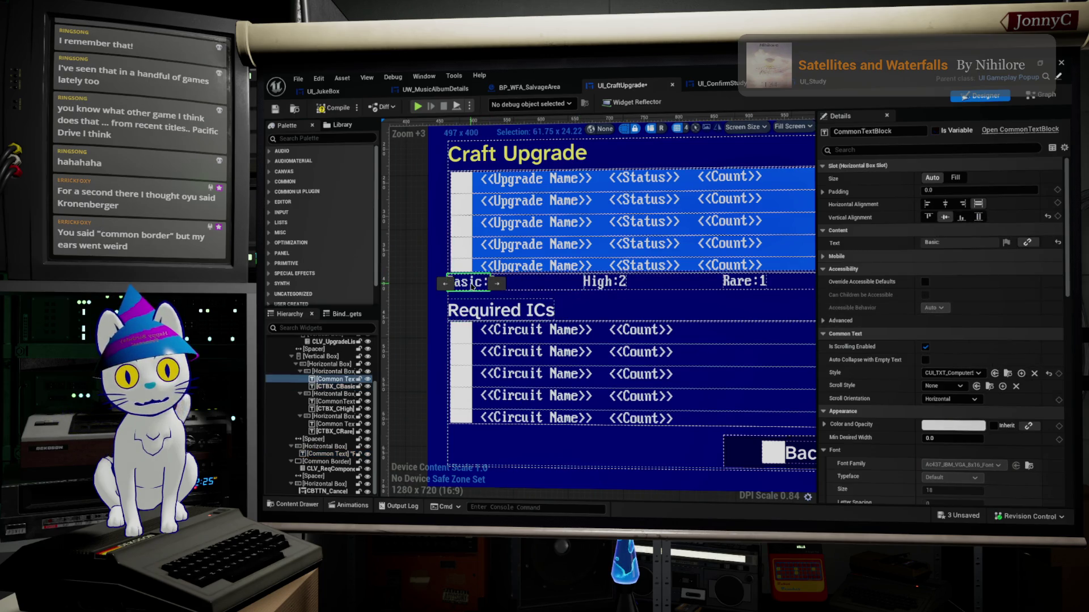
click(971, 373)
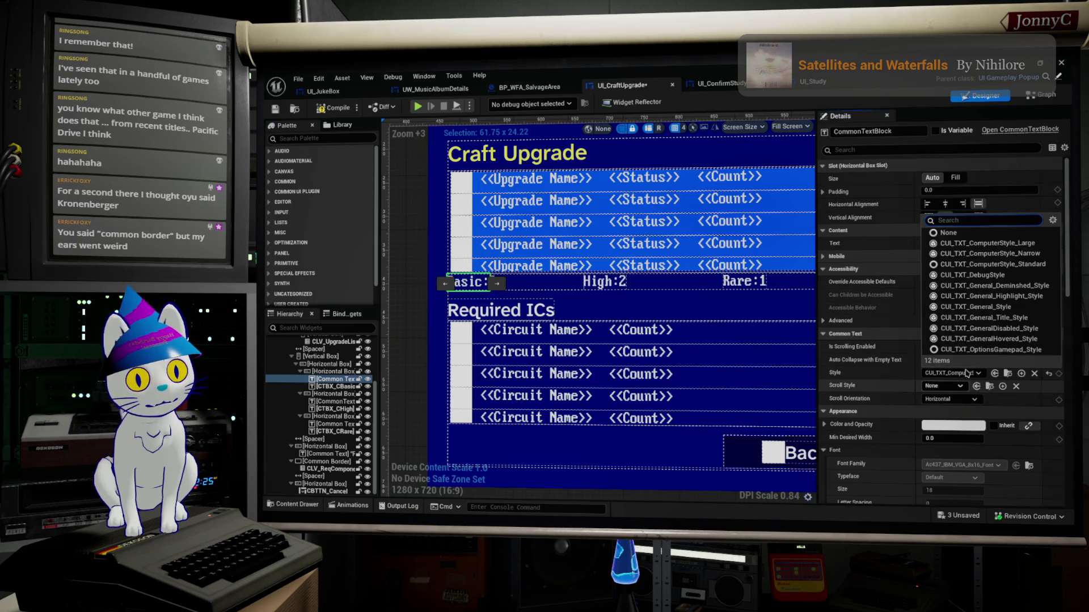
click(993, 306)
click(602, 282)
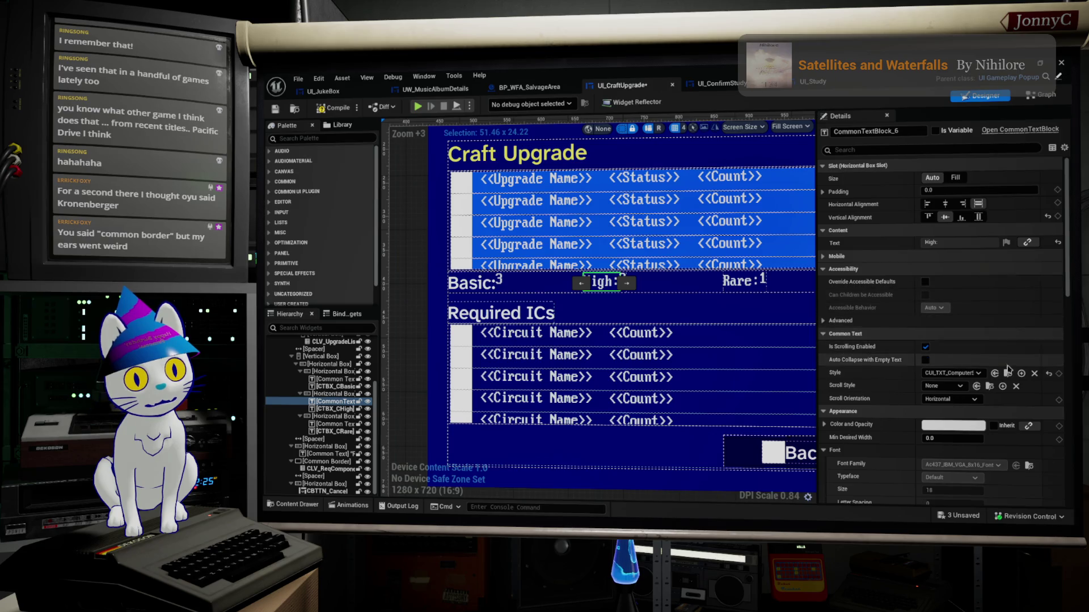
click(959, 373)
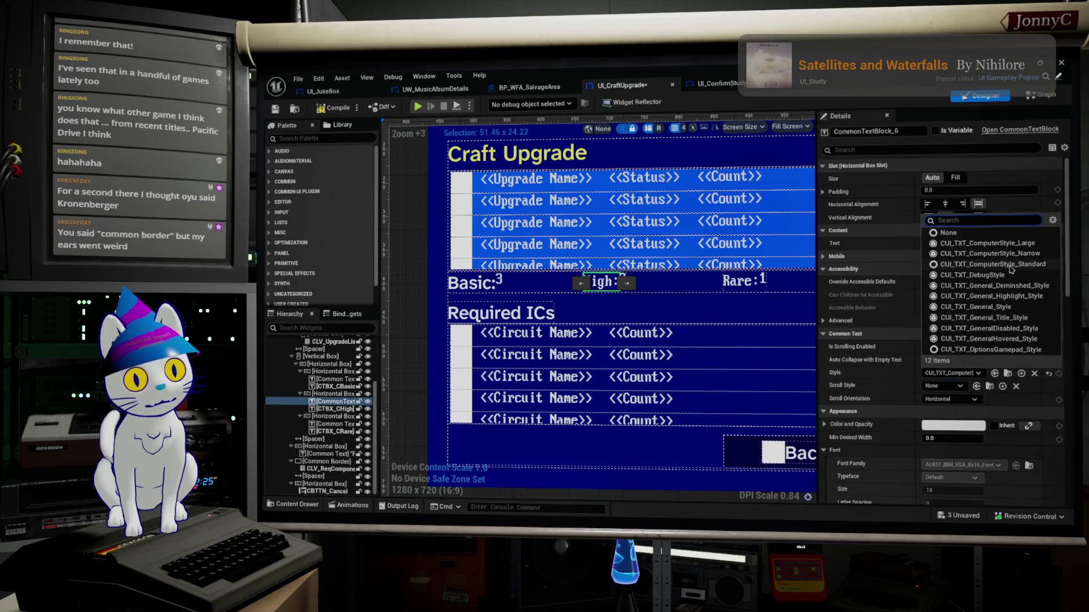
click(742, 282)
click(962, 373)
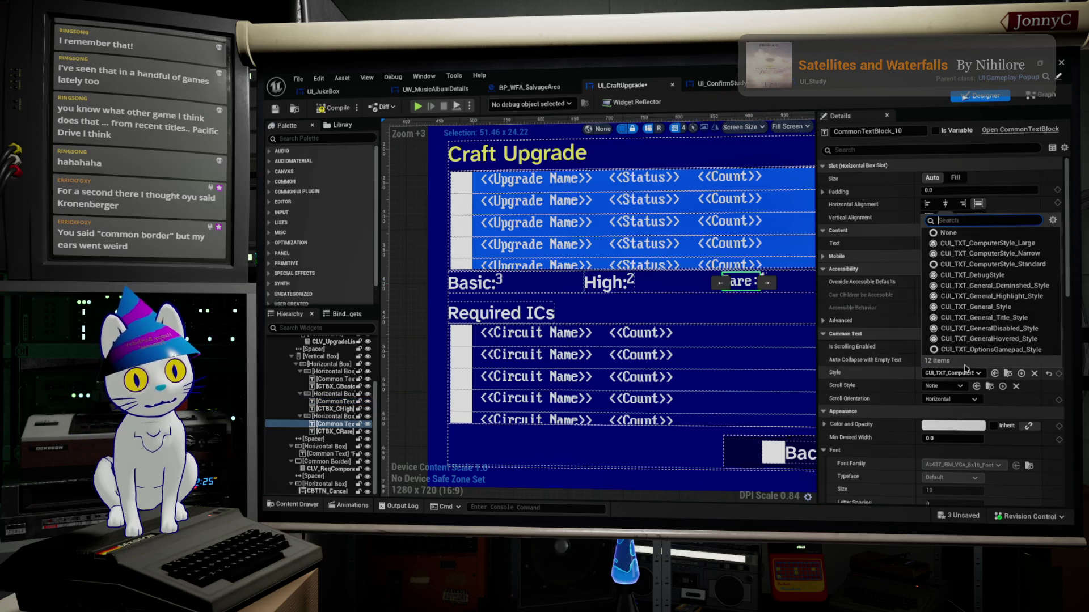
click(1020, 318)
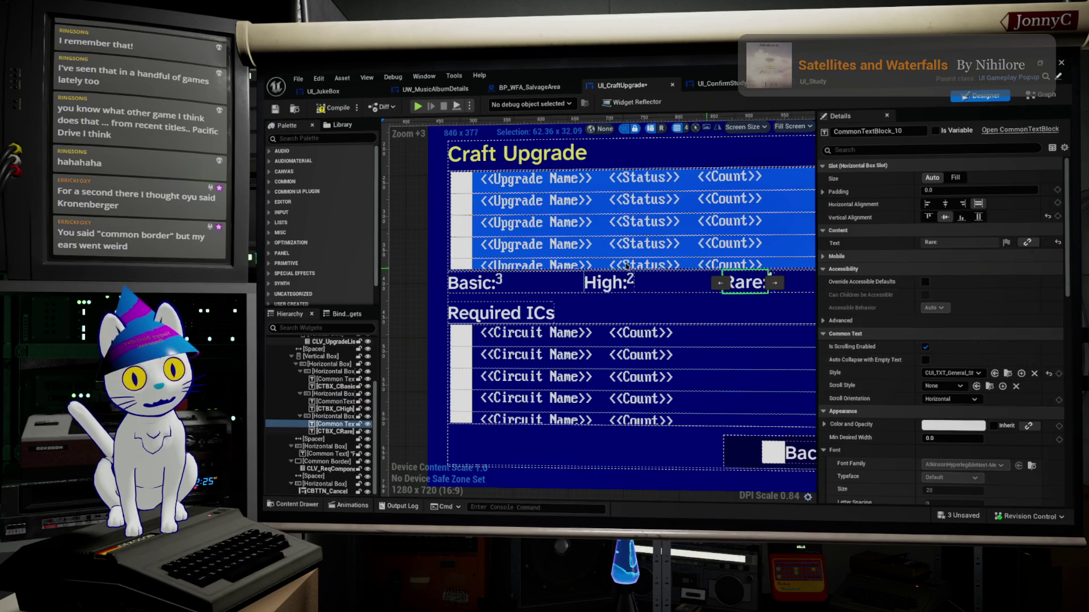
Apply CUI_TXT_General_Style to the Basic 3, High 2 and Rare 1 count texts.
click(499, 281)
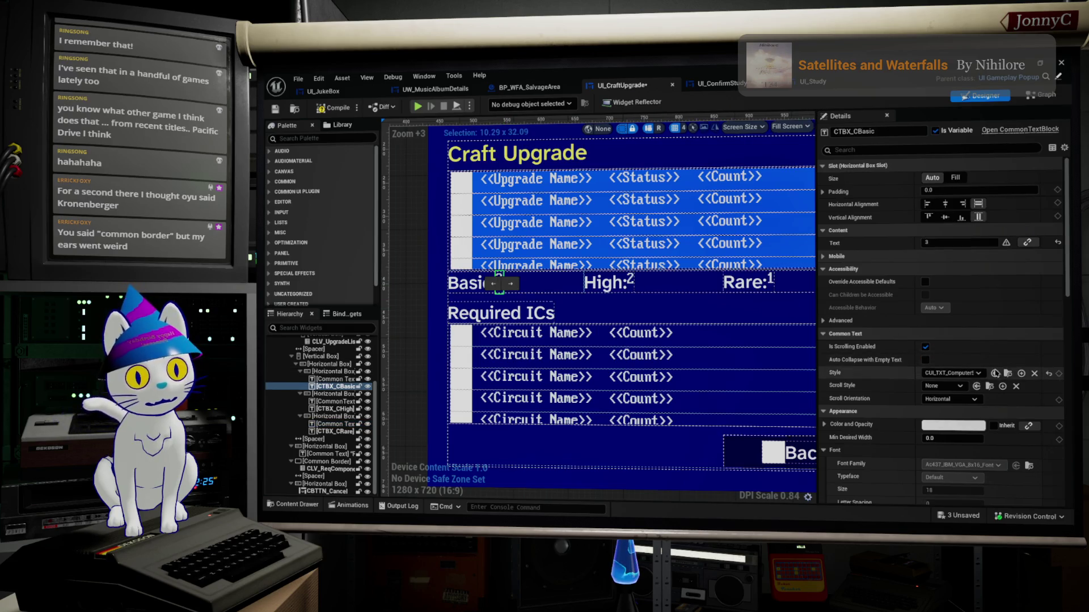
click(951, 373)
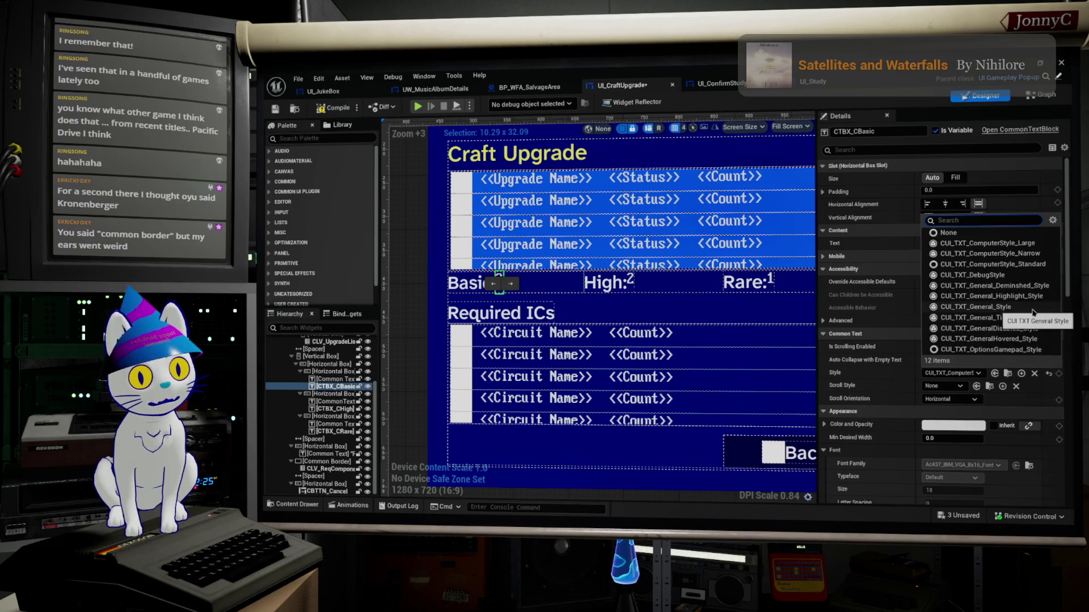
click(1032, 310)
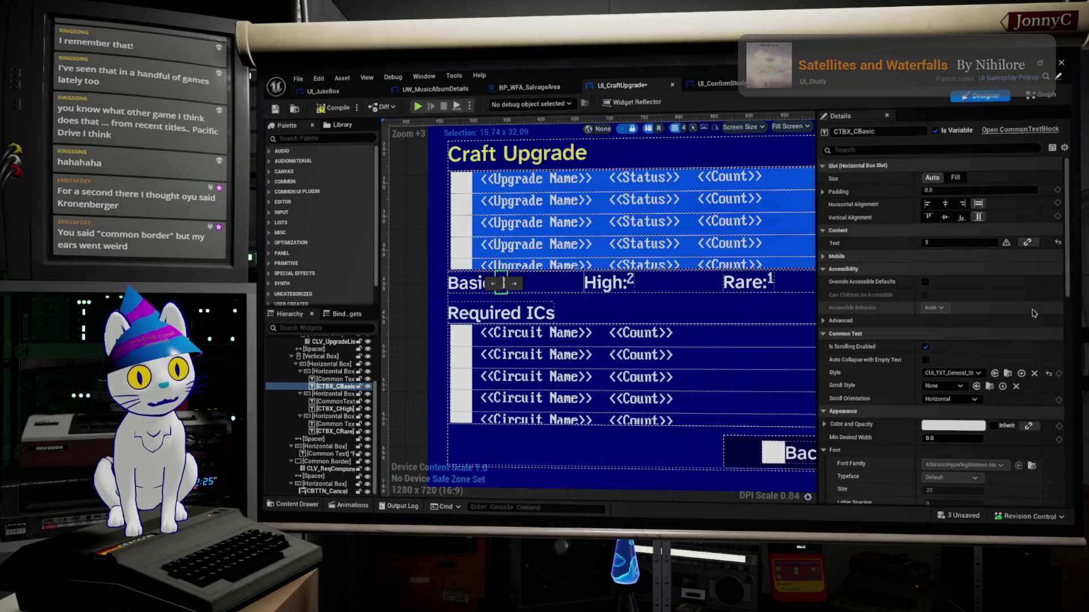
click(631, 285)
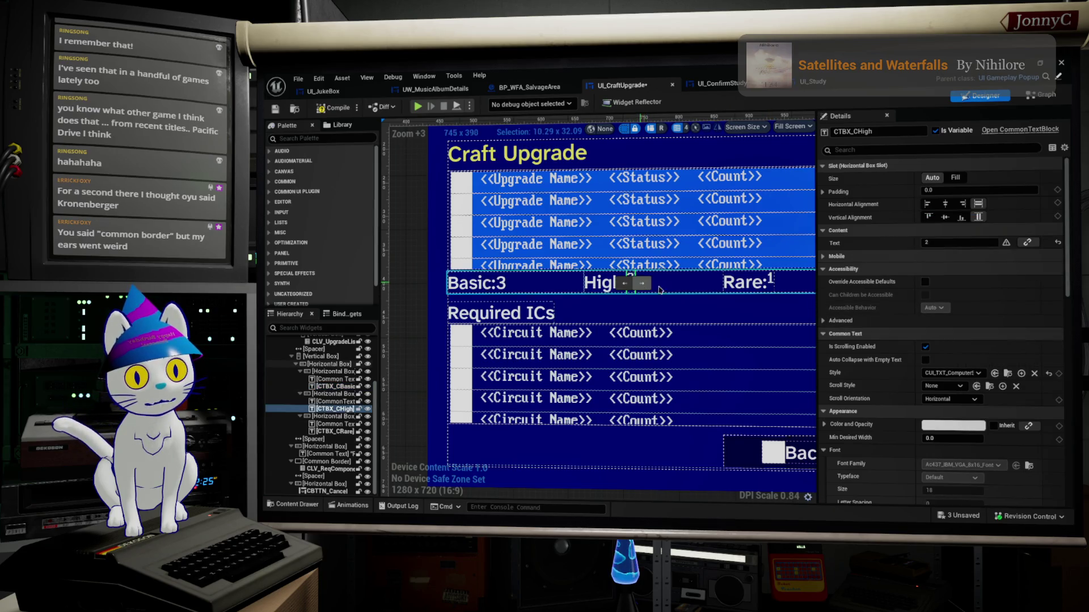
click(961, 375)
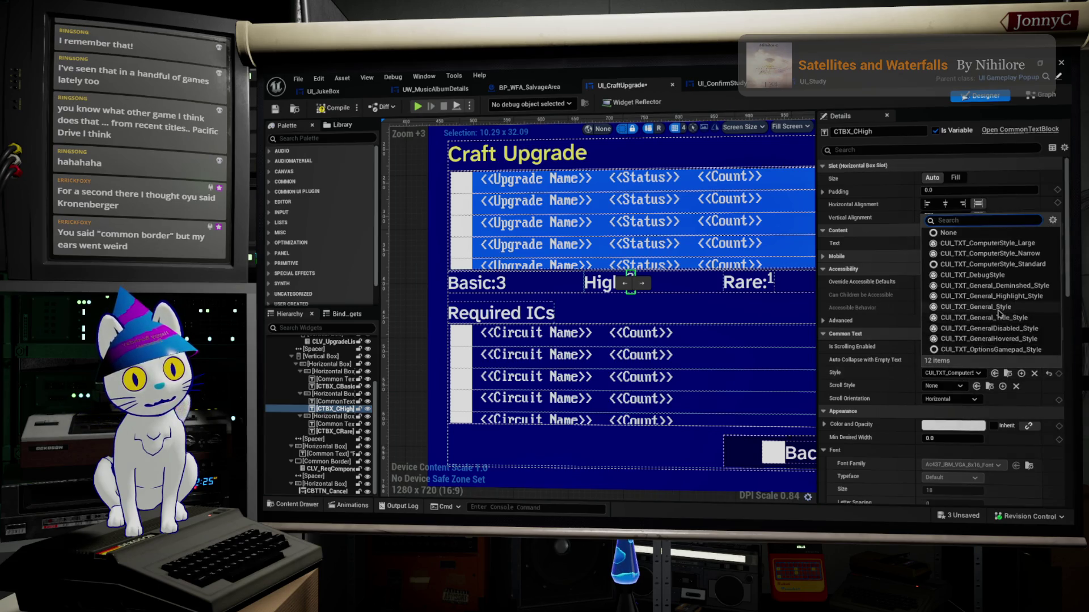
click(950, 310)
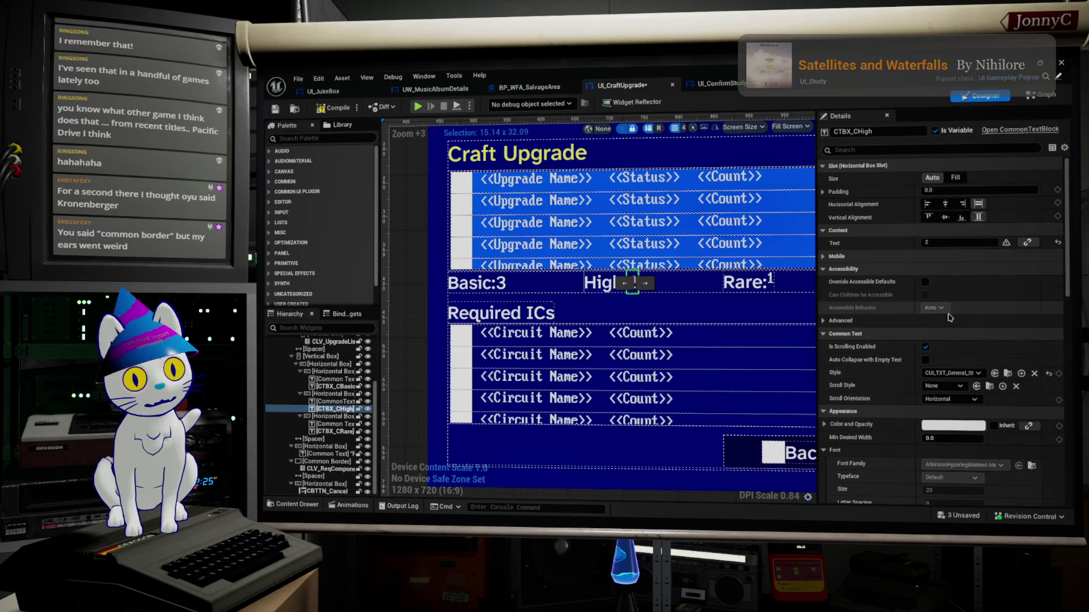
click(757, 284)
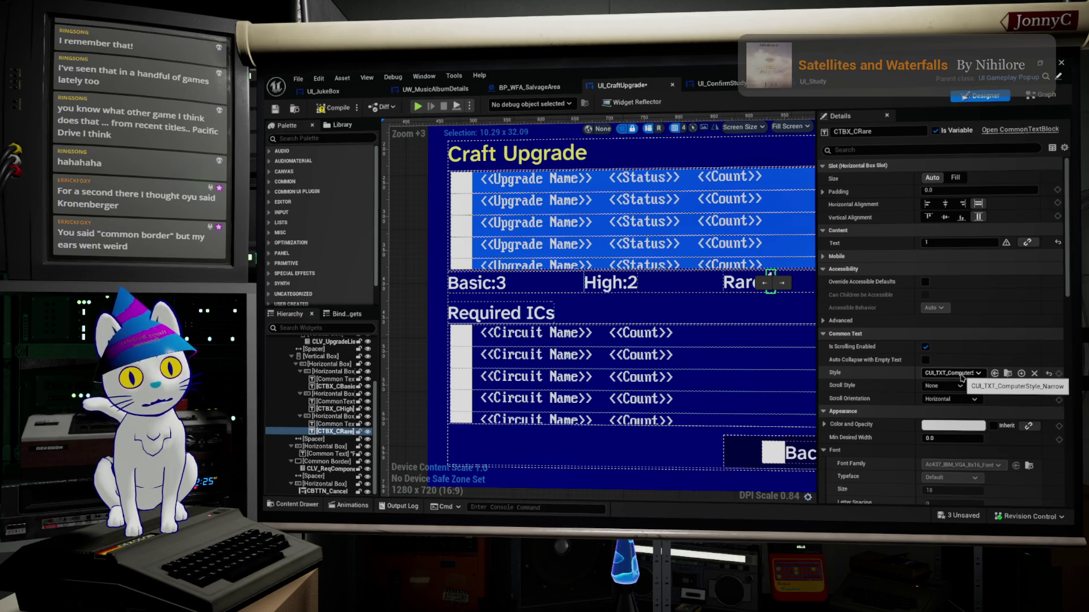
click(961, 375)
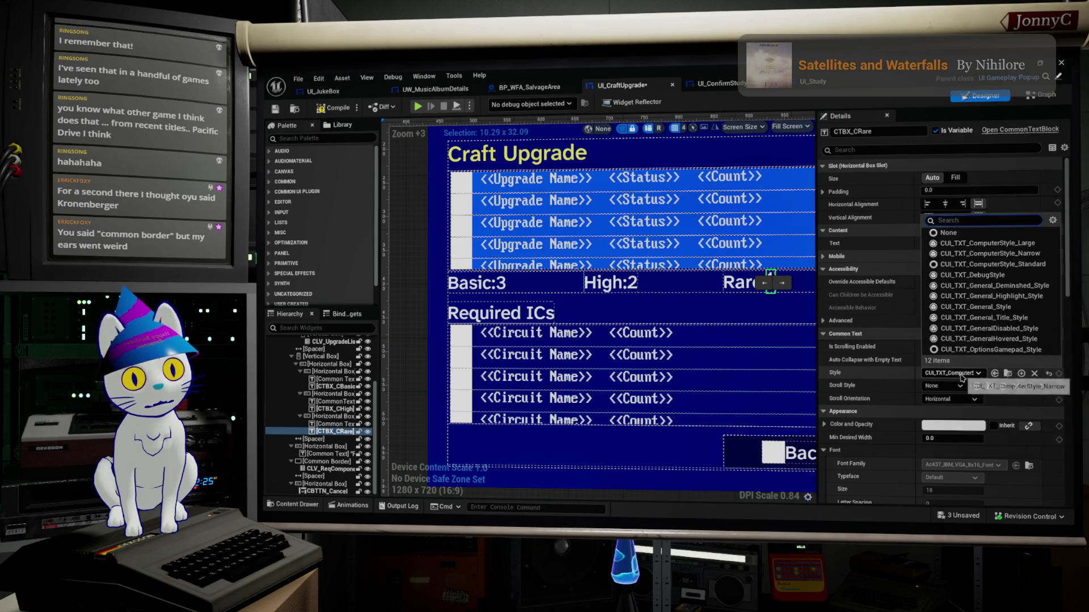
click(1023, 306)
click(777, 318)
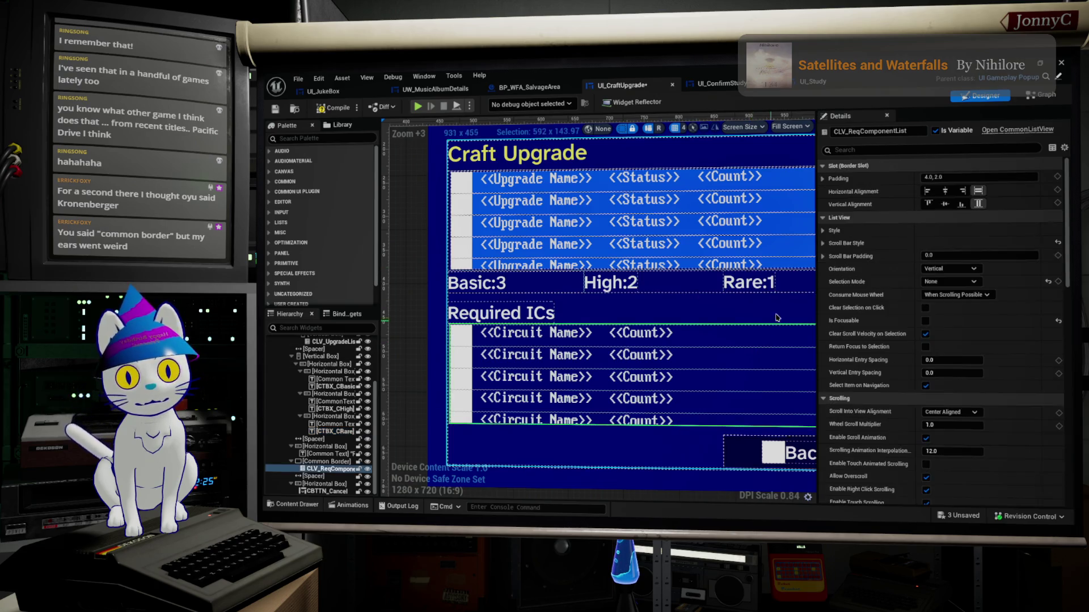
click(499, 283)
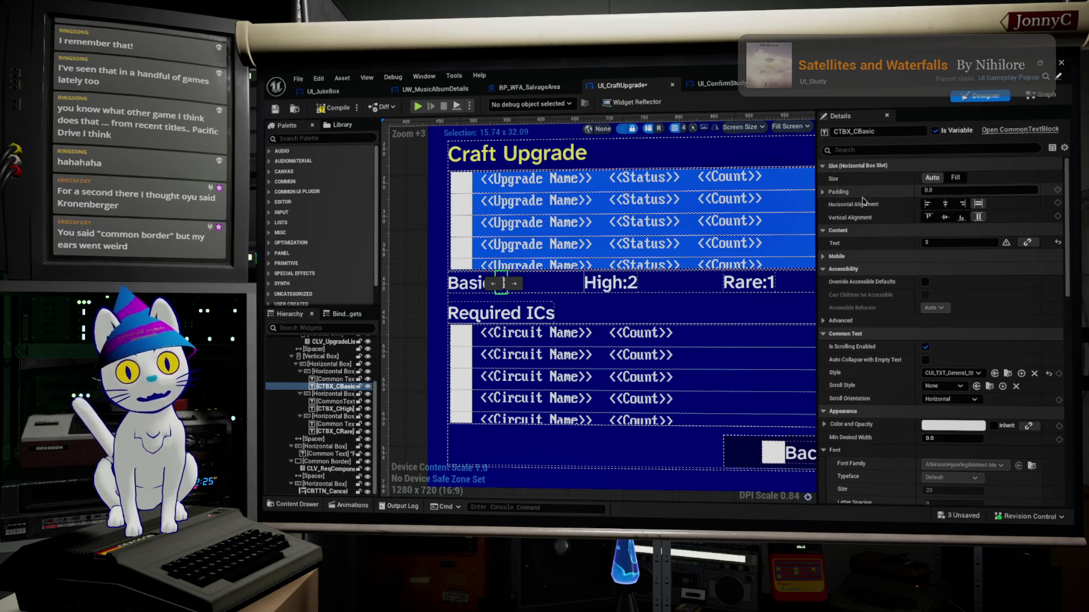
Give the Basic count left and right padding of 5.
click(823, 192)
click(948, 204)
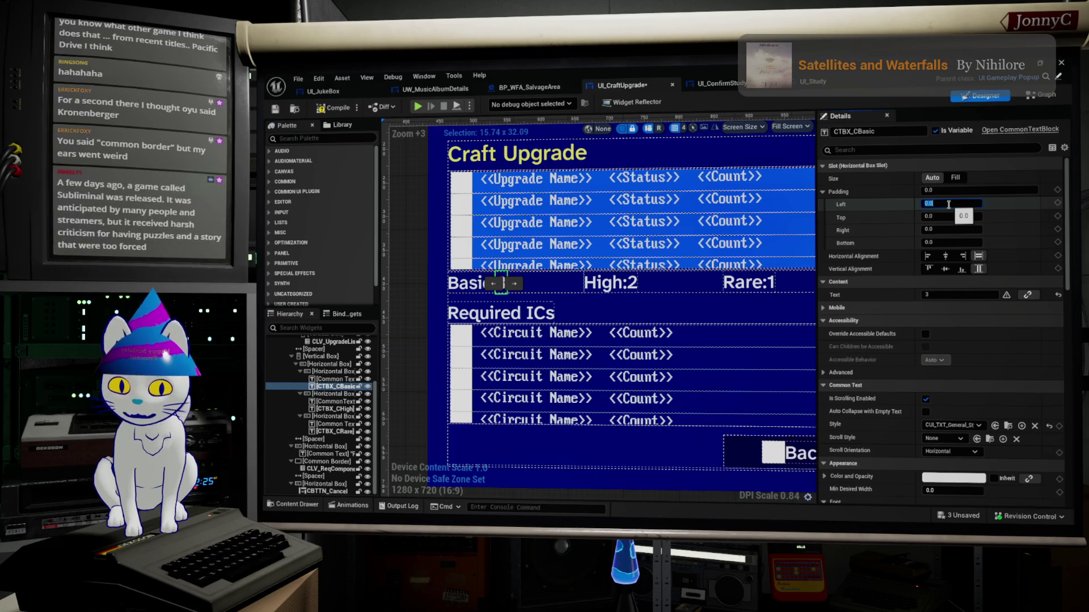
text(5)
key(Return)
click(947, 229)
text(5)
key(shift+Tab)
click(952, 217)
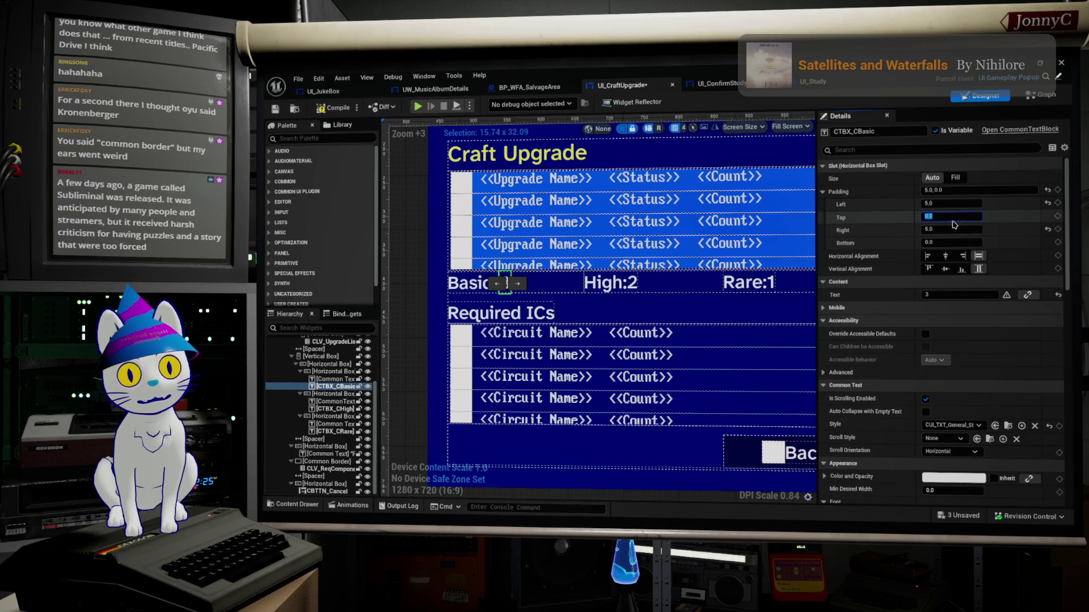
Give the High count left and right padding of 5.
click(633, 284)
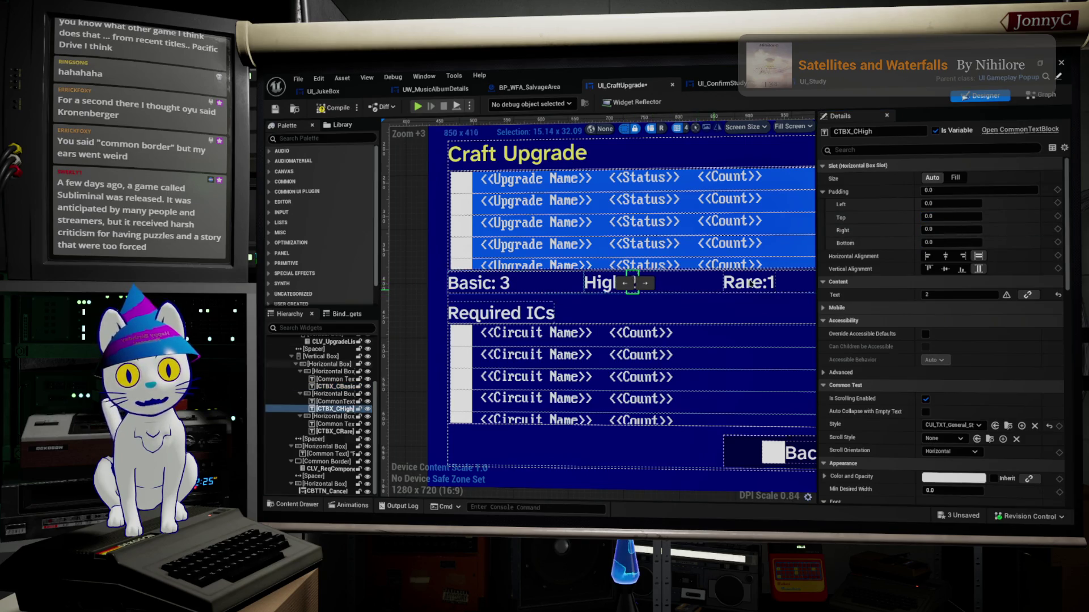
click(954, 204)
text(5)
click(953, 229)
text(5)
key(shift+Tab)
Give the Rare count left and right padding of 5.
click(762, 282)
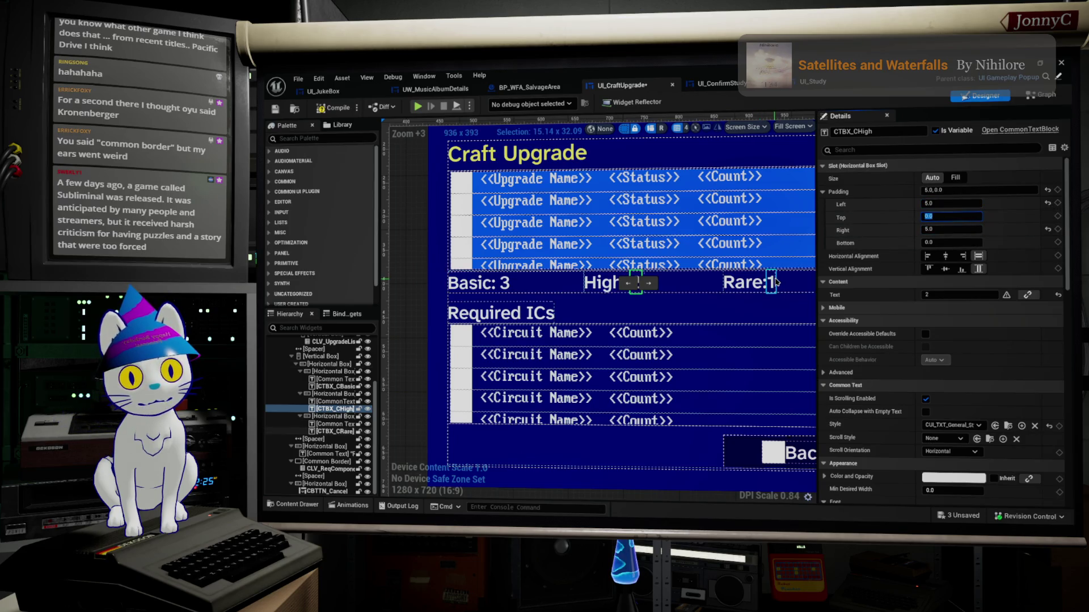
click(958, 204)
text(5)
click(948, 229)
text(5)
click(957, 216)
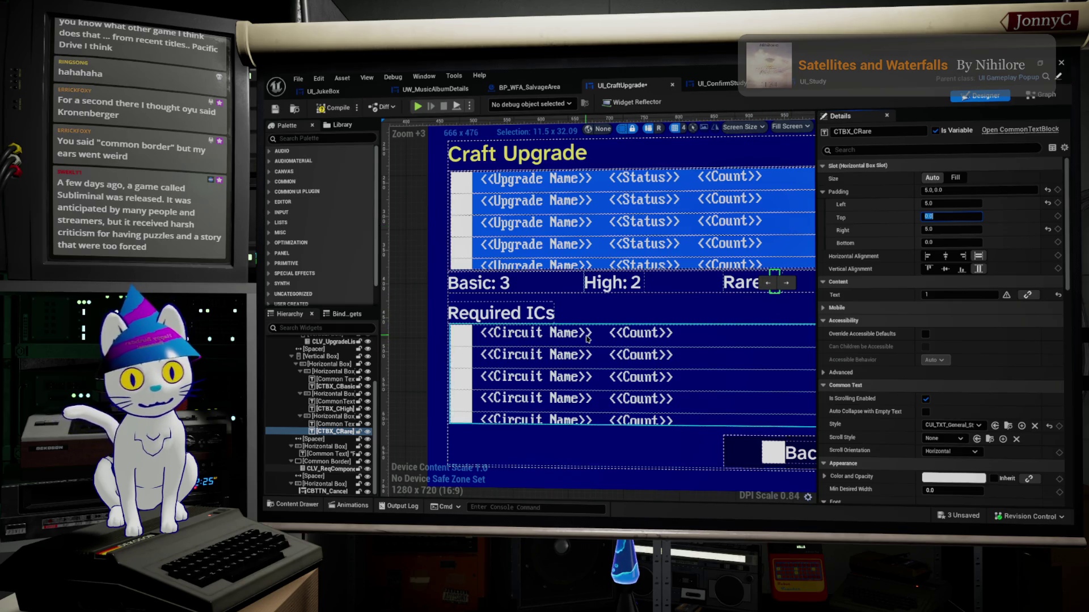
click(600, 232)
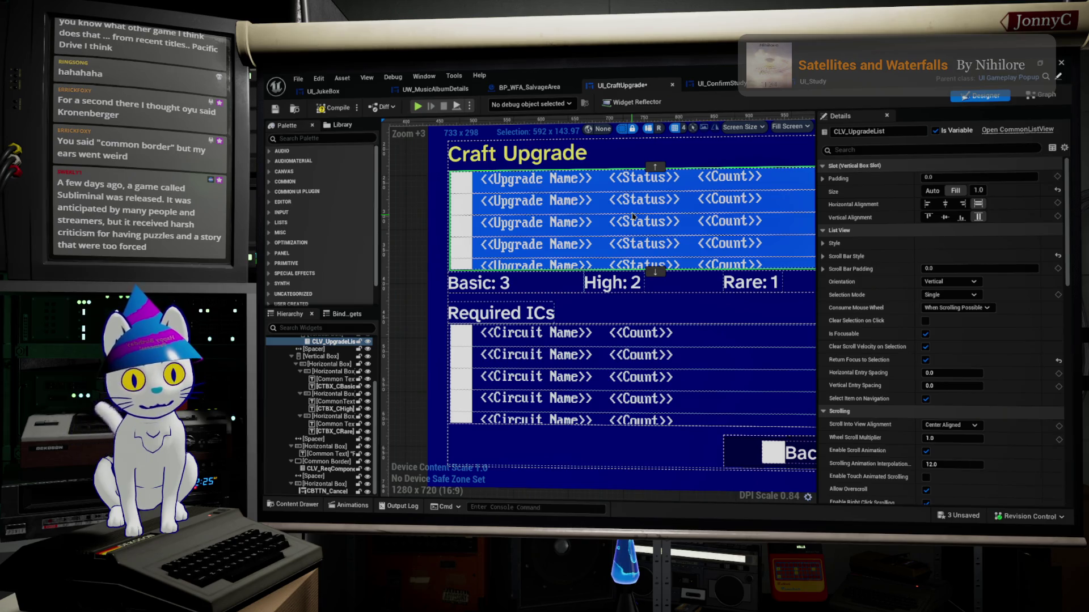
Inspect the upgrade list's entry widget class, then open UW_Craftable_Entry from the Content Browser.
drag(633, 216, 560, 258)
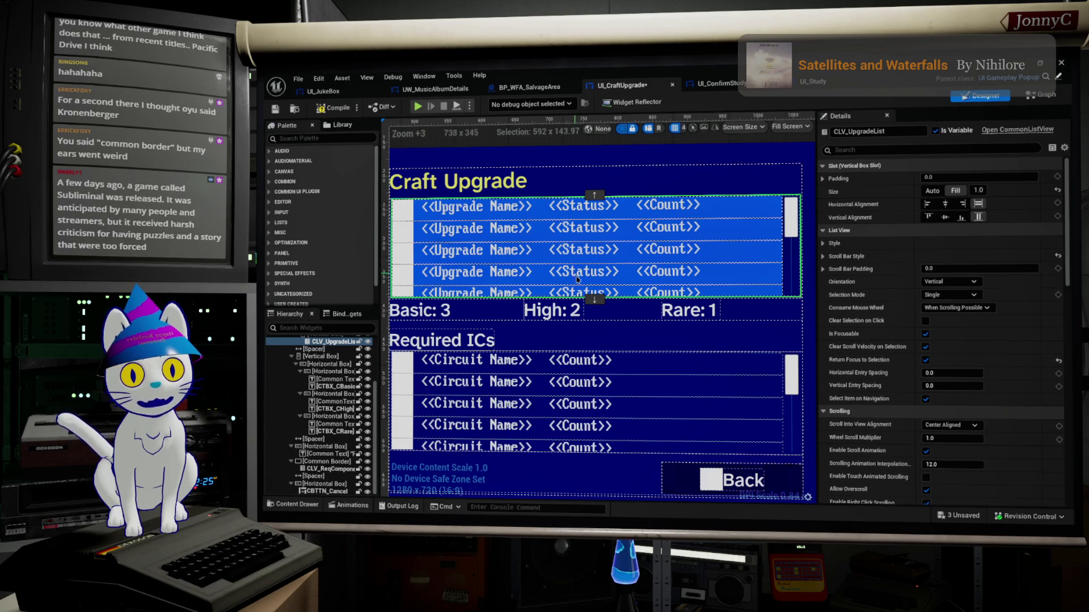
click(574, 362)
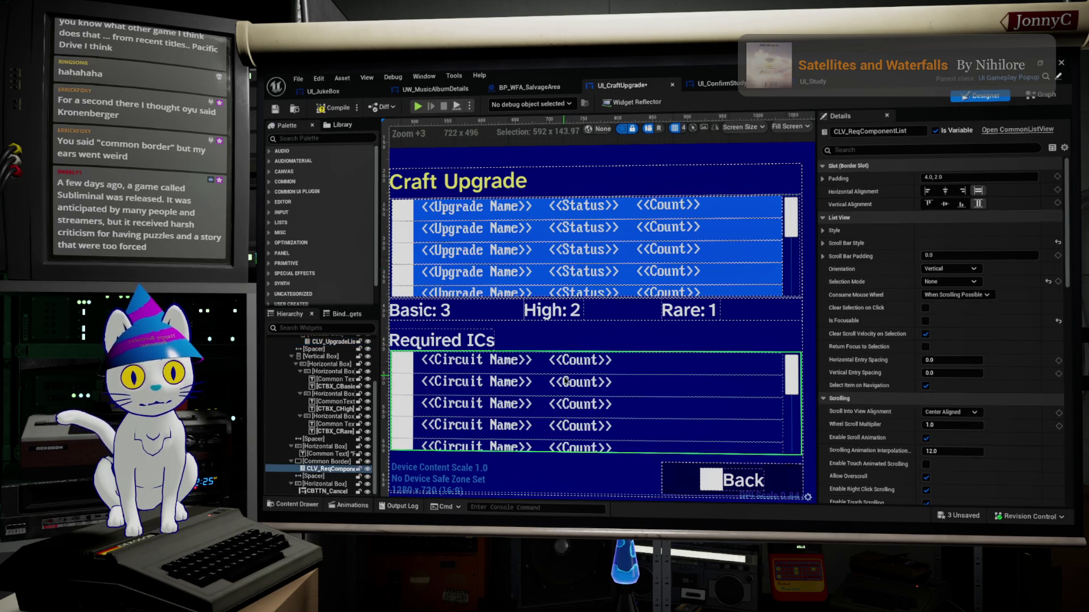
click(605, 216)
scroll(1008, 289, down, 10)
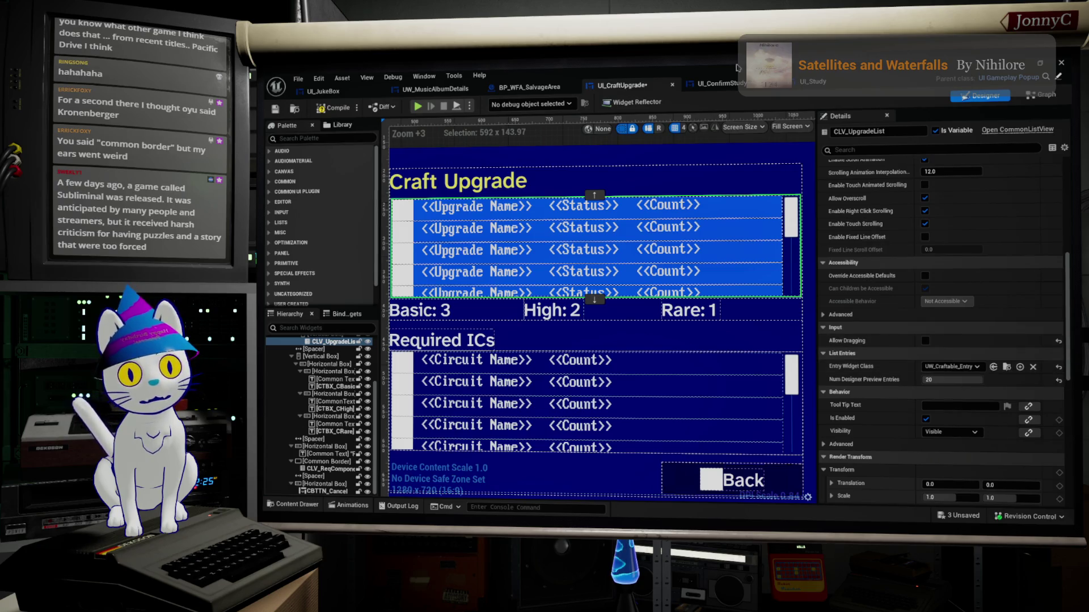
key(alt+Tab)
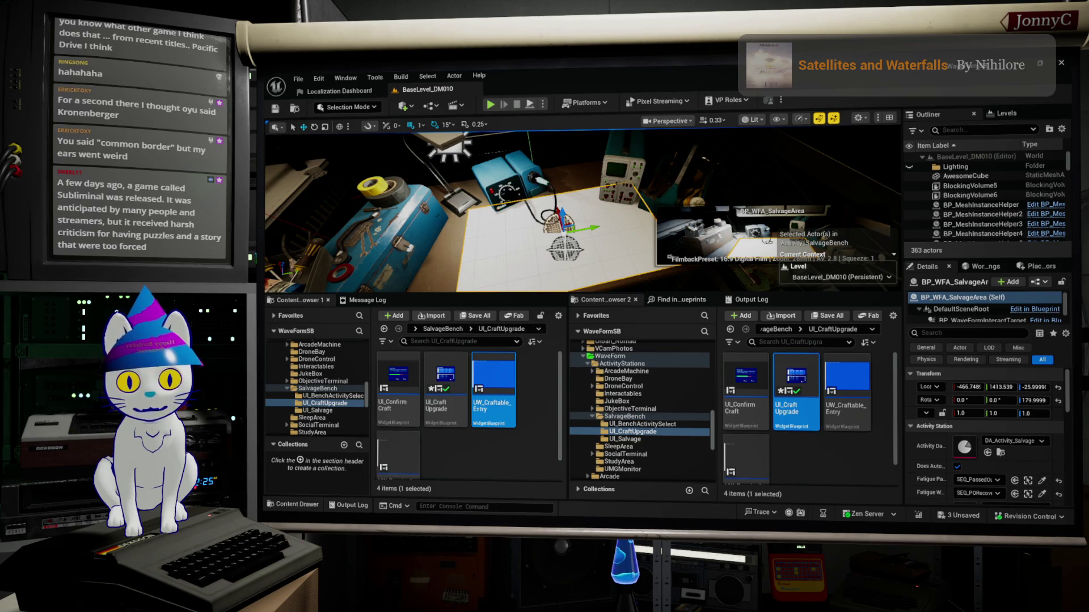
double_click(494, 392)
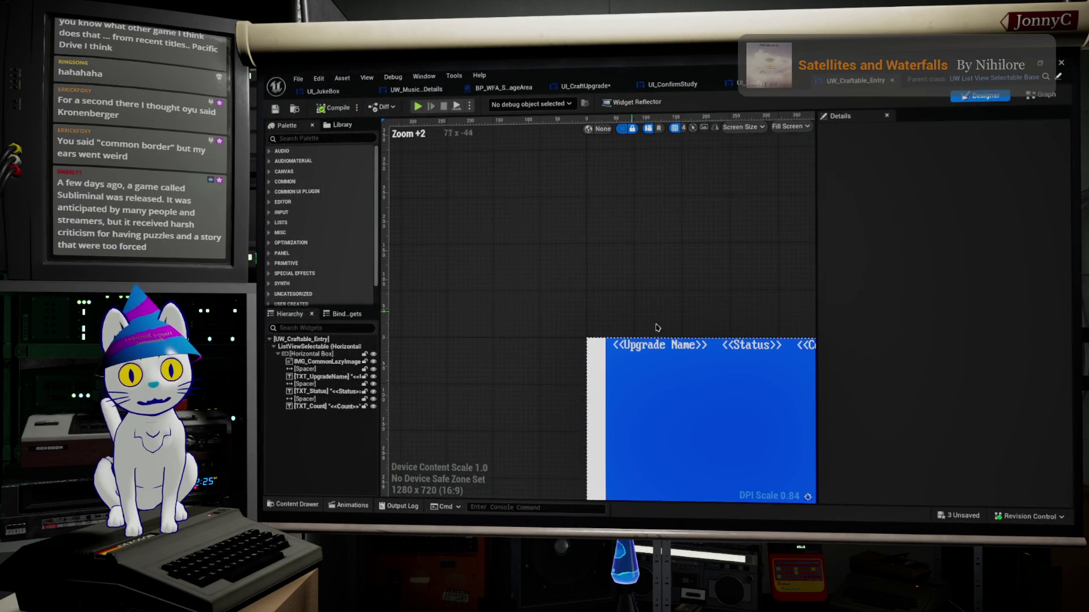
Apply CUI_TXT_General_Style to the Upgrade Name, Status and Count texts.
click(683, 351)
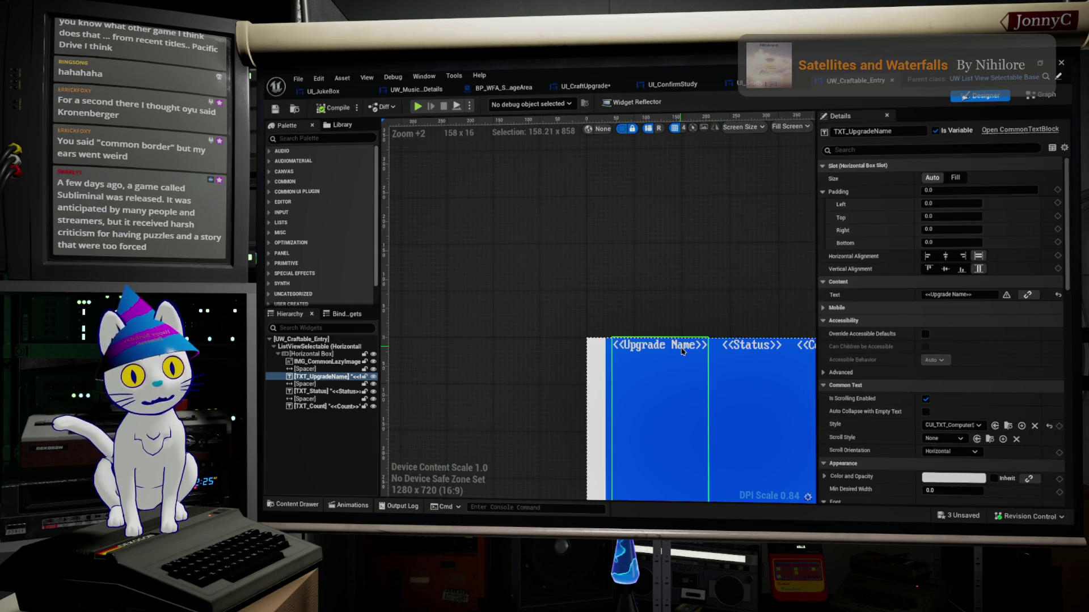
click(951, 425)
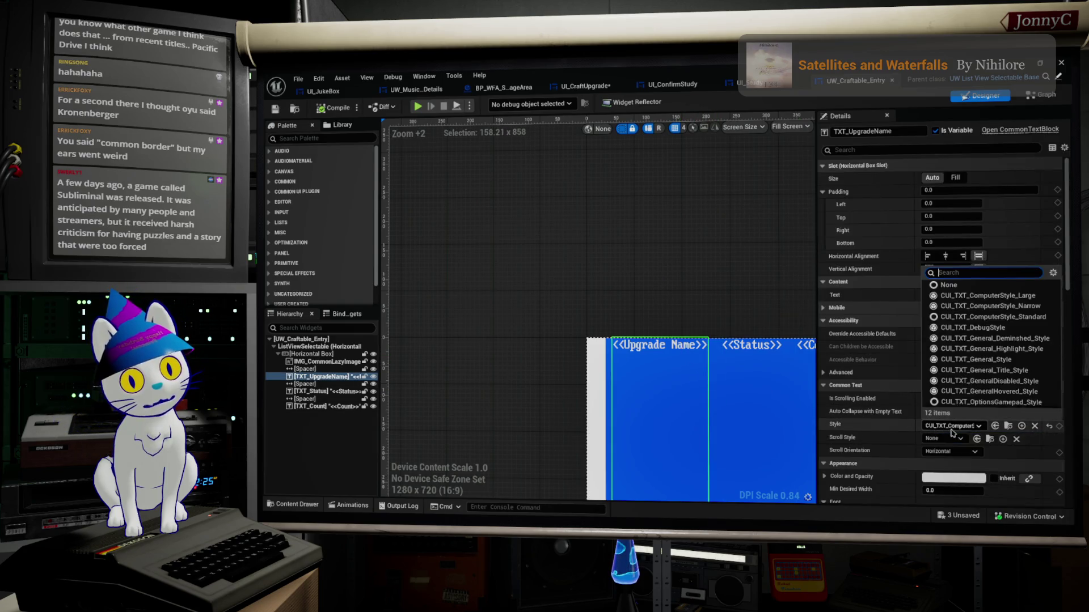
click(998, 359)
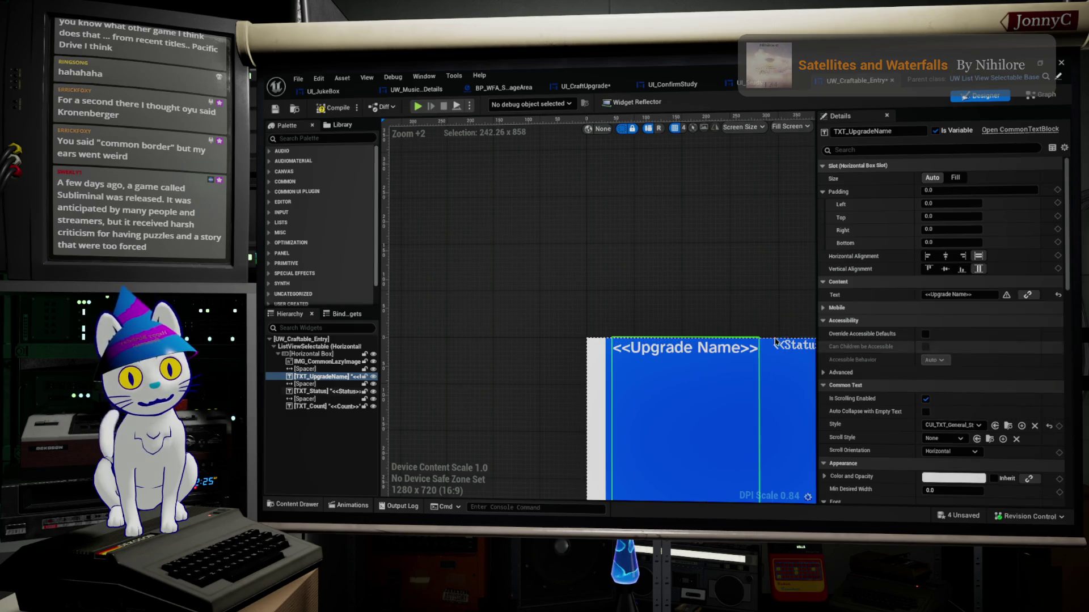
click(787, 347)
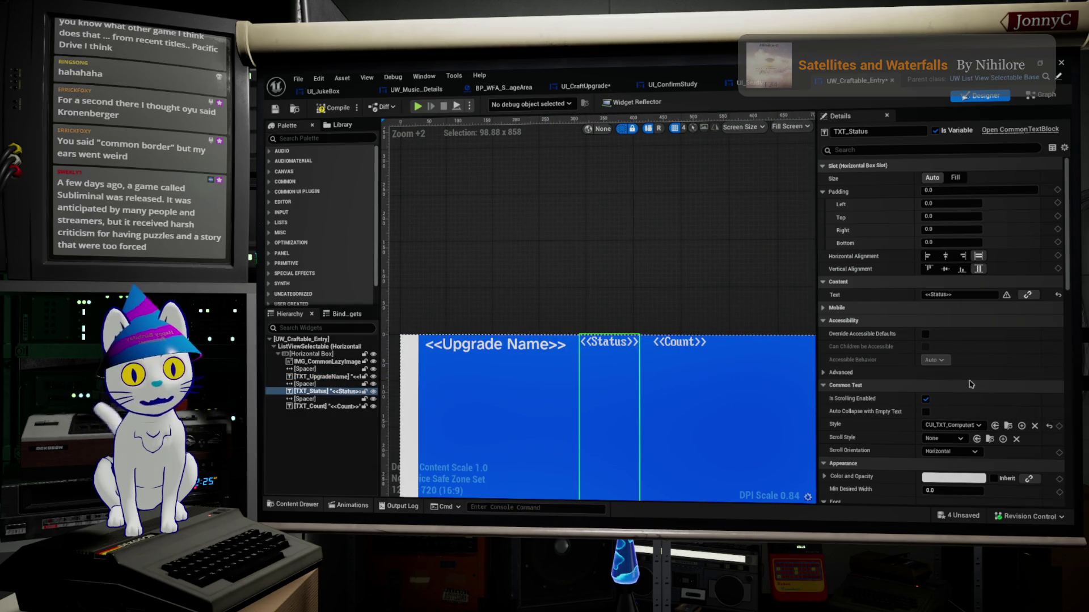
click(968, 424)
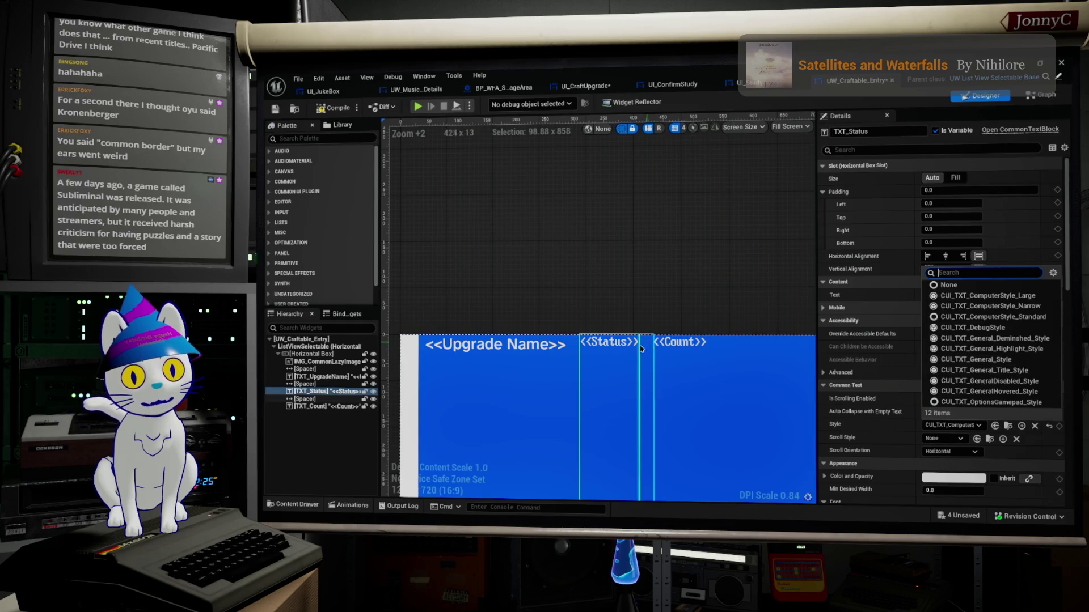
click(1010, 359)
click(691, 341)
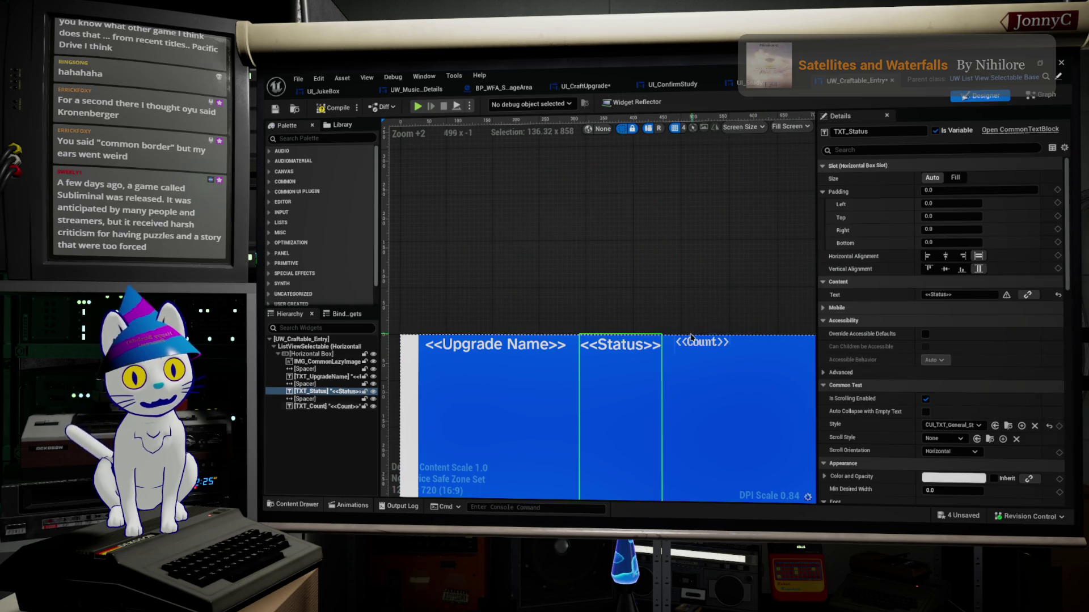
click(973, 426)
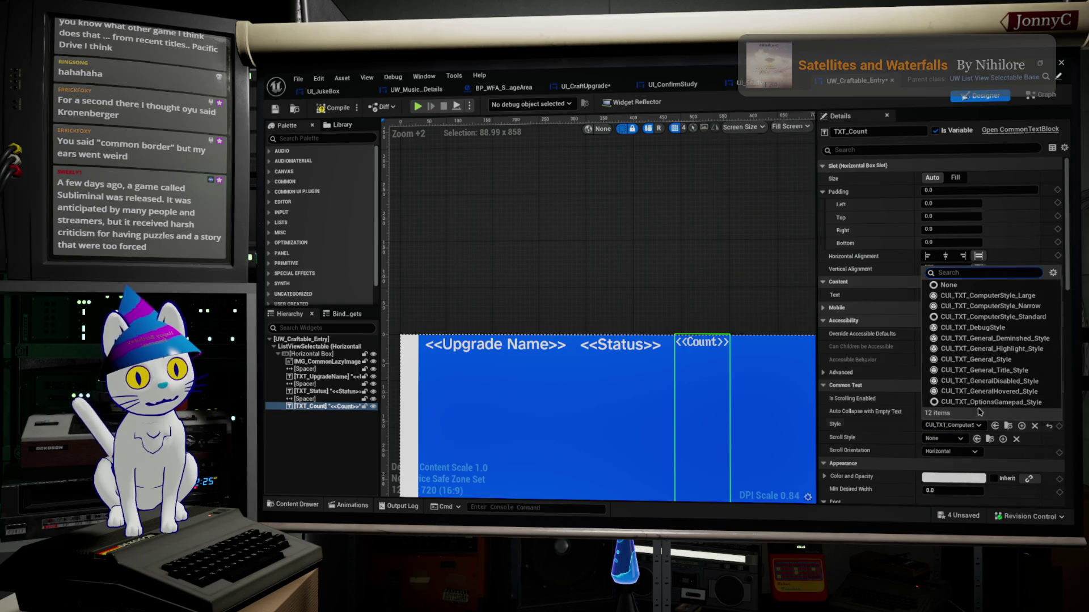
click(998, 361)
Compile UW_Craftable_Entry and save all assets with File > Save All.
scroll(617, 365, down, 4)
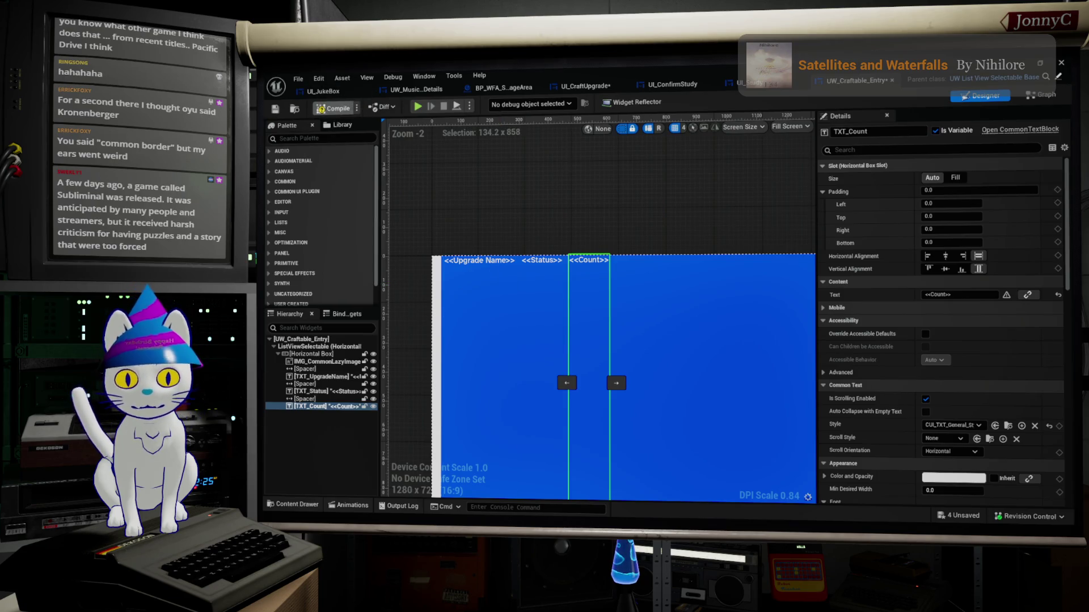
click(338, 108)
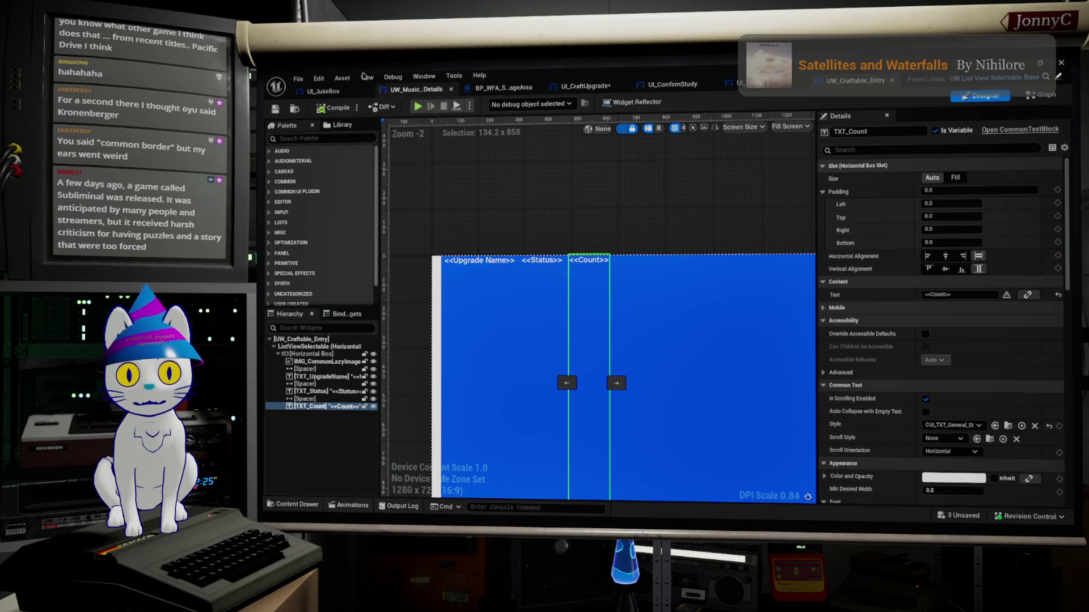
click(298, 78)
click(329, 113)
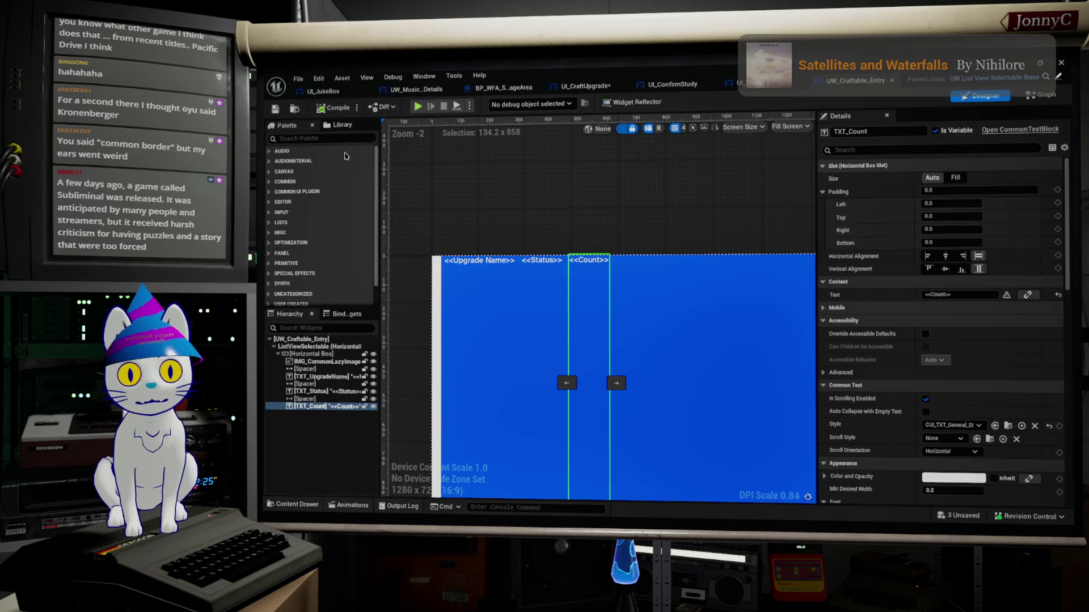
click(298, 79)
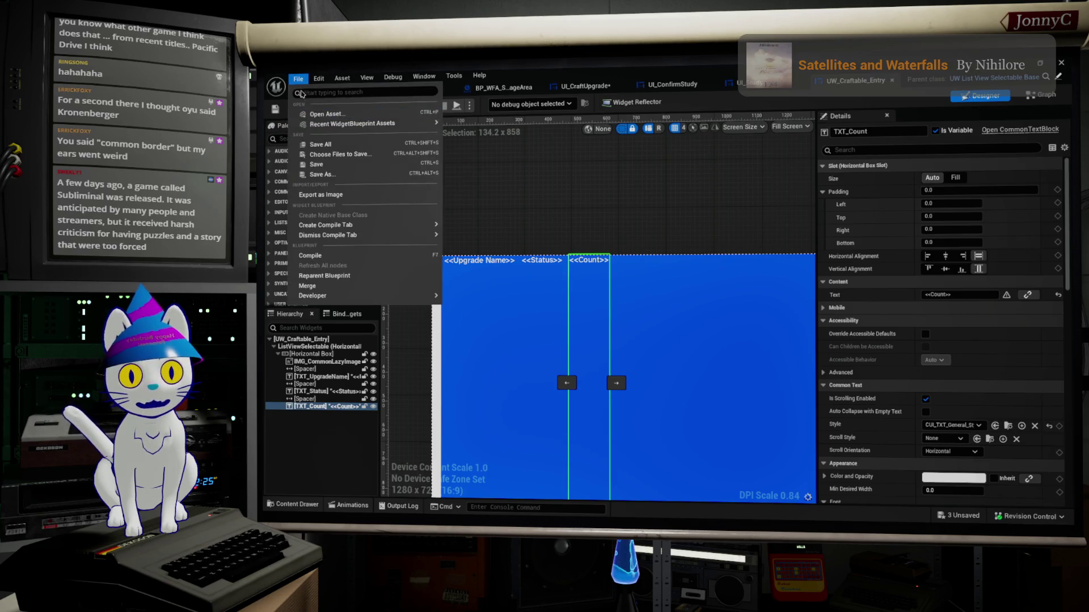
click(328, 144)
click(734, 83)
scroll(680, 158, up, 2)
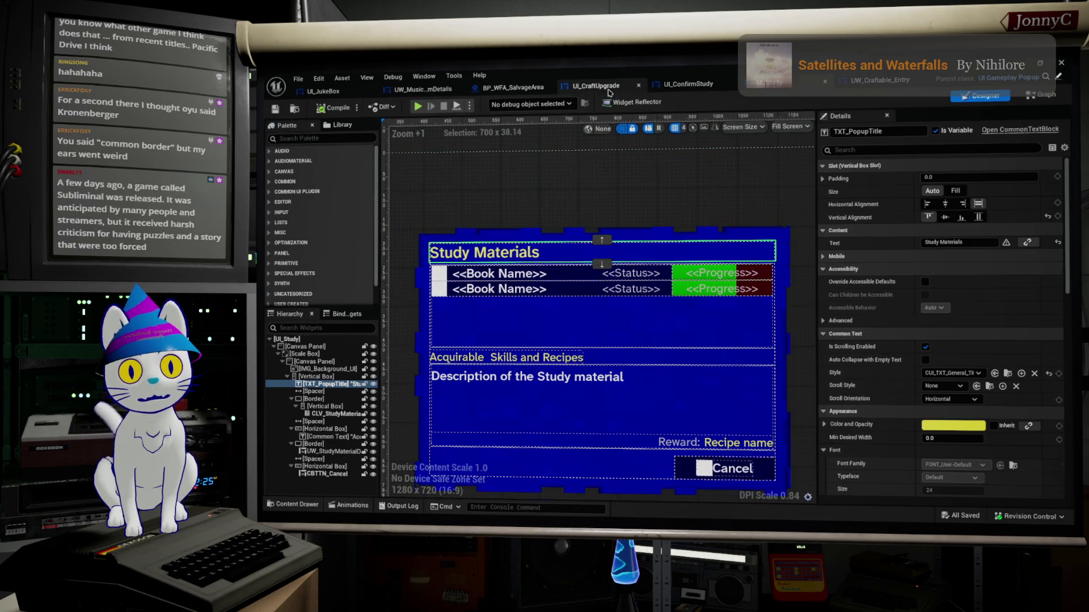
Open CLV_ReqComponentList's entry widget from the Content Browser, then switch to Firefox.
click(595, 86)
click(577, 379)
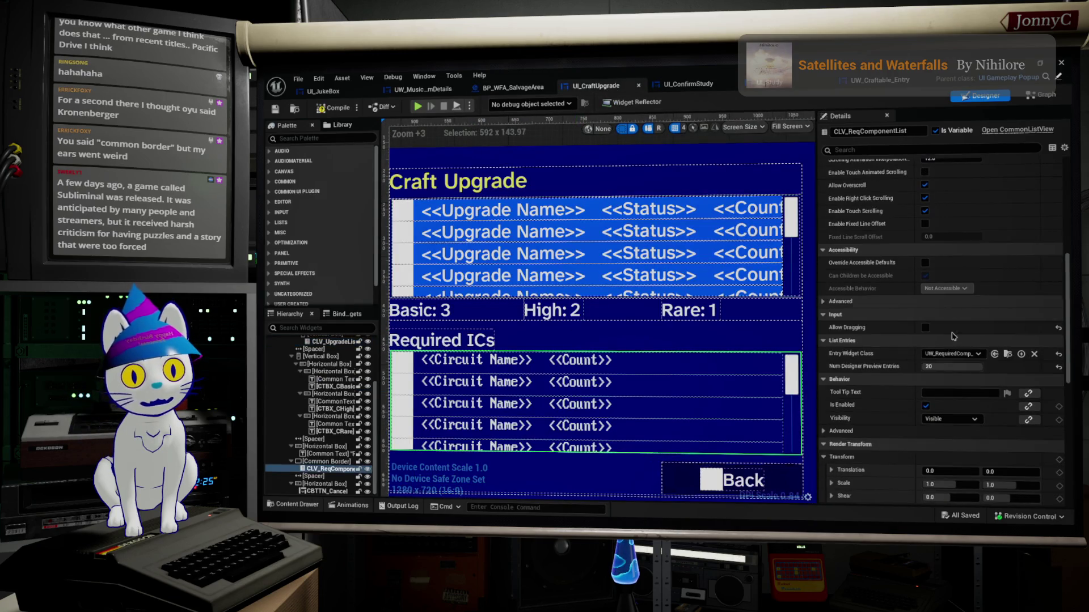
scroll(973, 340, down, 2)
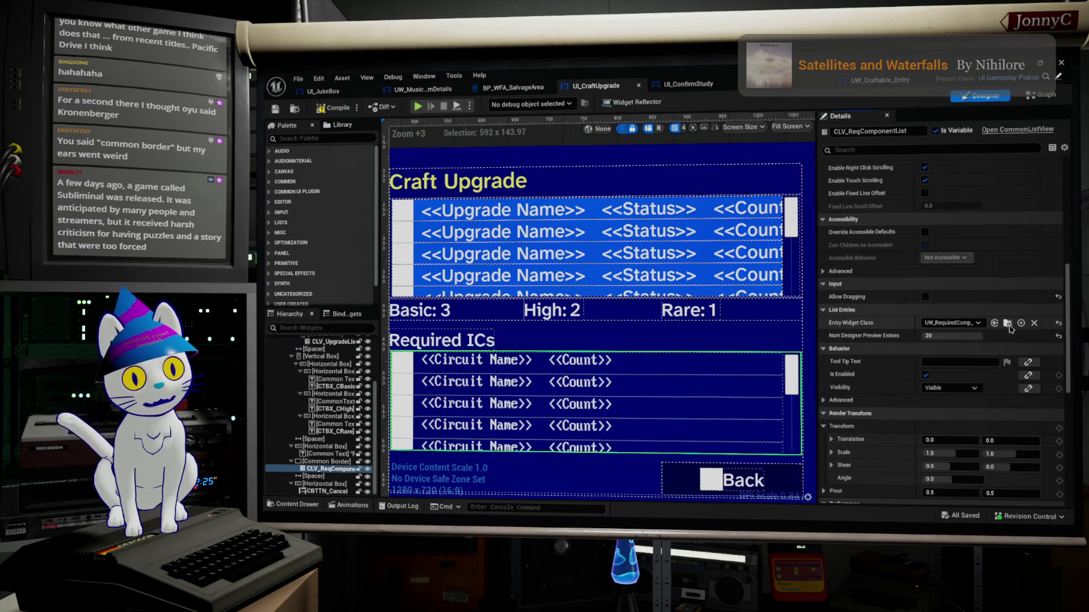
mouse_move(550, 78)
mouse_down()
mouse_move(635, 221)
mouse_move(660, 493)
mouse_move(661, 475)
mouse_up()
double_click(398, 453)
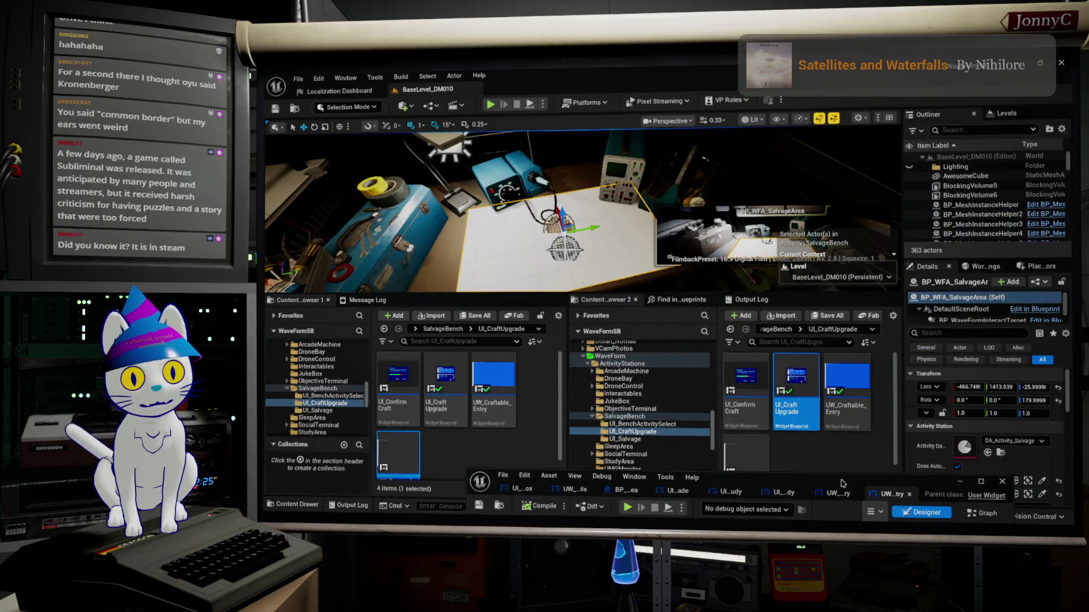
drag(843, 481, 815, 143)
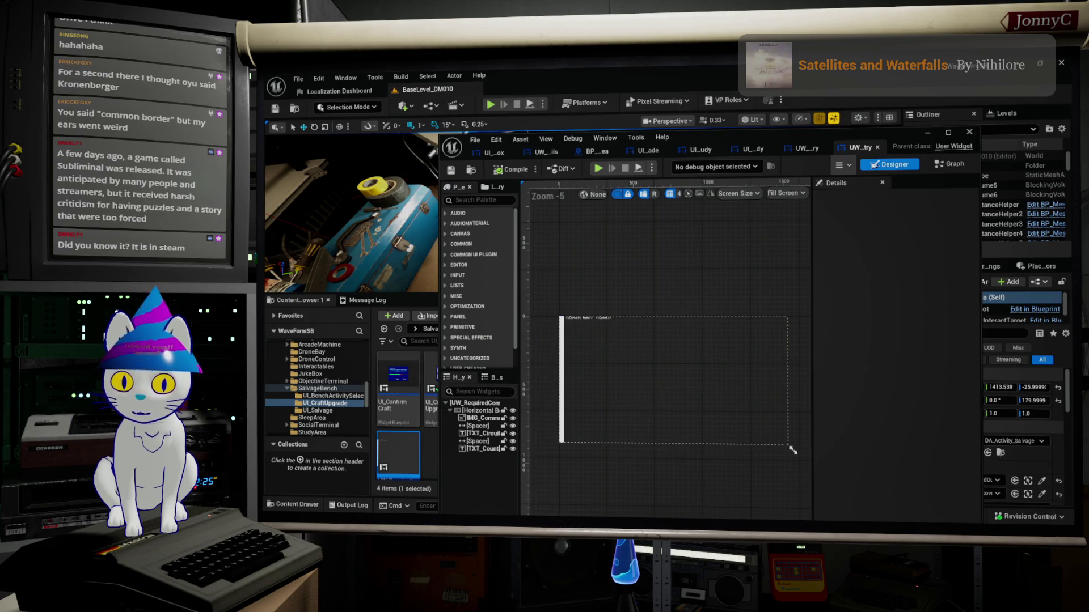
key(super+2)
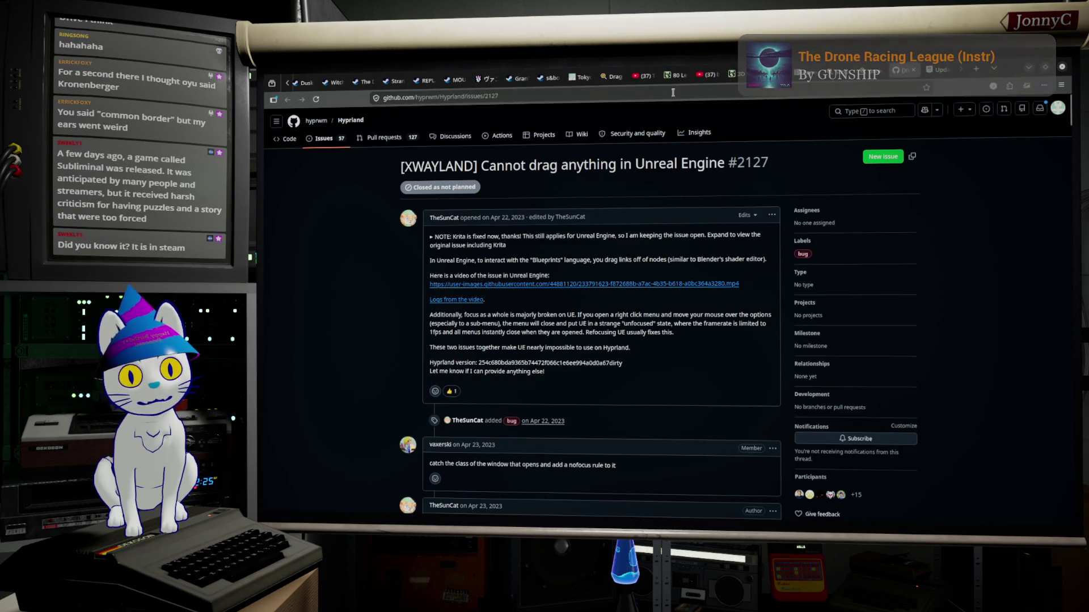
Go to store.steampowered.com in a new tab and open the Subliminal game page.
click(976, 69)
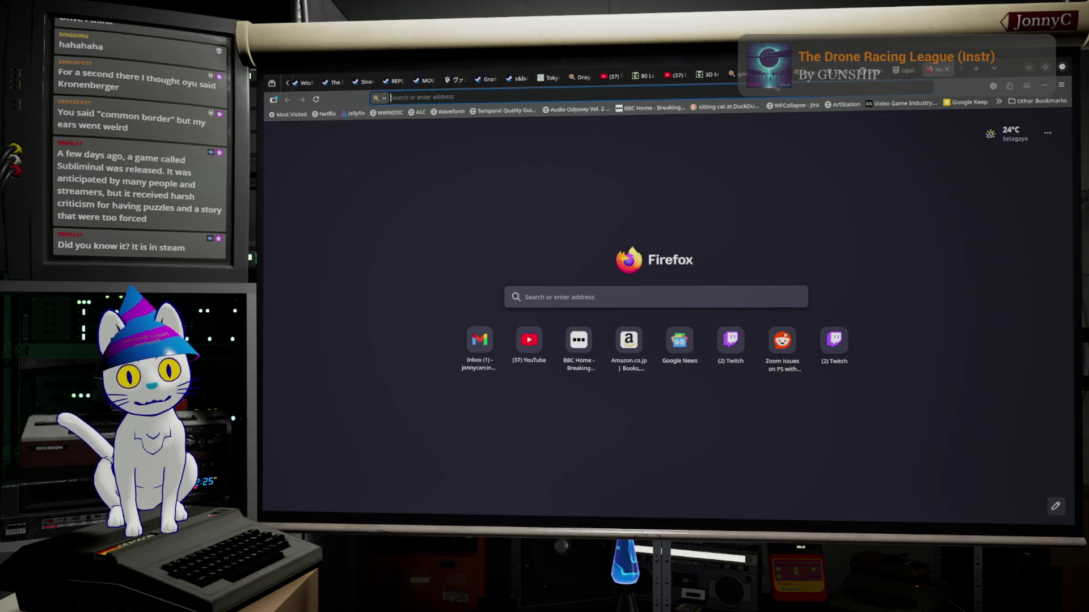
text(st)
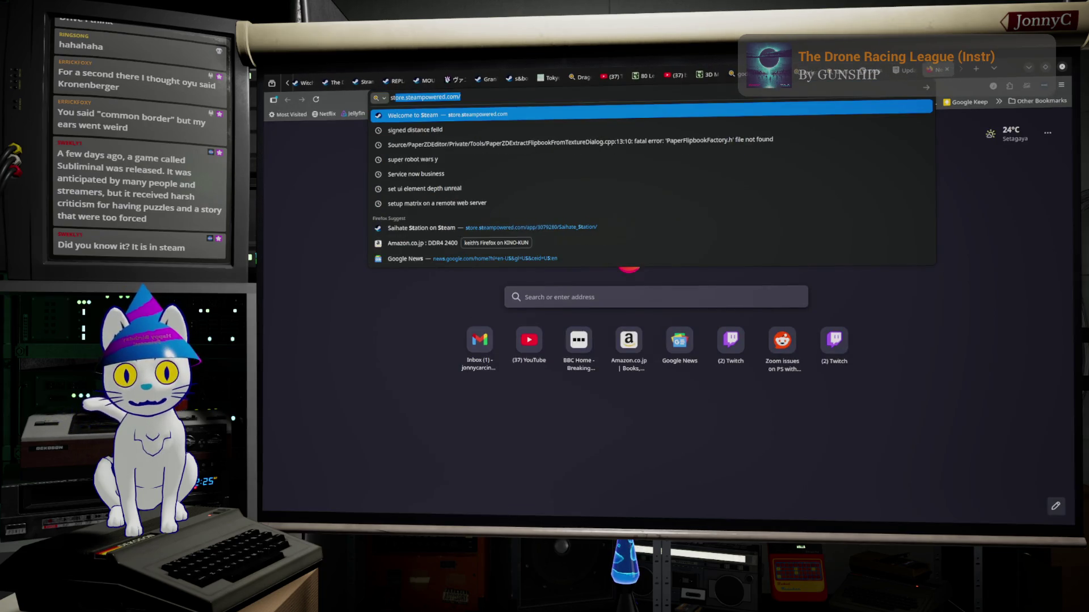
click(531, 117)
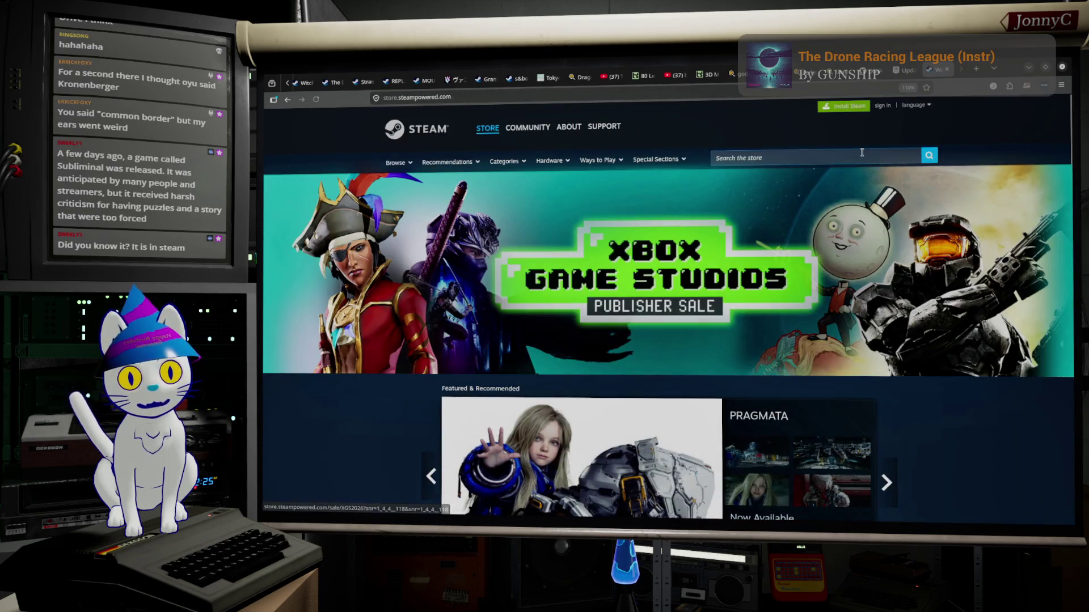
click(861, 153)
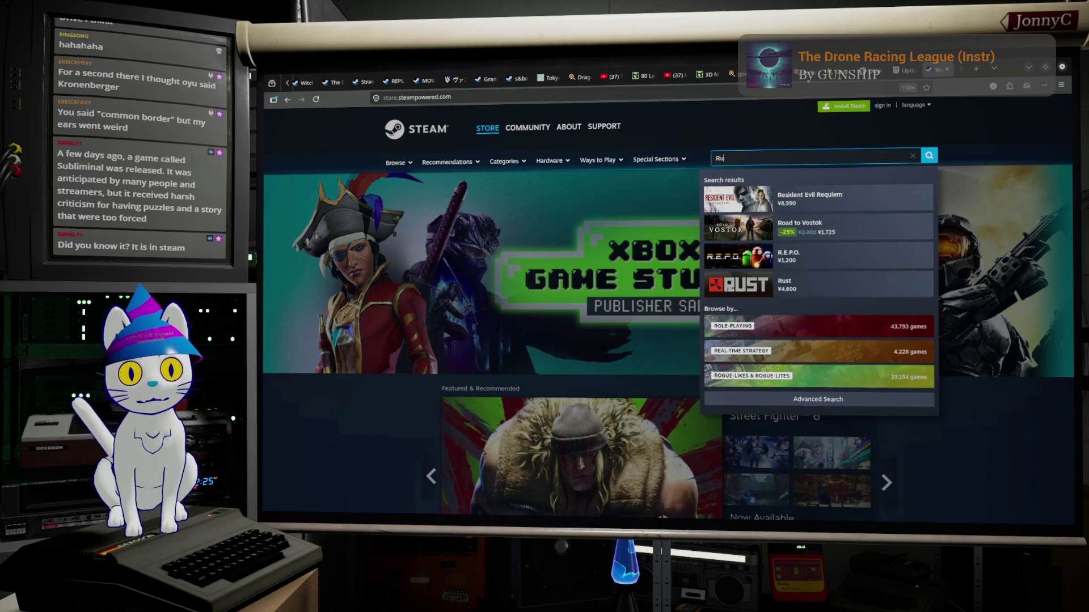
key(BackSpace)
text(Sublin)
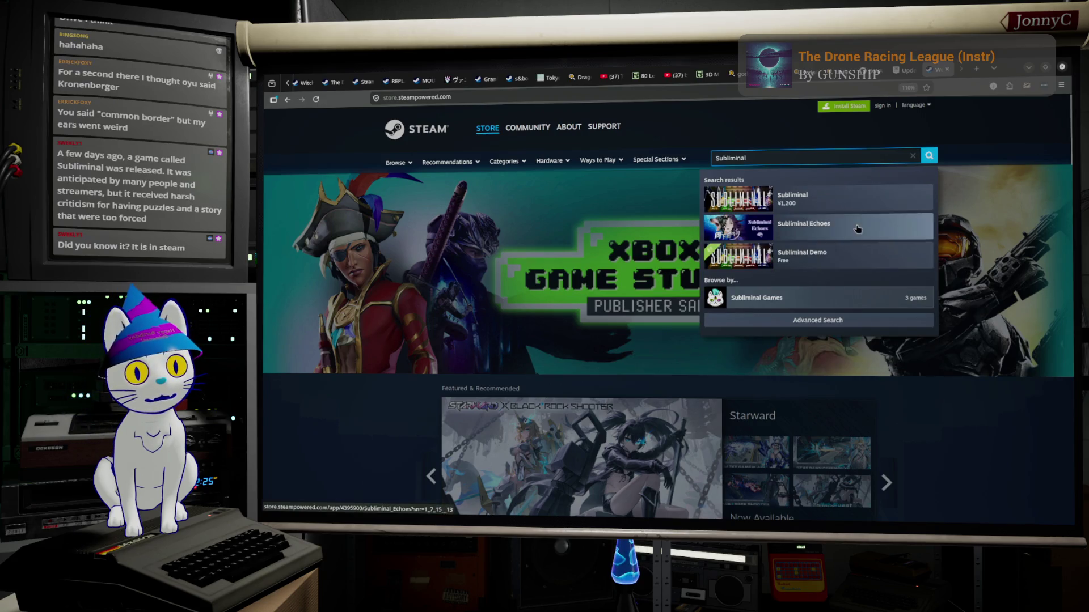
click(857, 203)
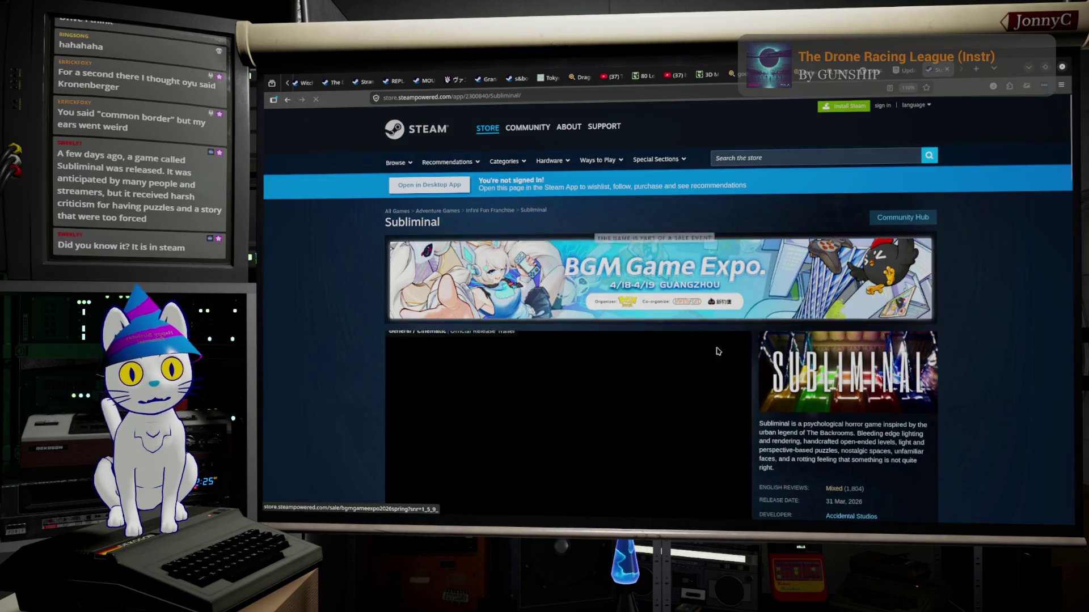
Watch Subliminal's trailer full screen from the beginning to the end.
scroll(712, 399, down, 1)
scroll(713, 397, down, 1)
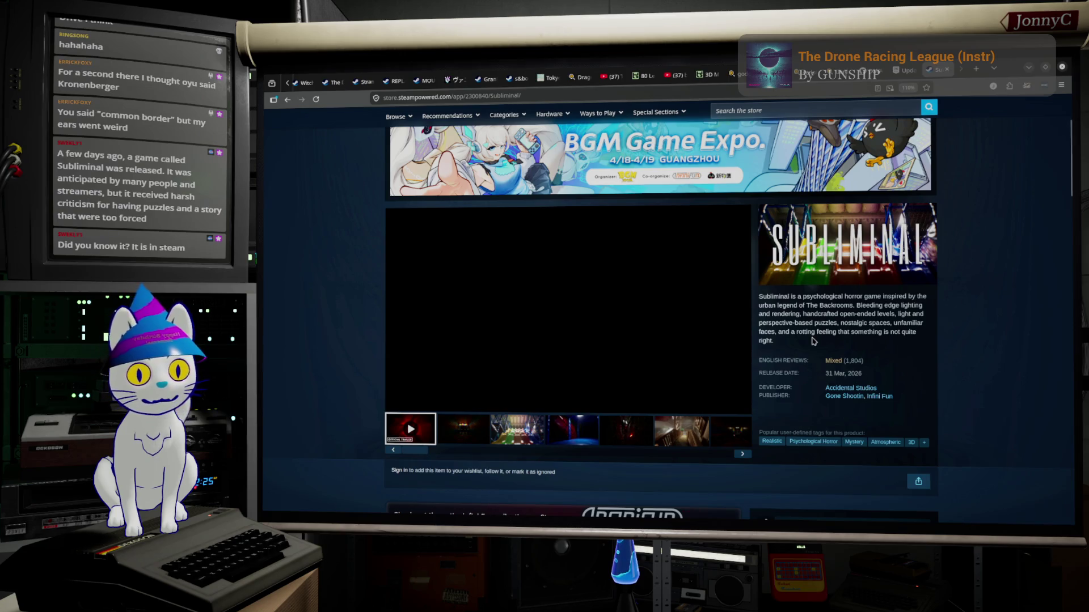
click(741, 405)
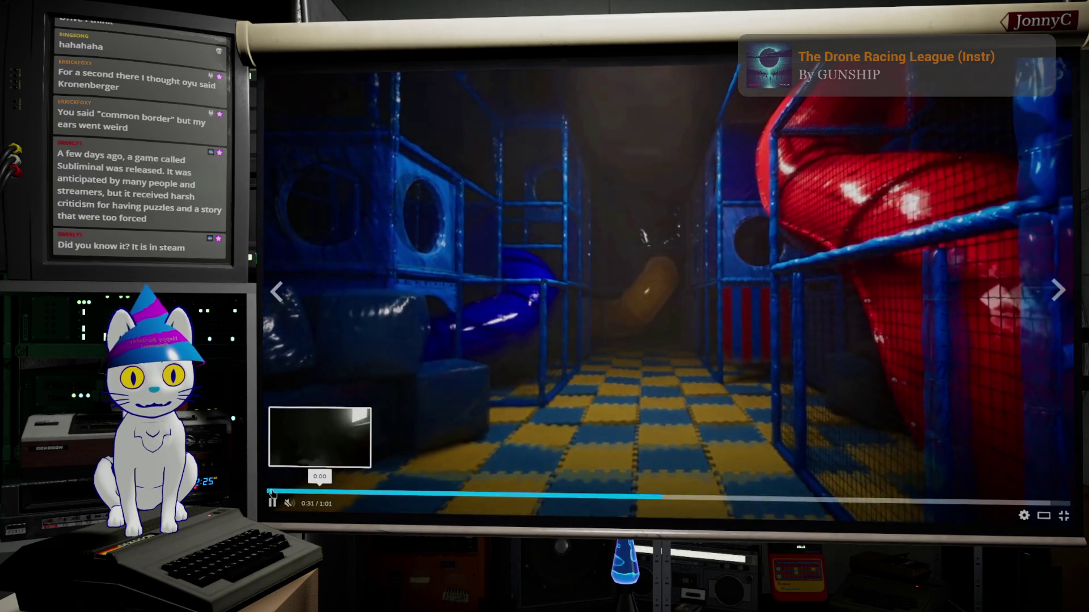
click(272, 493)
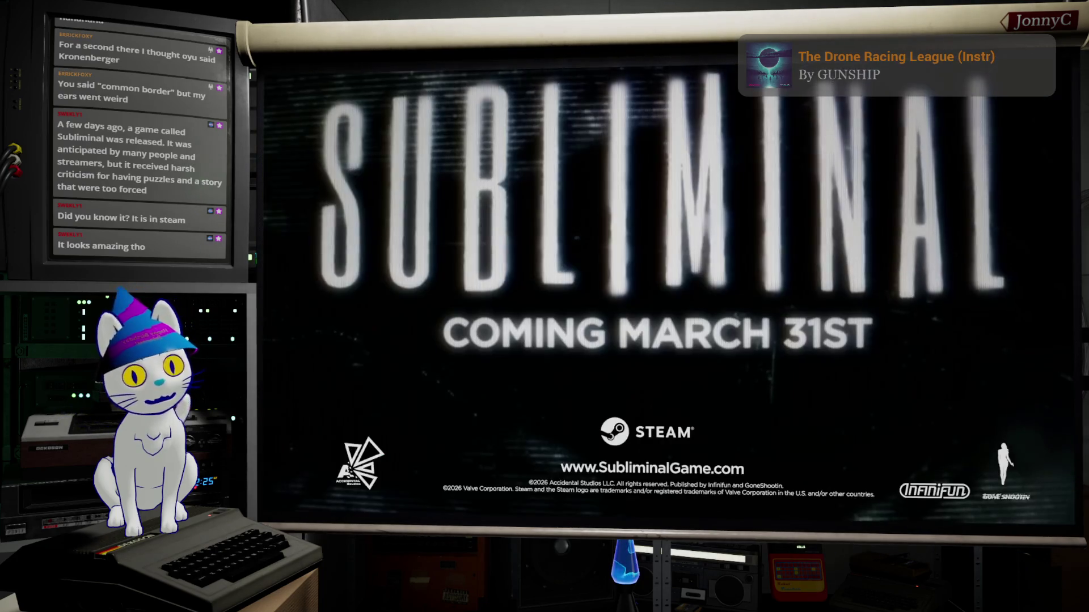
mouse_move(838, 377)
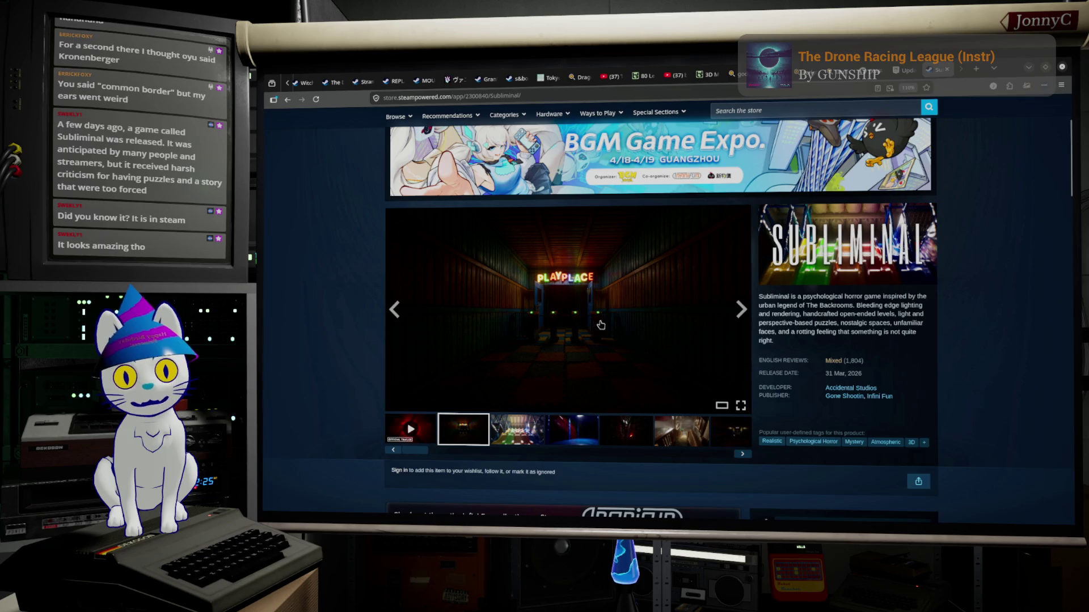
Skim About This Game, minimize the browser, and select the entry widget's Circuit Name text.
scroll(759, 345, down, 10)
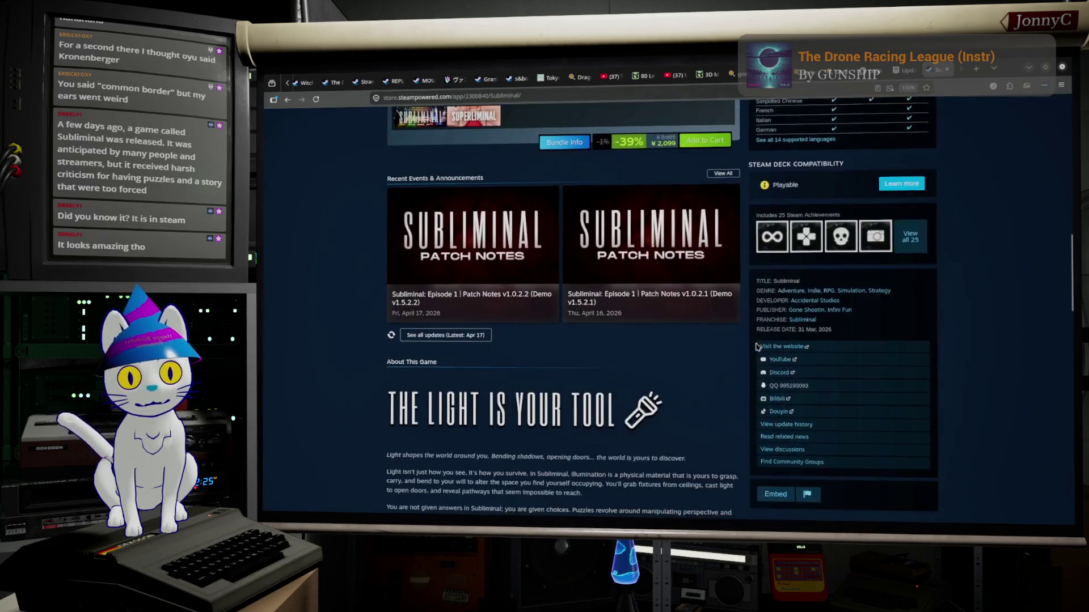
scroll(758, 346, down, 5)
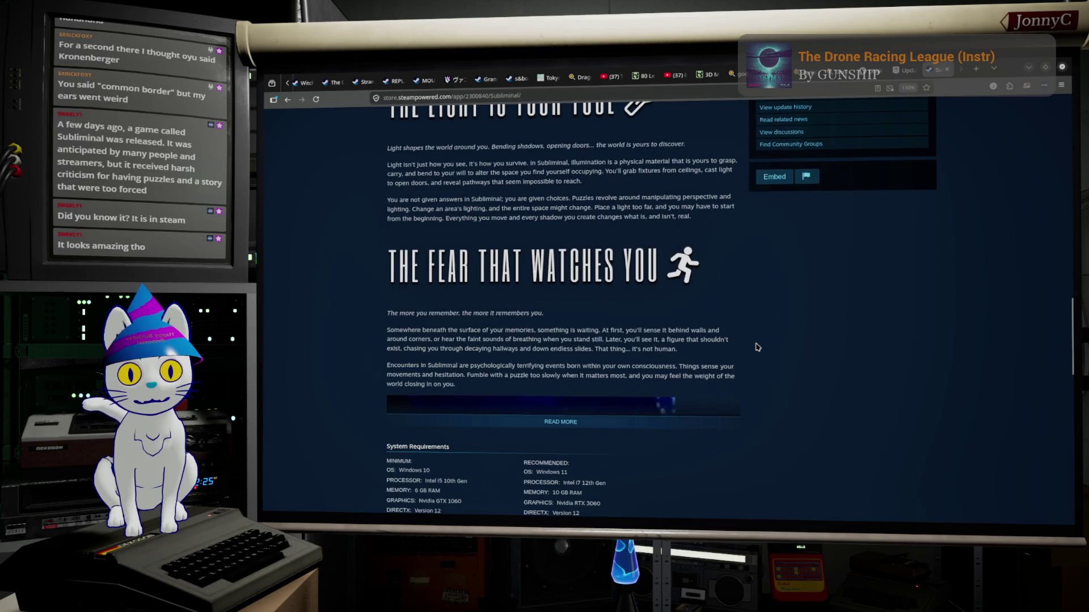
scroll(758, 347, down, 5)
scroll(758, 347, up, 20)
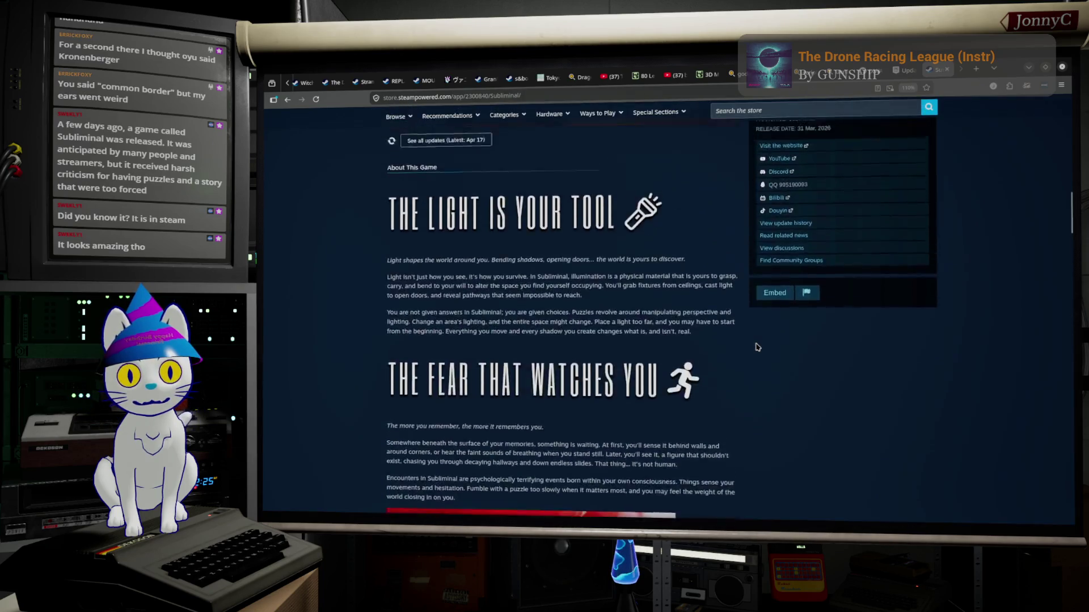
scroll(756, 346, up, 2)
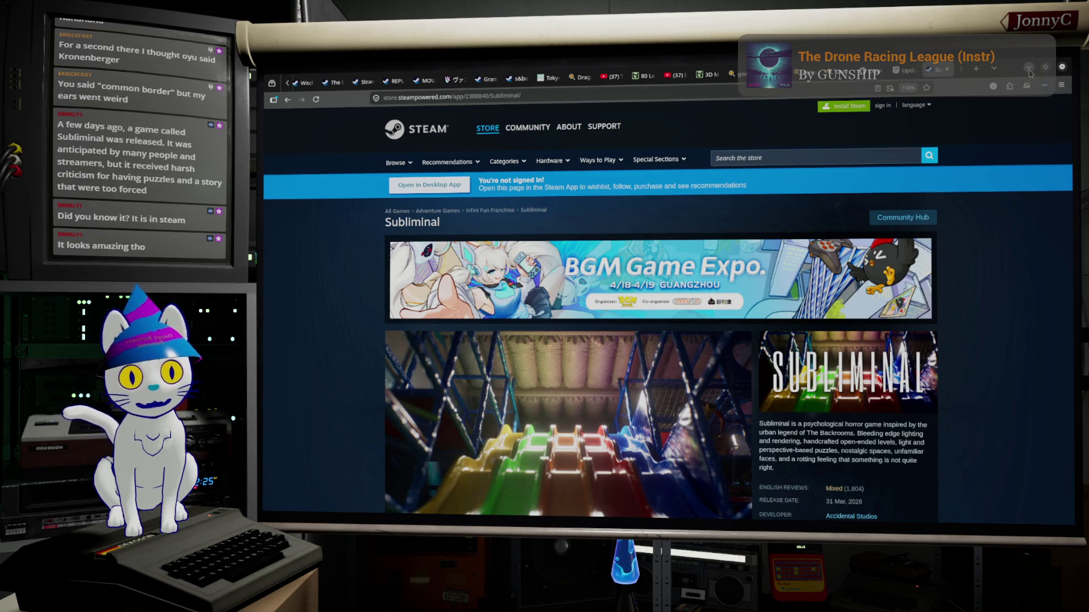
click(1029, 69)
scroll(578, 332, up, 4)
click(570, 300)
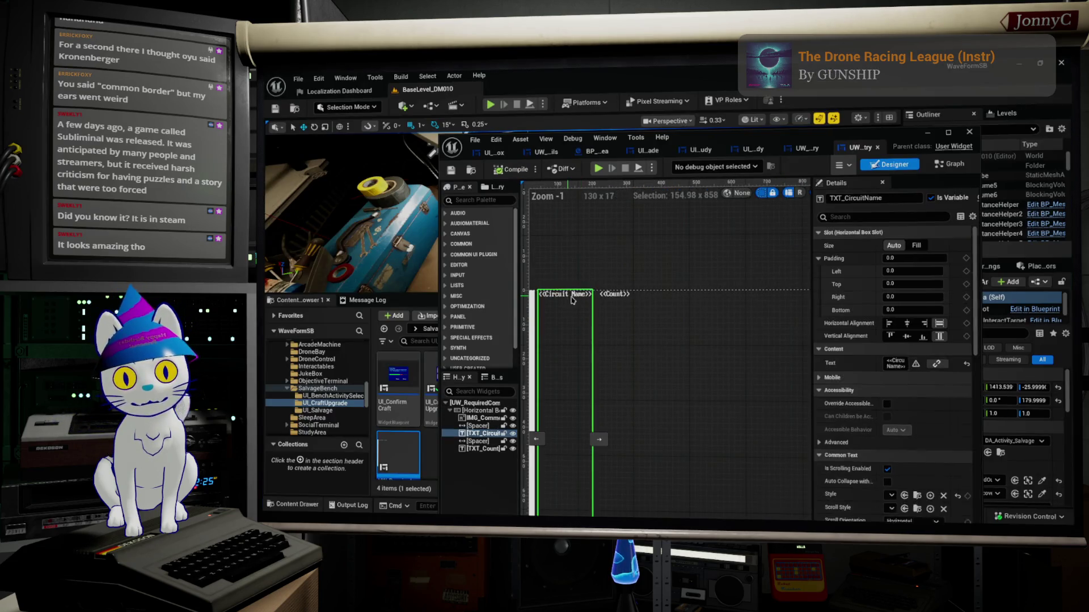
Apply CUI_TXT_General_Style to both the TXT_CircuitName and TXT_Count text blocks.
scroll(890, 368, down, 3)
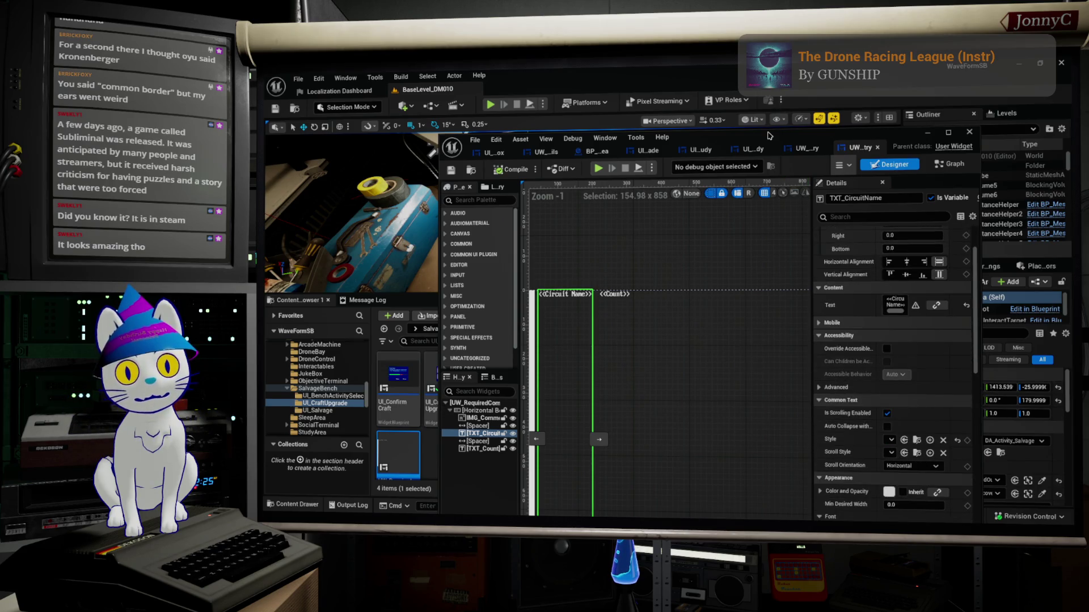
double_click(768, 136)
click(967, 366)
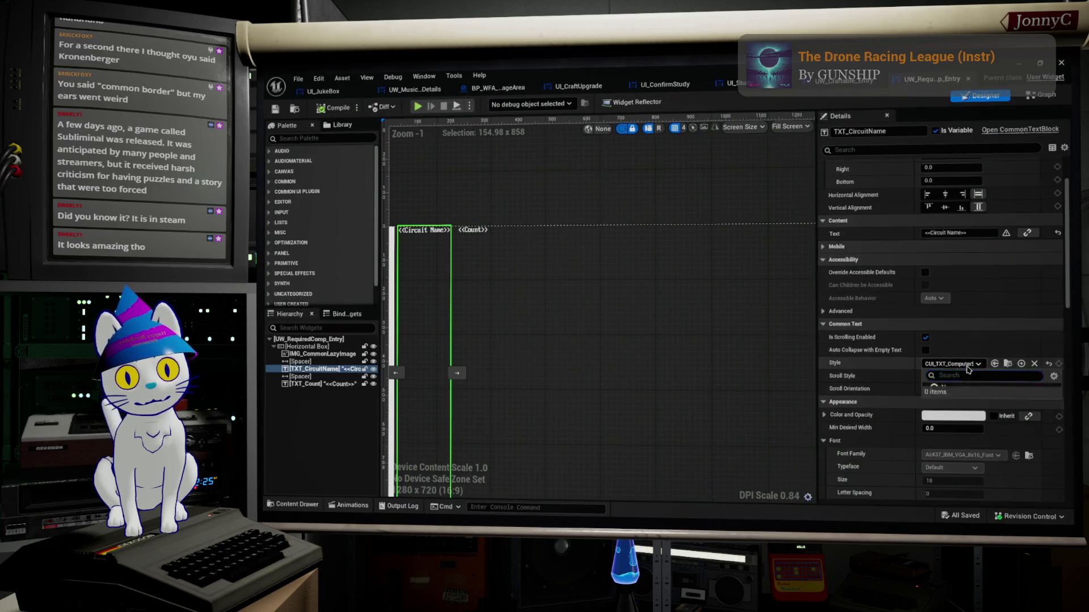
click(986, 298)
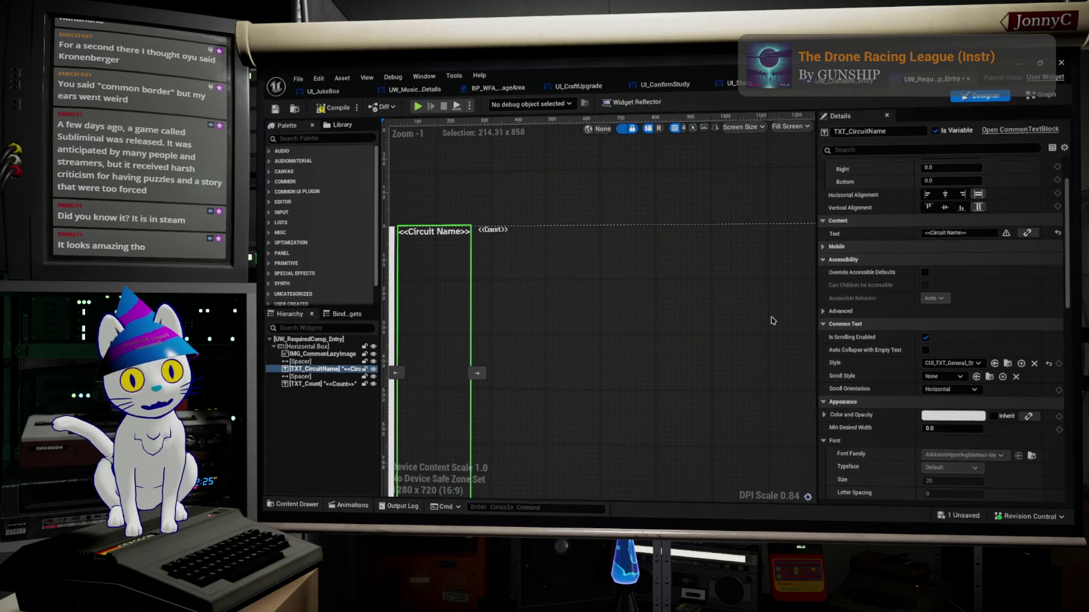
click(493, 233)
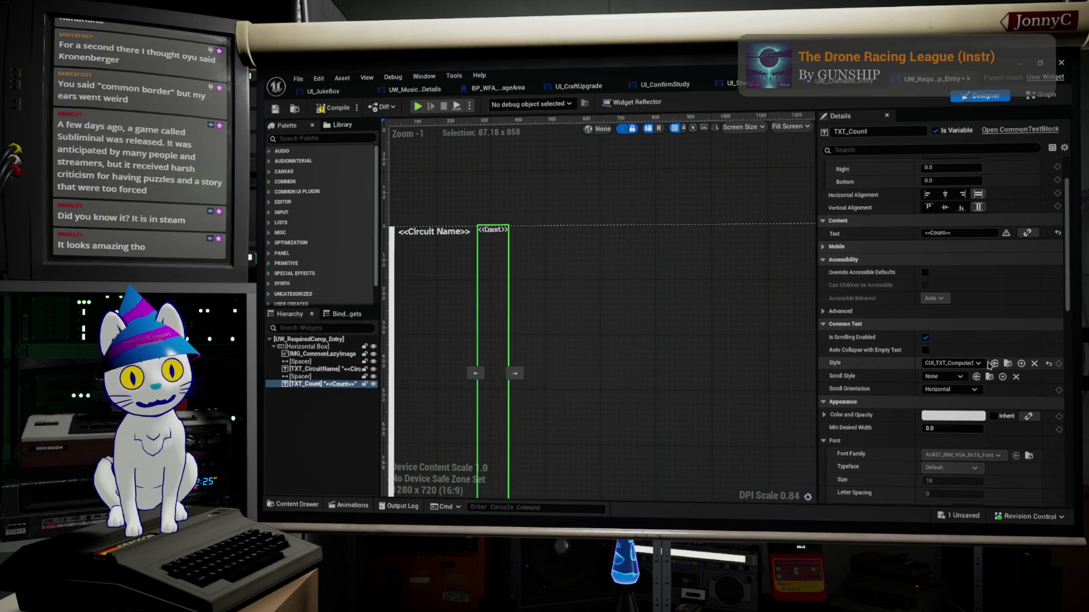
click(970, 364)
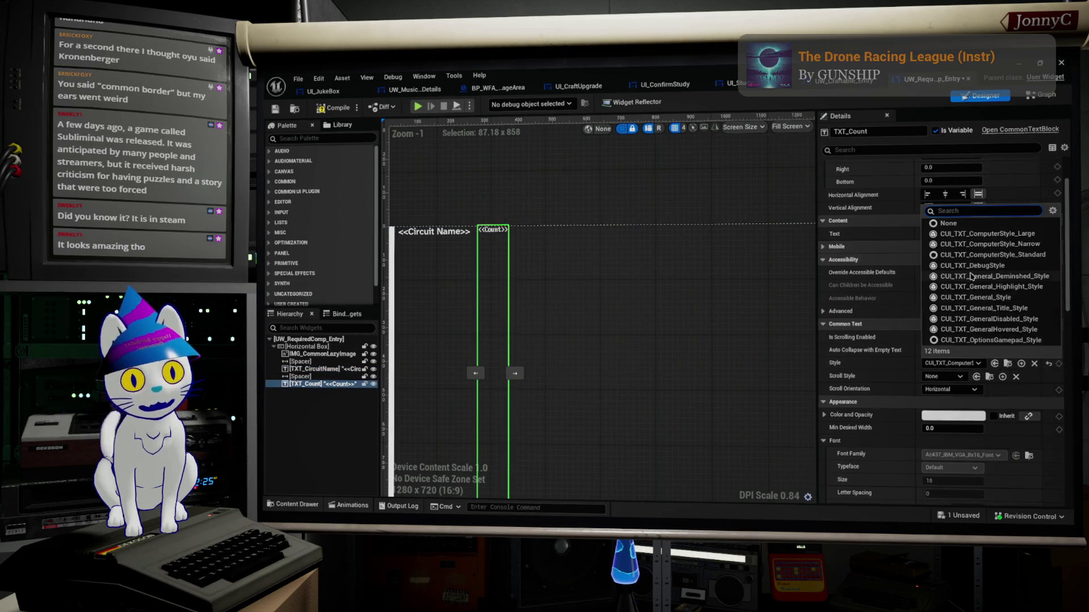
click(987, 297)
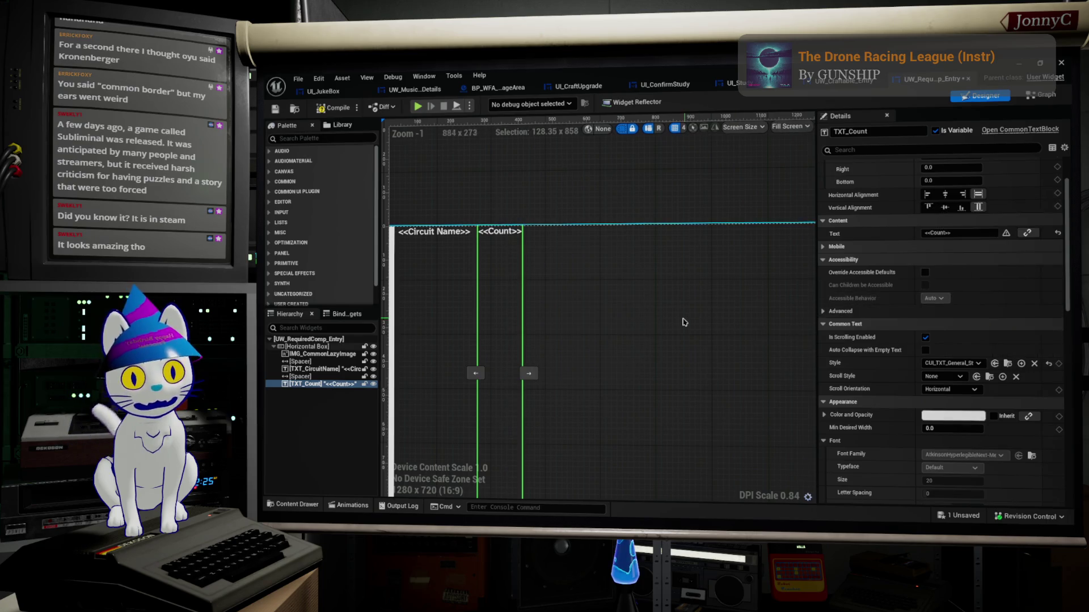
scroll(683, 320, down, 4)
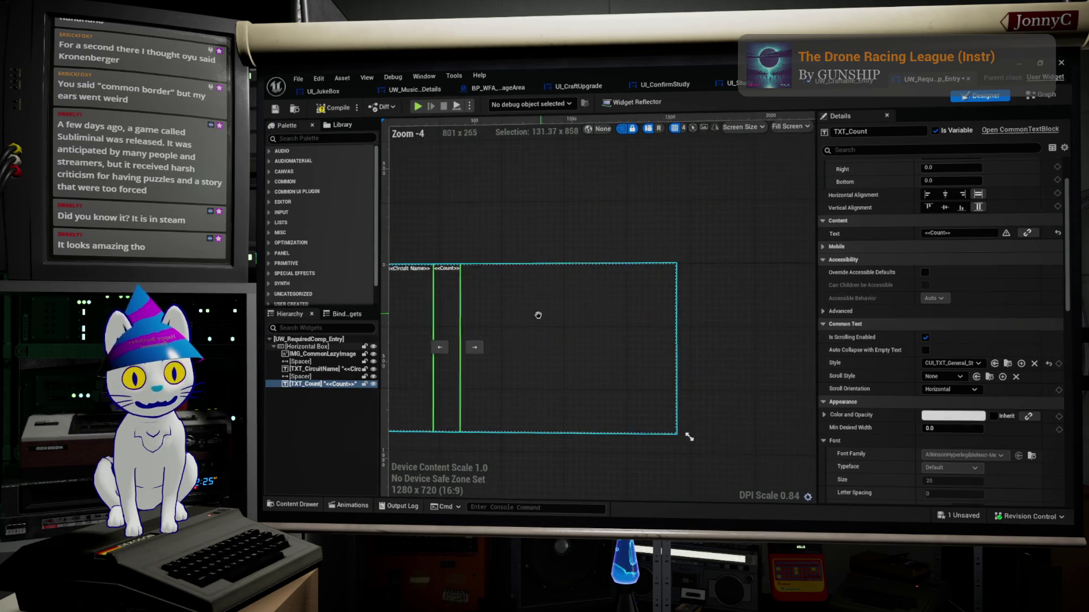
scroll(581, 326, up, 1)
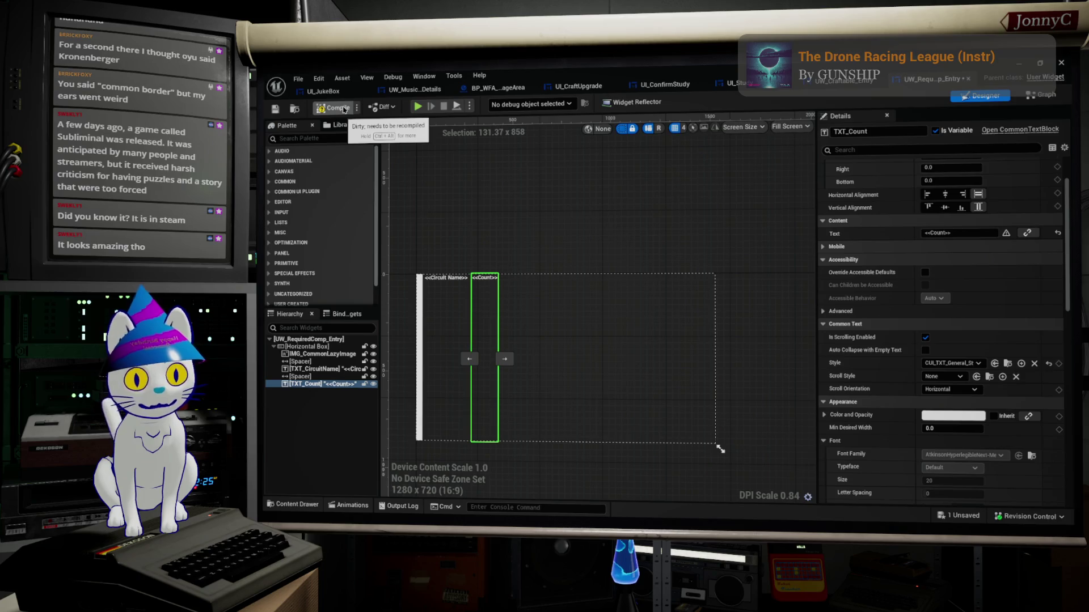
Compile UW_RequiredComp_Entry and check the asset out so it saves.
click(345, 110)
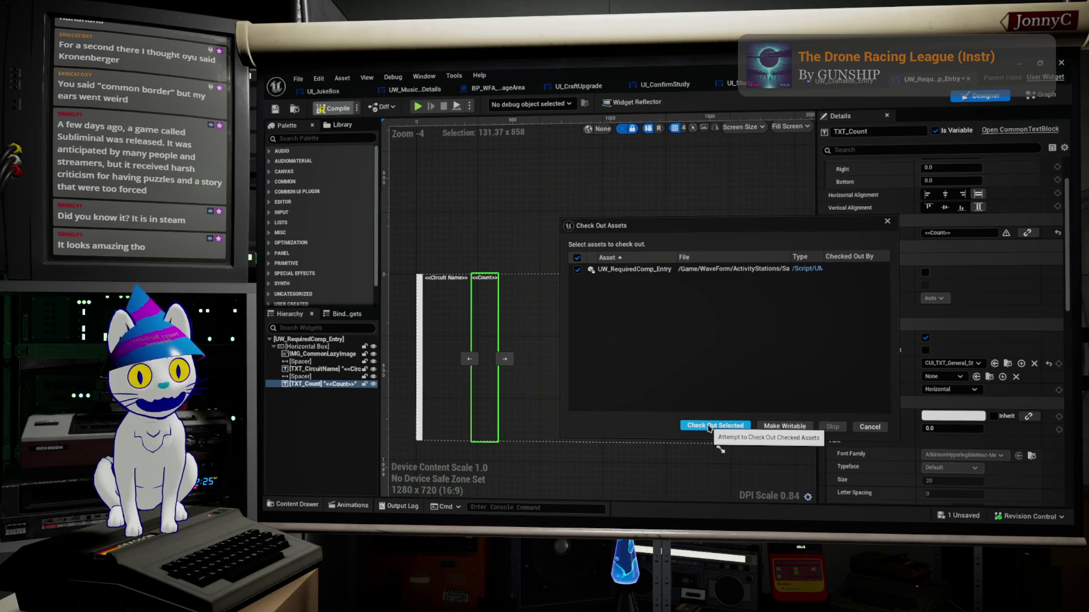
click(709, 427)
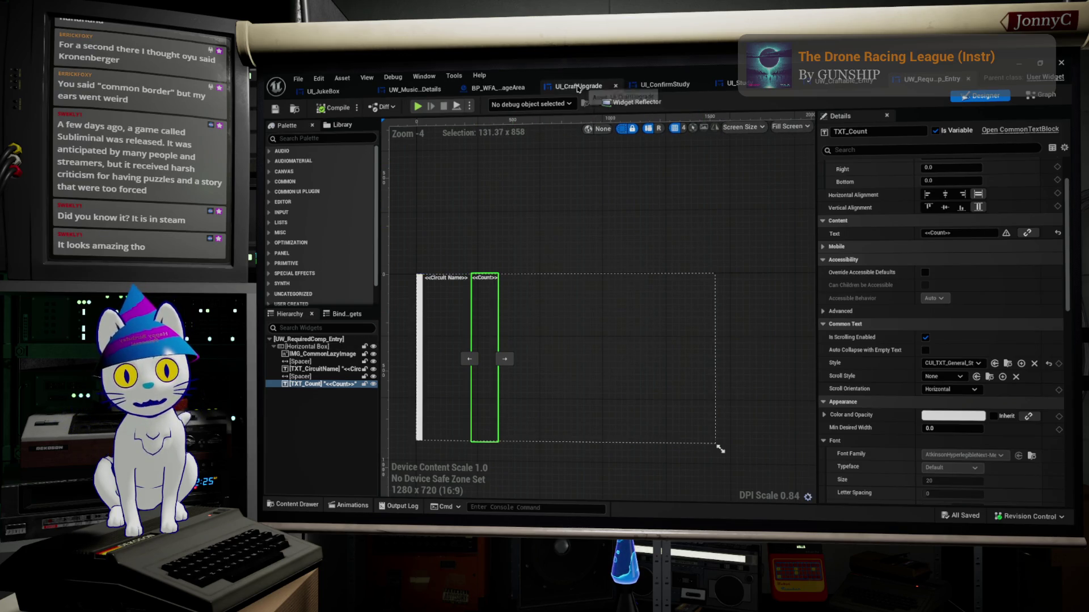
click(554, 88)
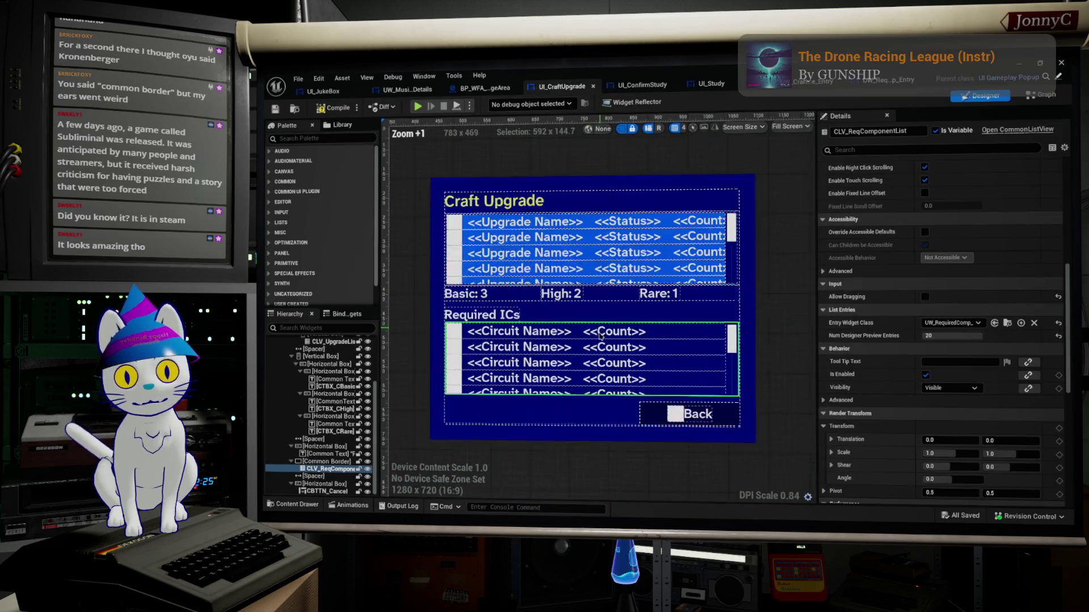
Inspect the Back button in UI_CraftUpgrade, then bring up UW_MusicAlbumDetails in the designer.
scroll(664, 208, up, 3)
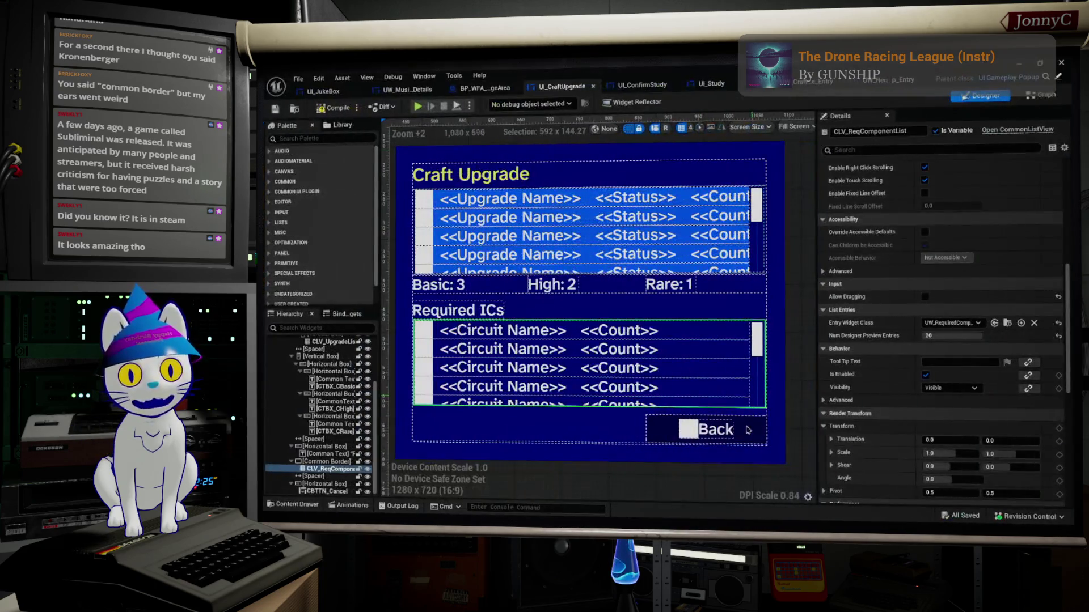
click(747, 437)
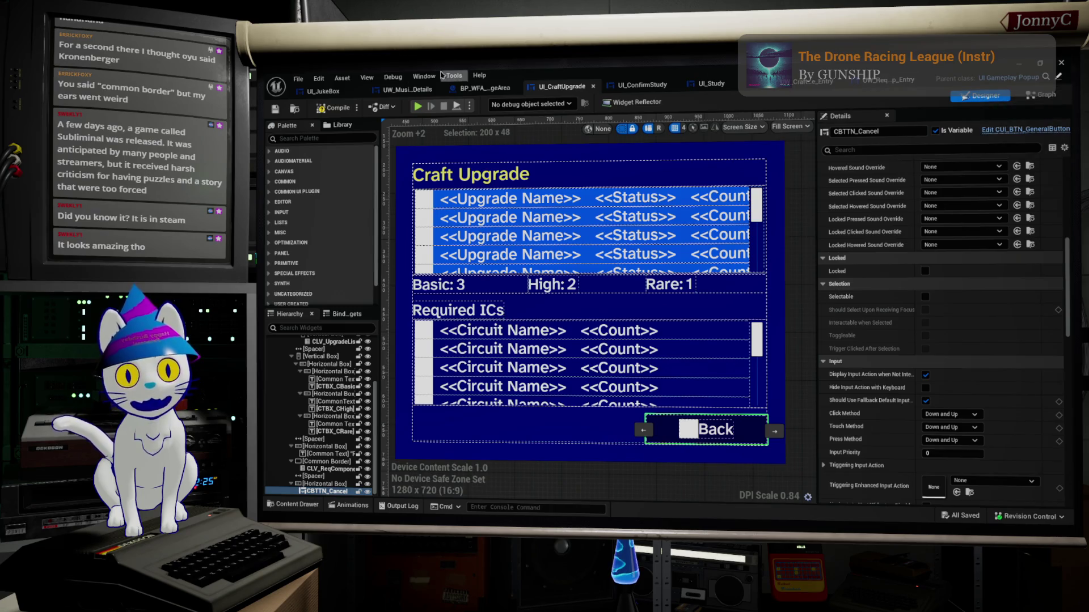
click(407, 89)
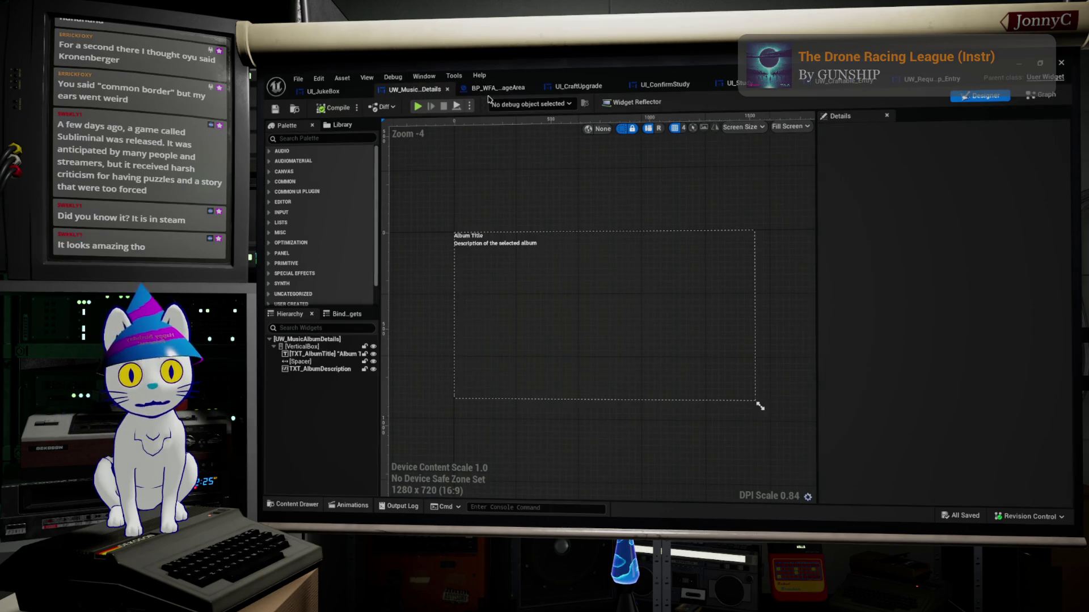
Rename the salvage area blueprint's unnamed custom event to ActivityAccepted and save.
click(488, 88)
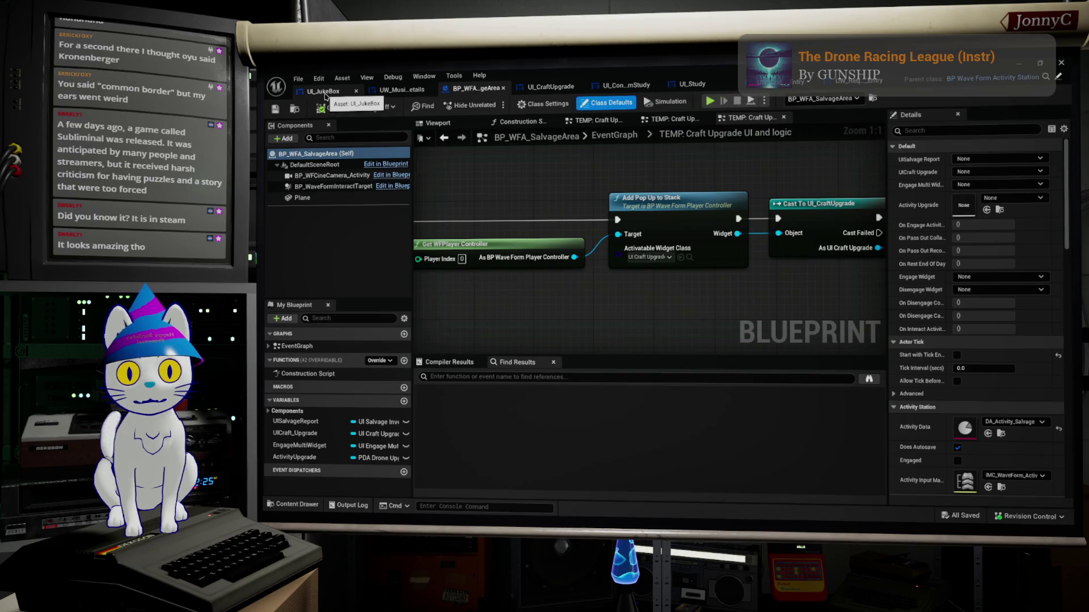
scroll(506, 262, down, 3)
scroll(655, 239, up, 3)
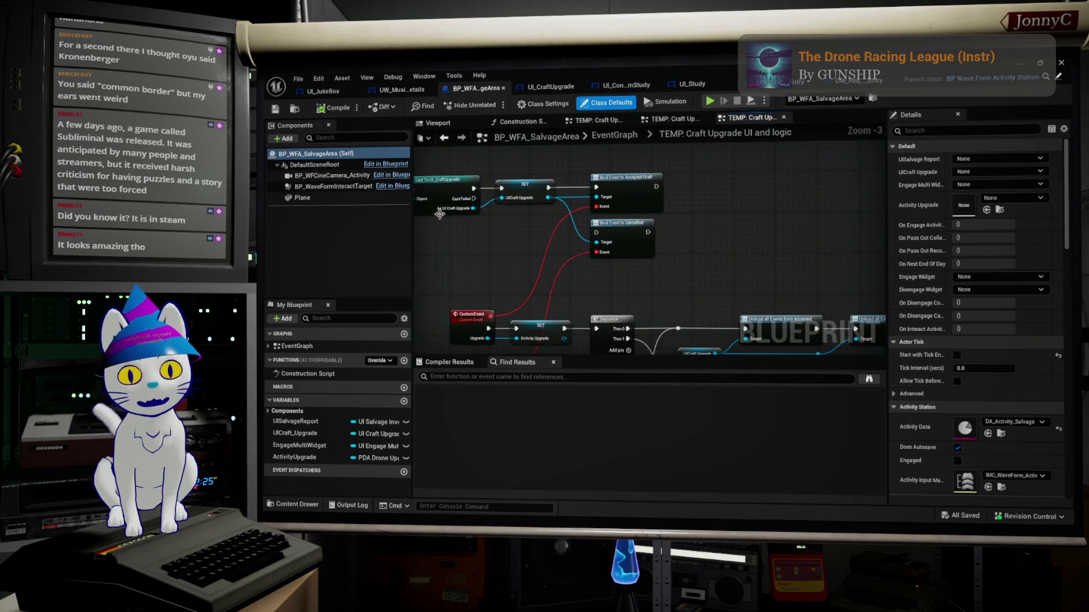
mouse_move(655, 239)
mouse_down()
mouse_move(768, 152)
mouse_move(750, 279)
mouse_up()
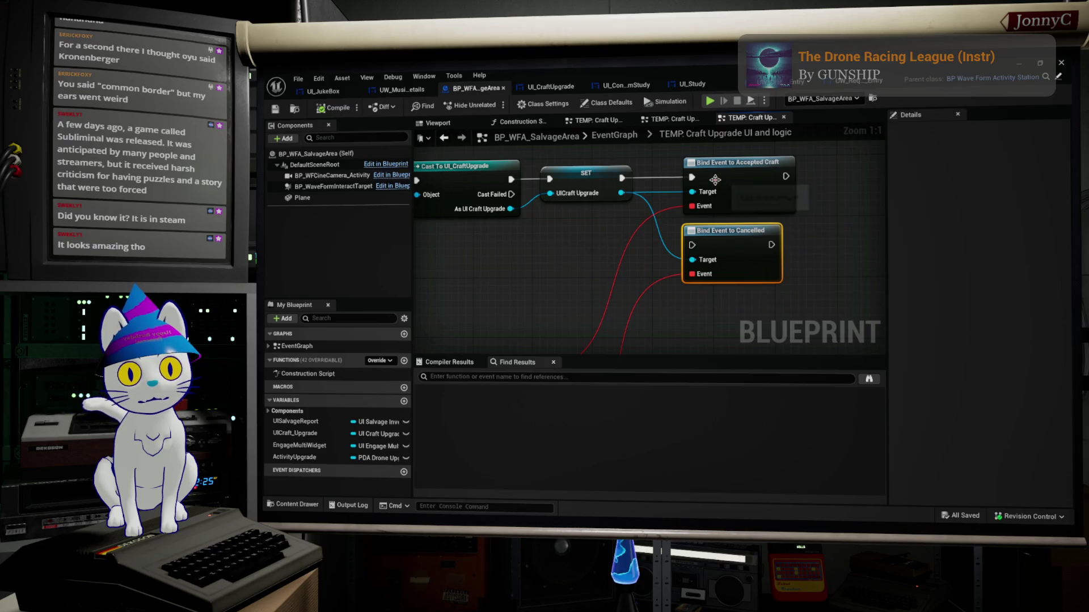
scroll(649, 238, down, 5)
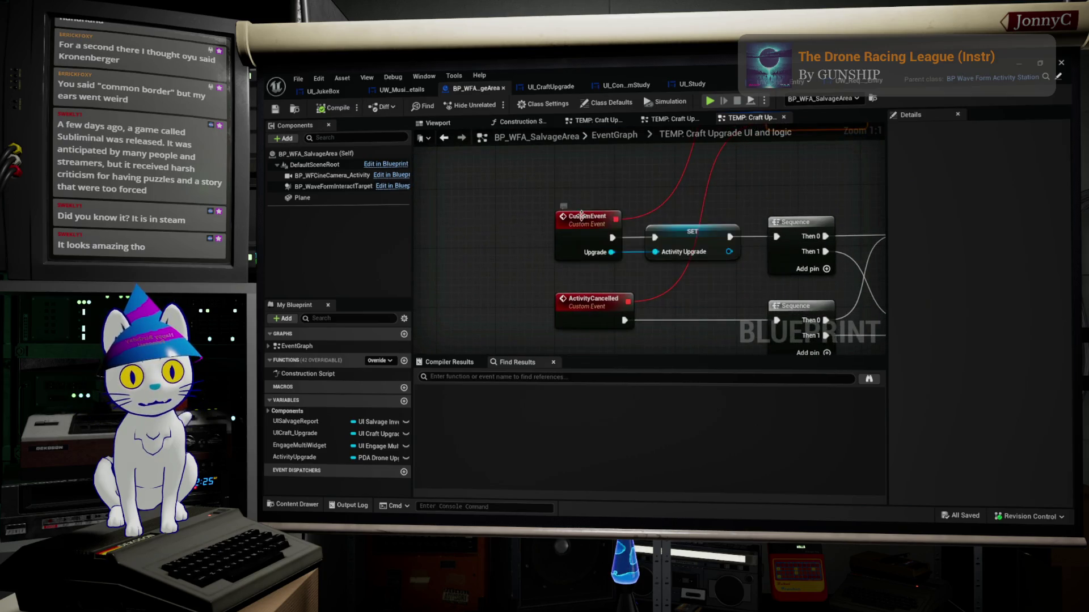
click(581, 216)
click(987, 159)
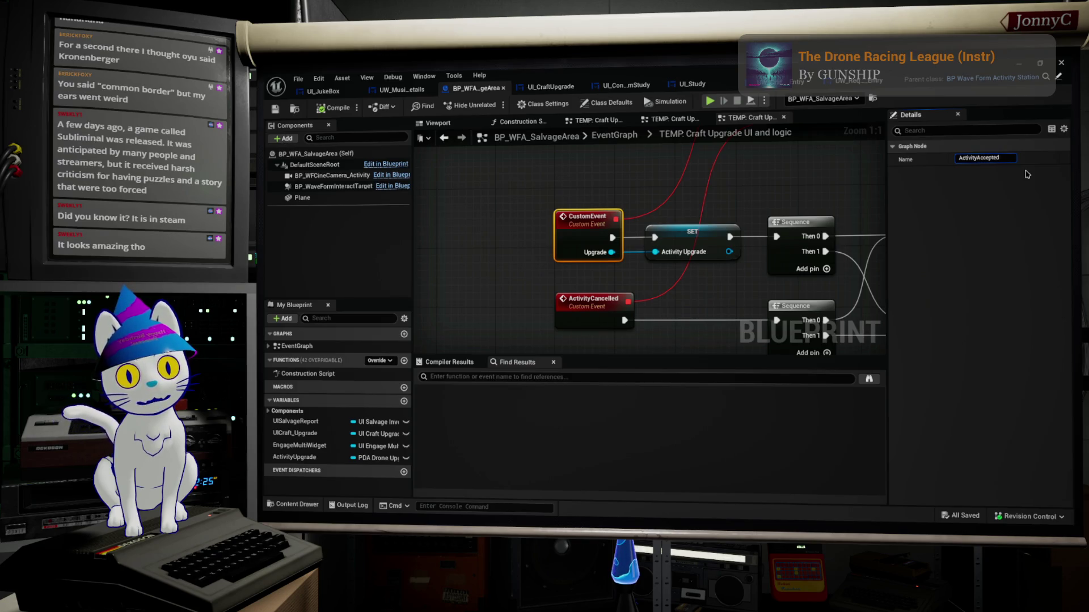
key(Return)
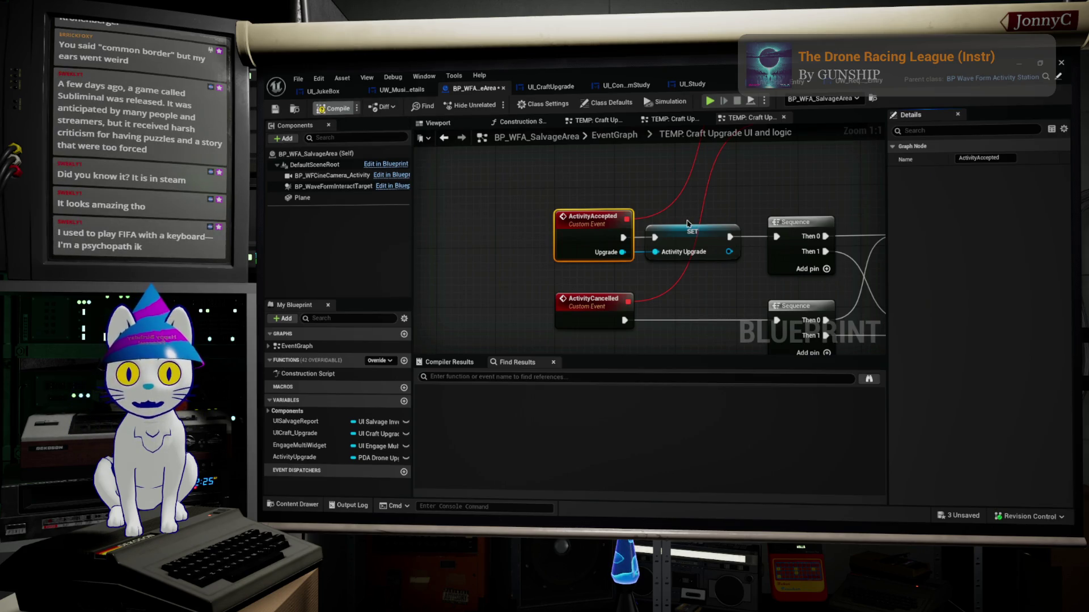
key(ctrl+s)
Pan the graph to show the whole event chain down to Unbind all Events.
scroll(694, 255, down, 1)
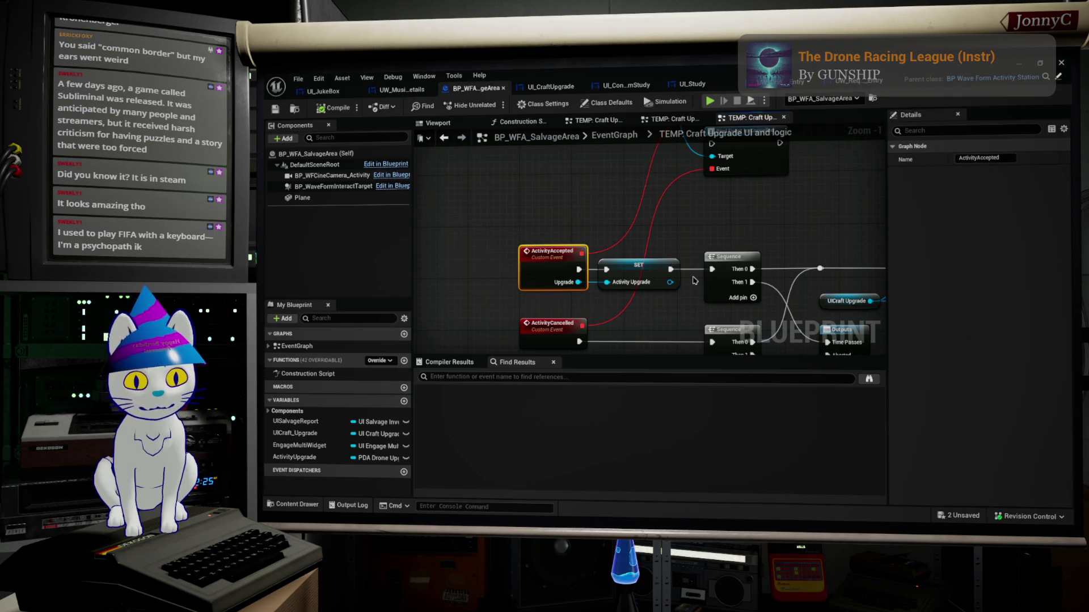
mouse_move(703, 293)
mouse_down()
mouse_move(647, 266)
mouse_move(558, 255)
mouse_up()
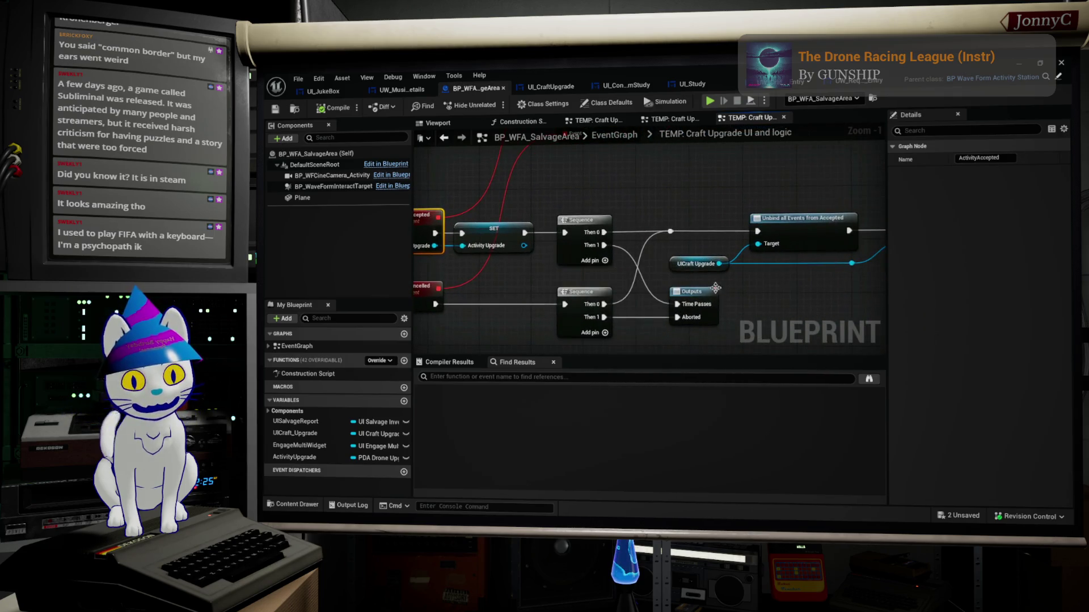
scroll(788, 288, down, 2)
mouse_move(788, 288)
mouse_down()
mouse_move(681, 301)
mouse_move(769, 313)
mouse_up()
scroll(768, 313, down, 2)
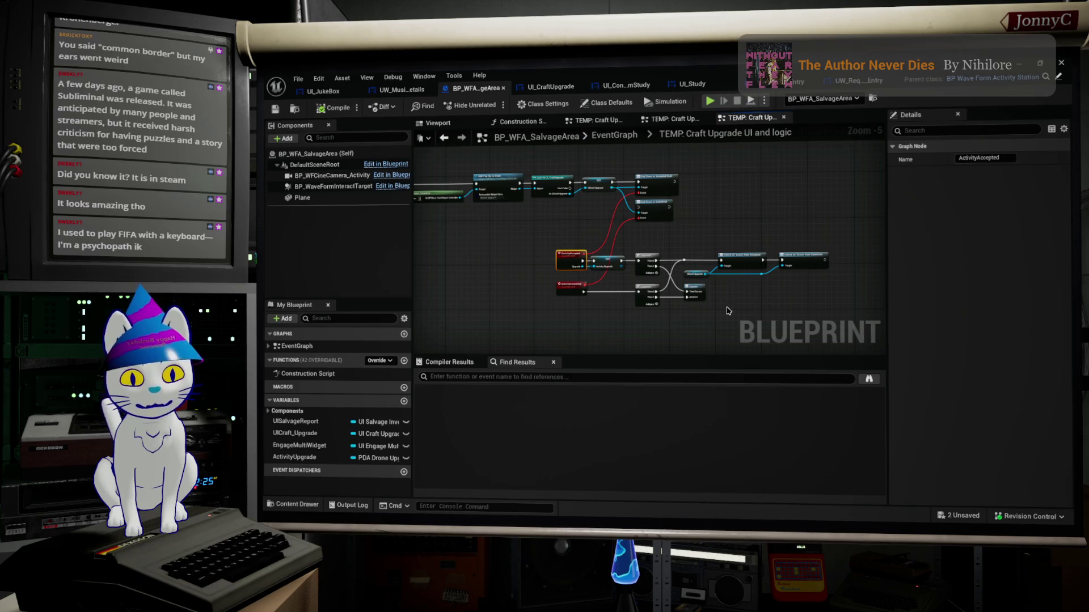
Box-select the ActivityAccepted SET, Sequence and unbind chain, shift it slightly right, then go to EventGraph.
scroll(708, 304, up, 1)
scroll(475, 260, down, 1)
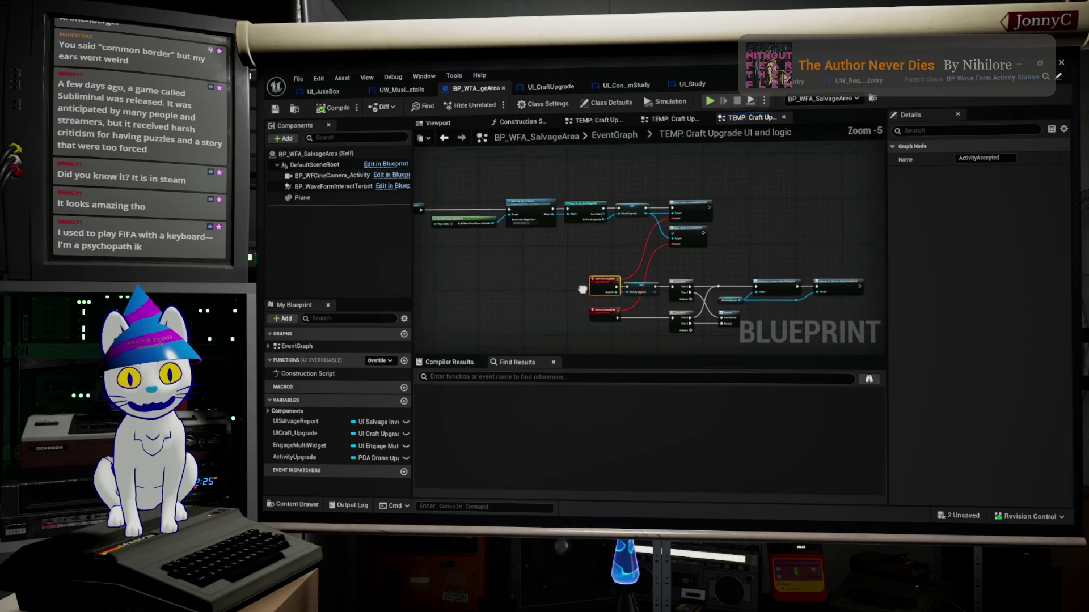
drag(514, 273, 829, 341)
scroll(576, 272, up, 1)
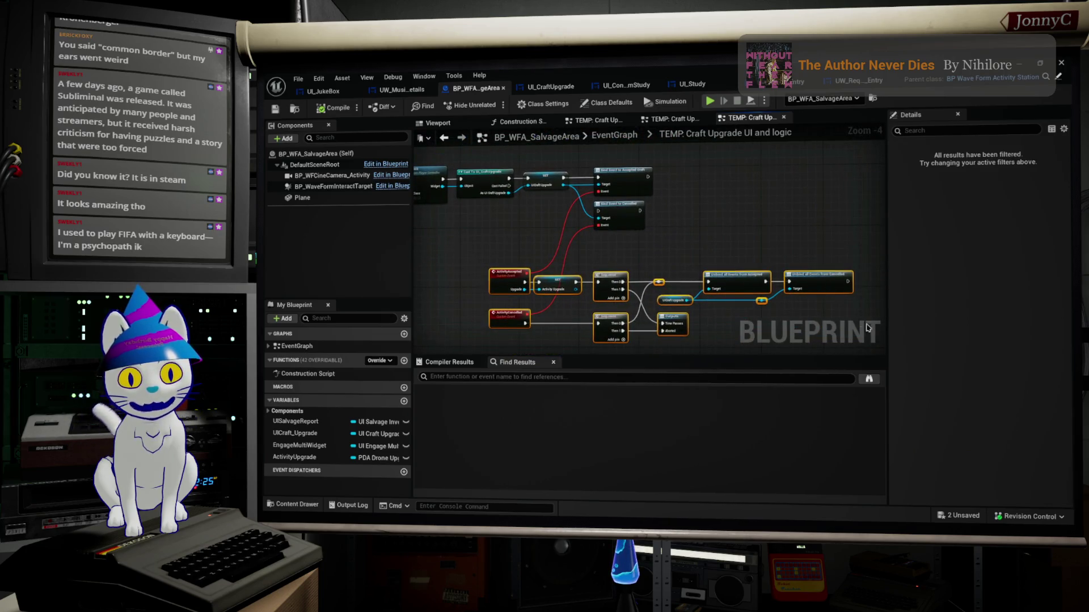
drag(558, 281, 565, 282)
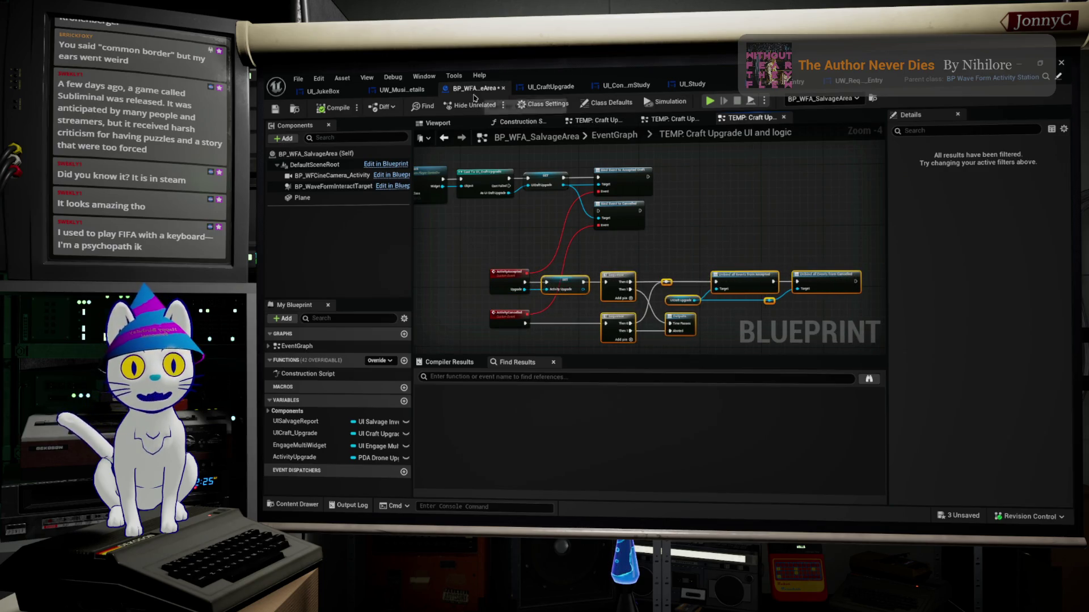
click(269, 346)
double_click(311, 394)
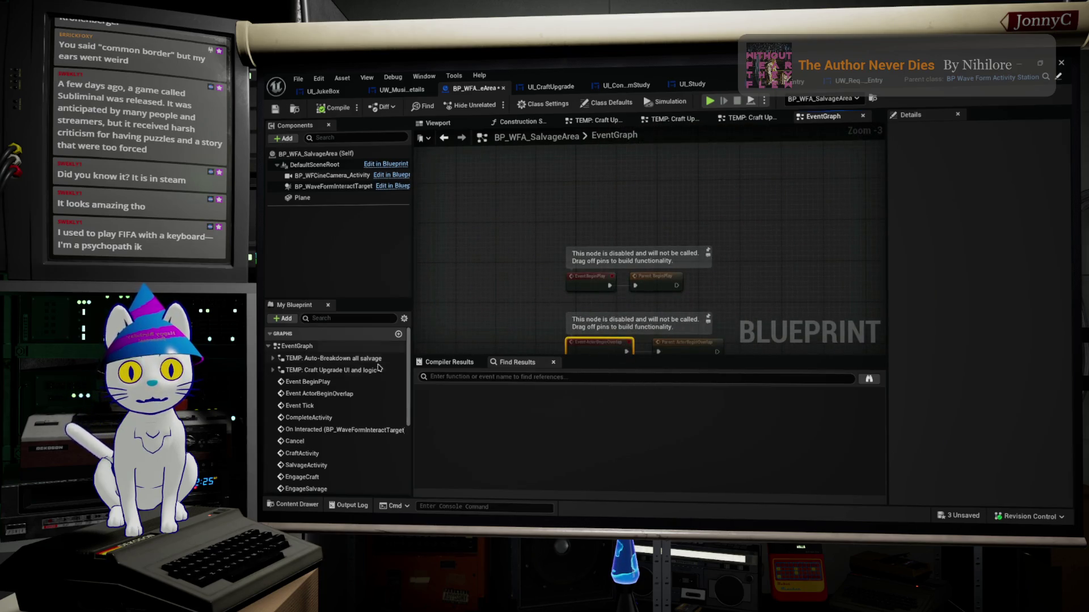
Pan from Event BeginPlay past the Bind Event nodes to the Set Selectable section.
double_click(348, 381)
scroll(675, 277, down, 4)
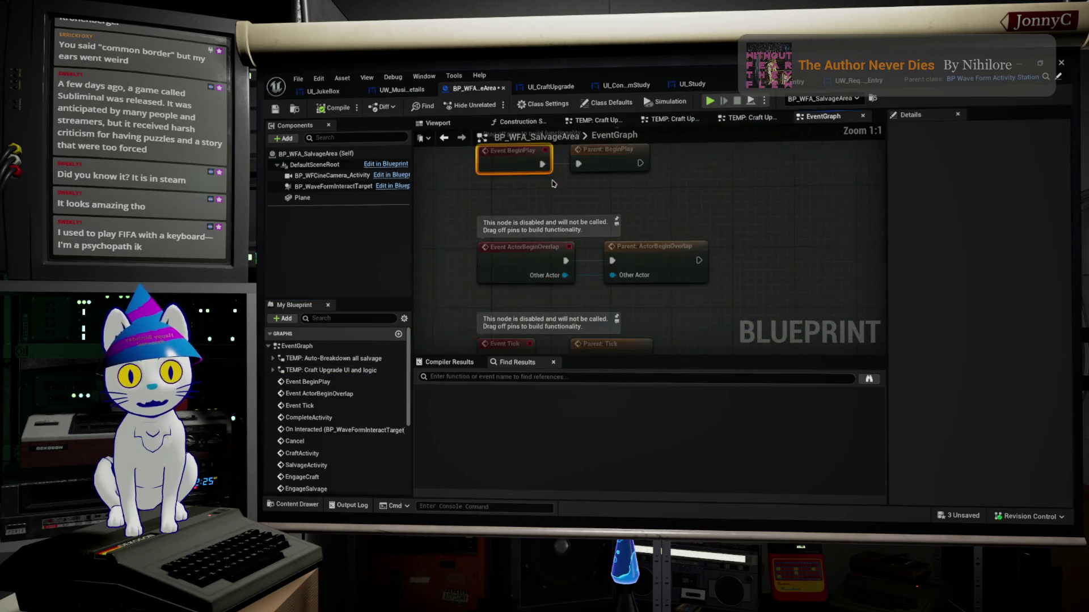
scroll(496, 225, up, 5)
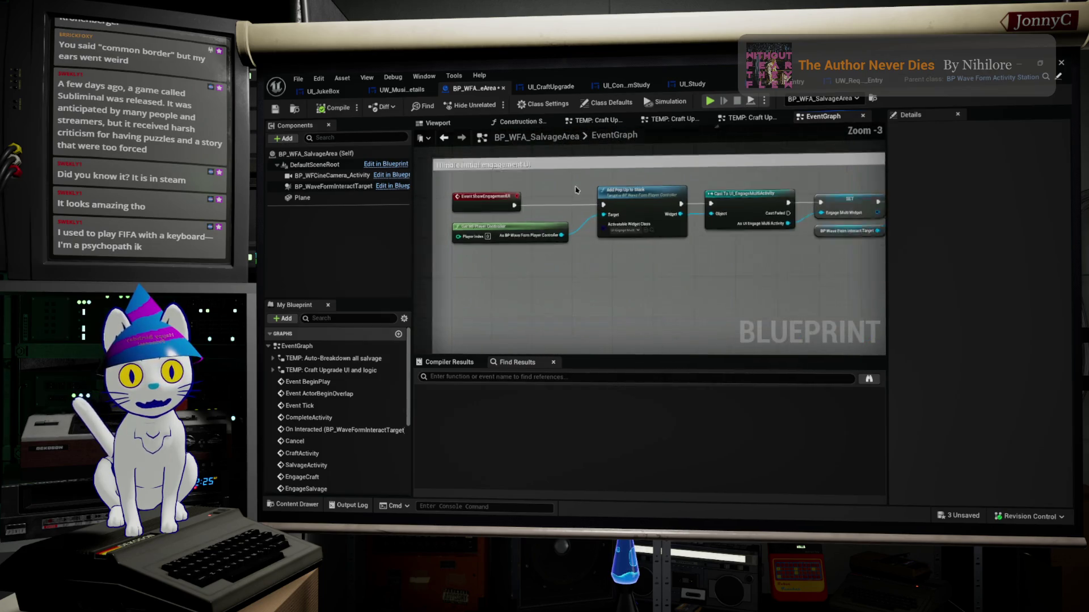
scroll(496, 226, down, 2)
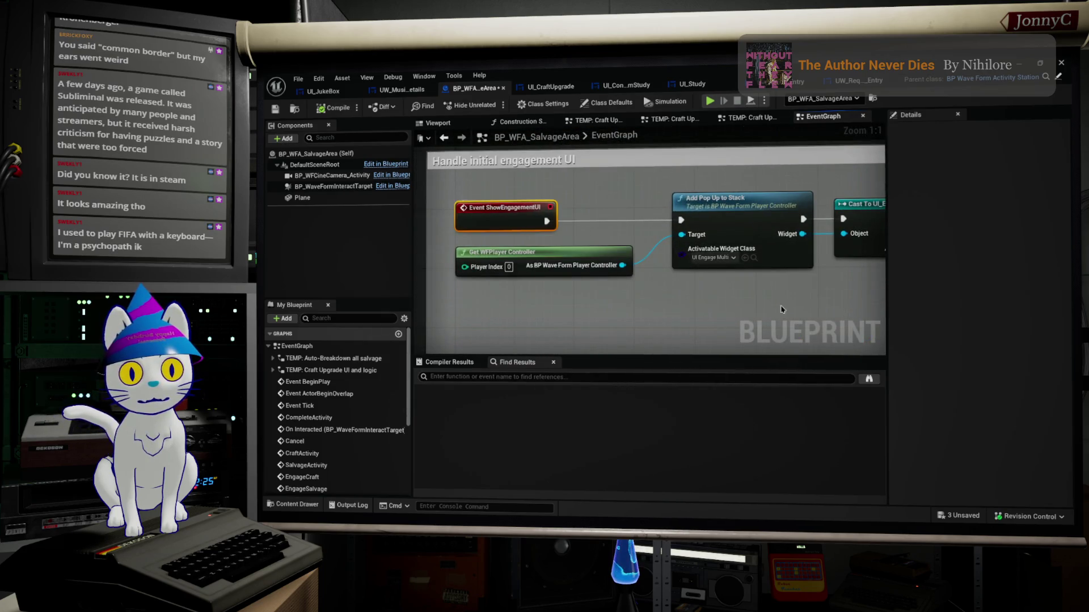
mouse_move(794, 238)
mouse_down()
mouse_move(560, 234)
mouse_move(611, 195)
mouse_move(715, 163)
mouse_up()
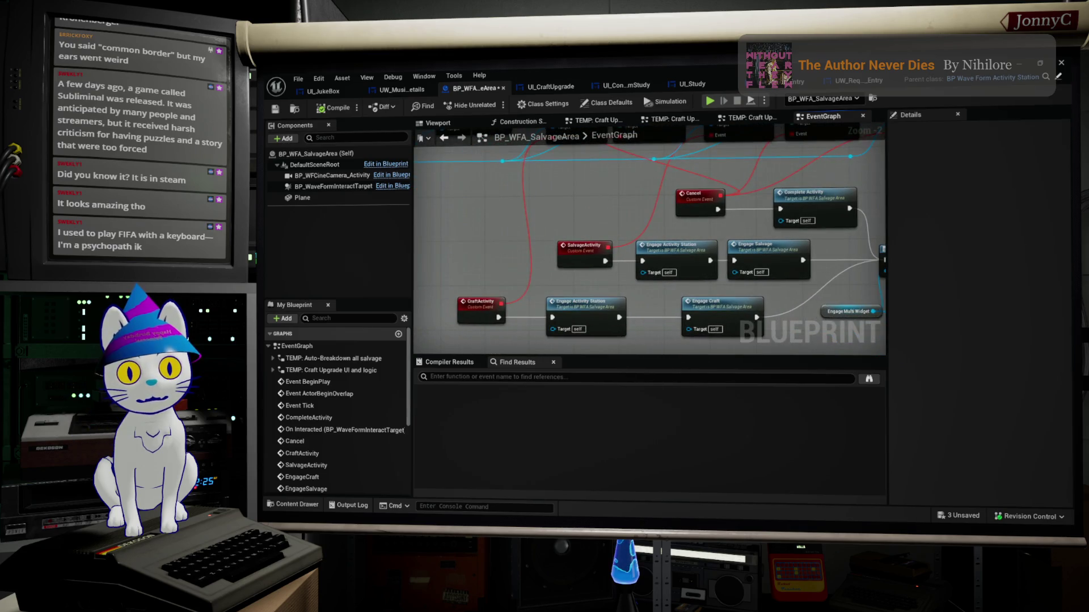
mouse_move(897, 183)
mouse_down()
mouse_move(881, 251)
mouse_move(834, 243)
mouse_move(805, 193)
mouse_move(733, 262)
mouse_up()
scroll(732, 261, up, 2)
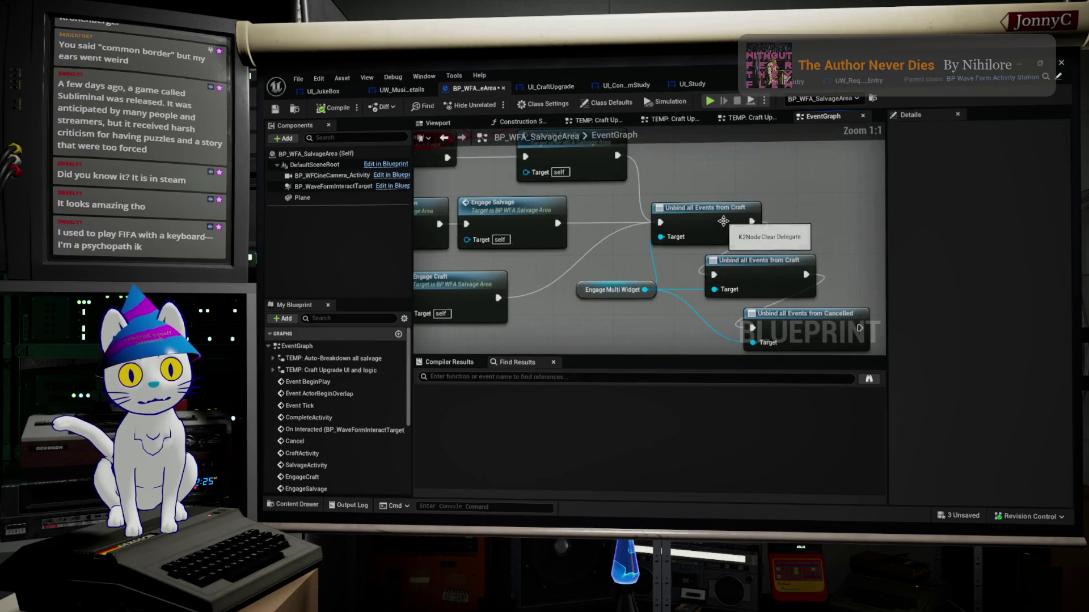
drag(818, 308, 805, 279)
scroll(800, 232, down, 6)
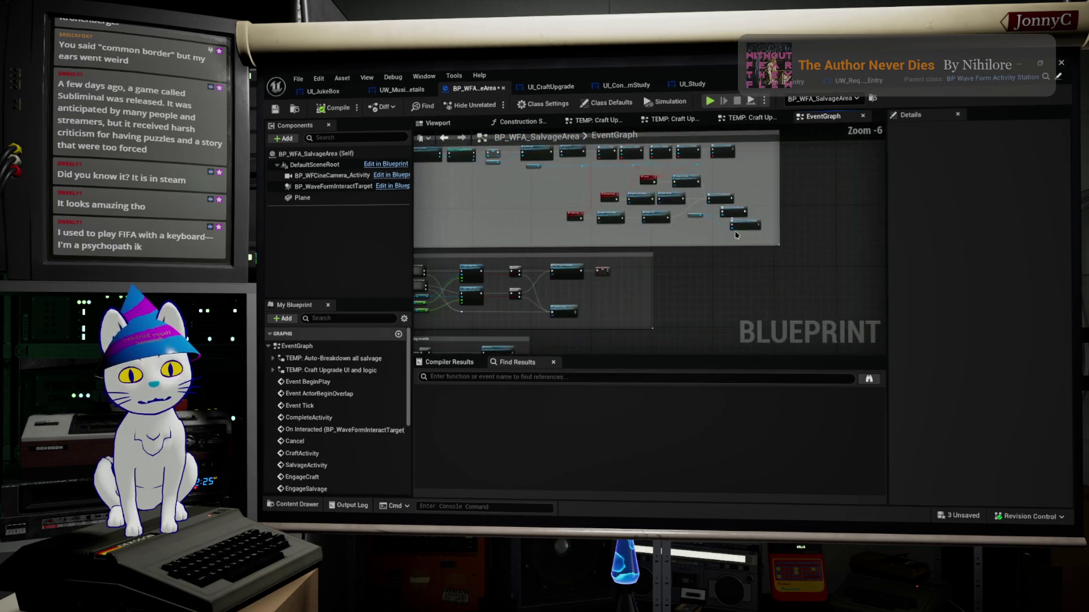
drag(882, 222, 851, 219)
scroll(851, 219, up, 3)
scroll(851, 220, down, 4)
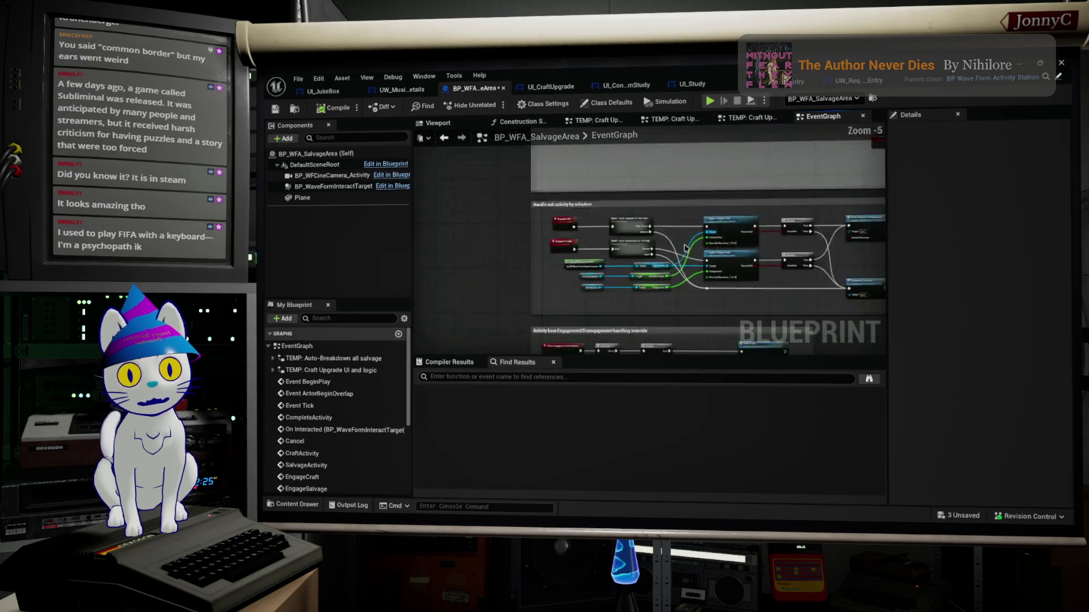
scroll(670, 207, up, 7)
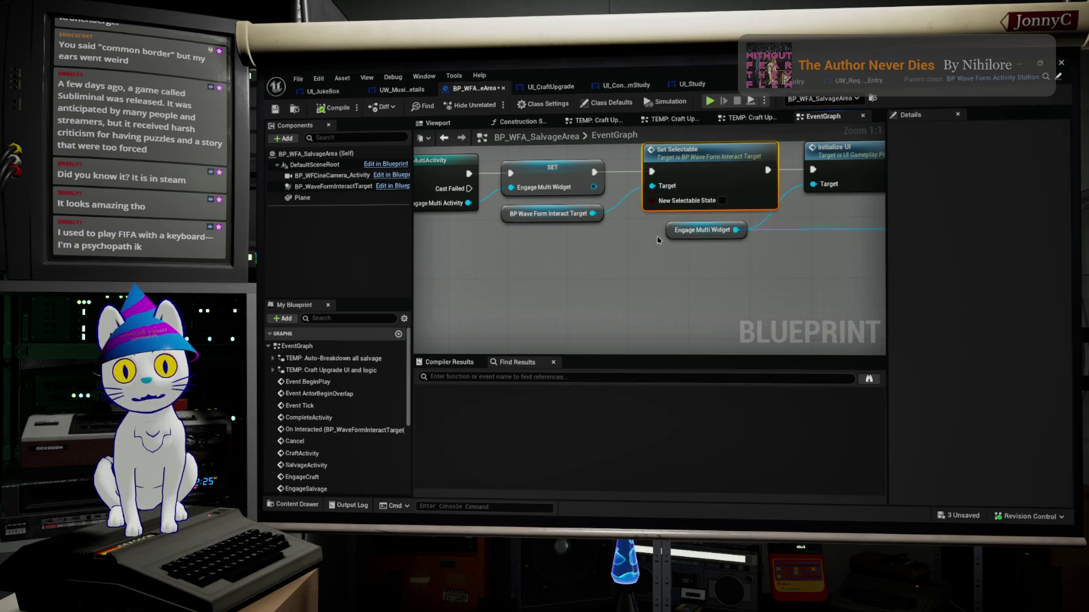
Look over the BP Wave Form Interact Target getter's pin actions without running any.
click(584, 217)
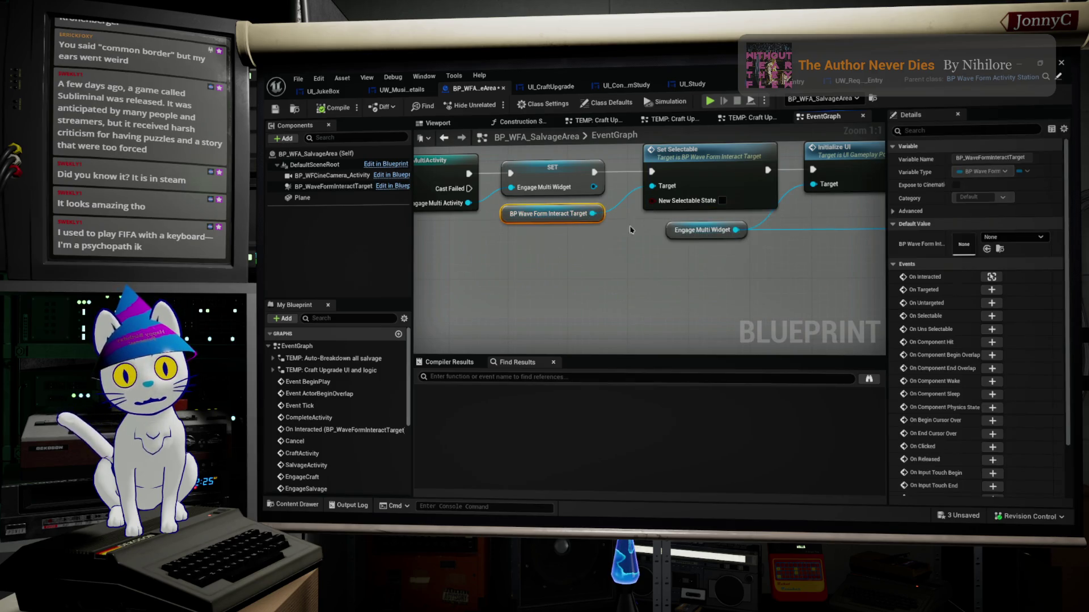
right_click(529, 222)
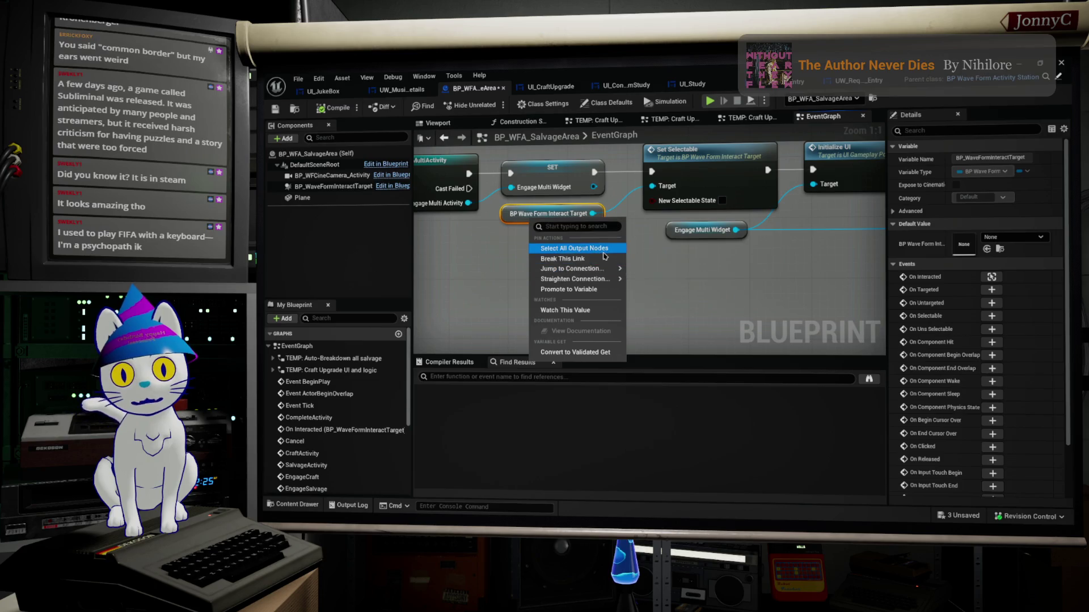
mouse_move(611, 268)
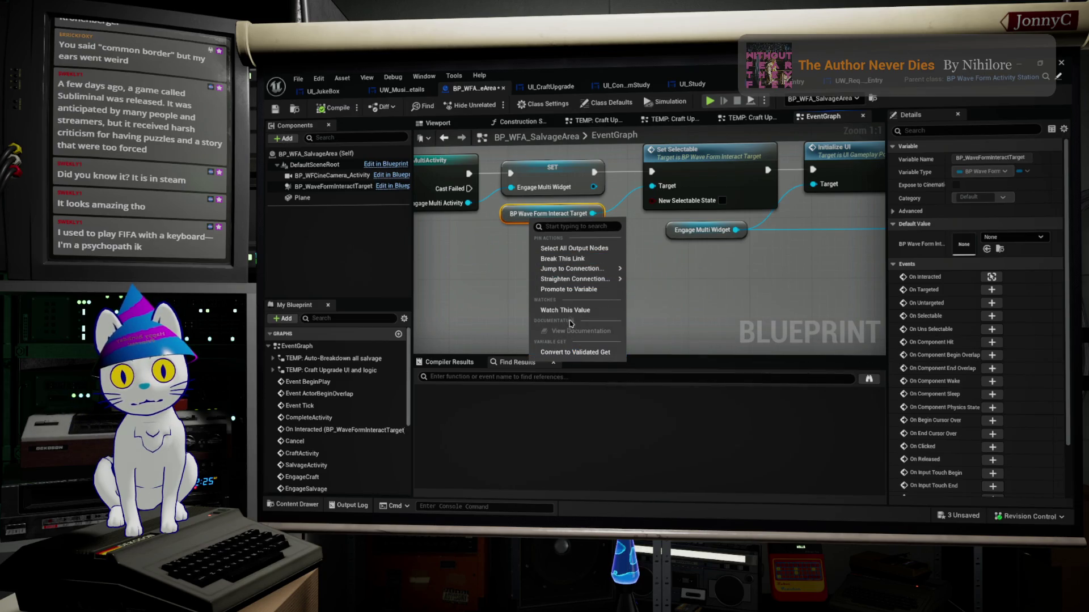
click(545, 214)
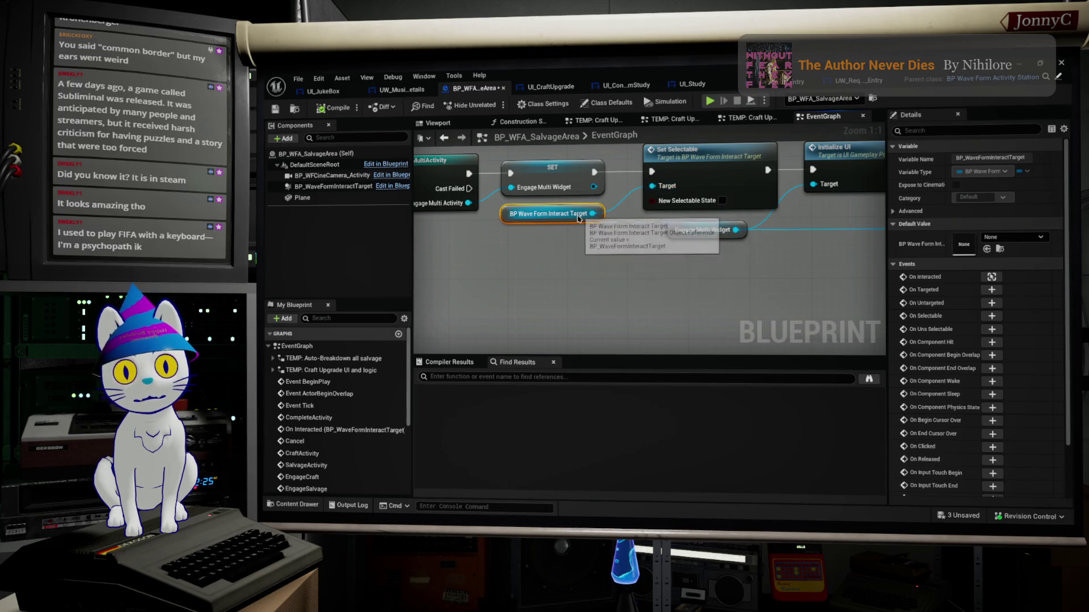
scroll(380, 381, down, 3)
scroll(363, 340, up, 2)
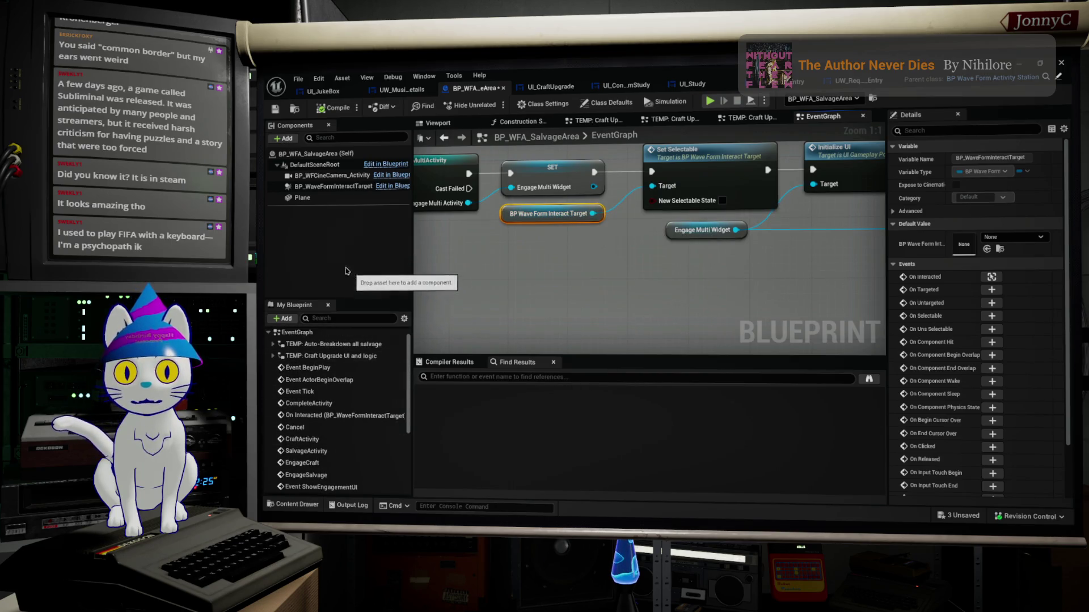
Find references to the BP_WaveFormInteractTarget component by name and jump to its Get node.
right_click(337, 189)
key(Escape)
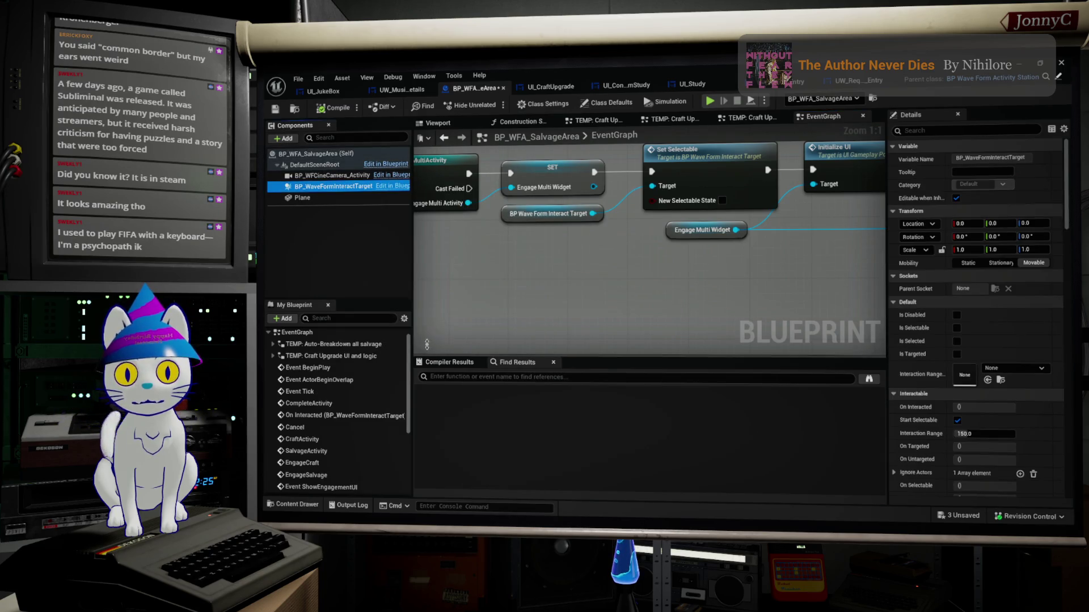
right_click(342, 194)
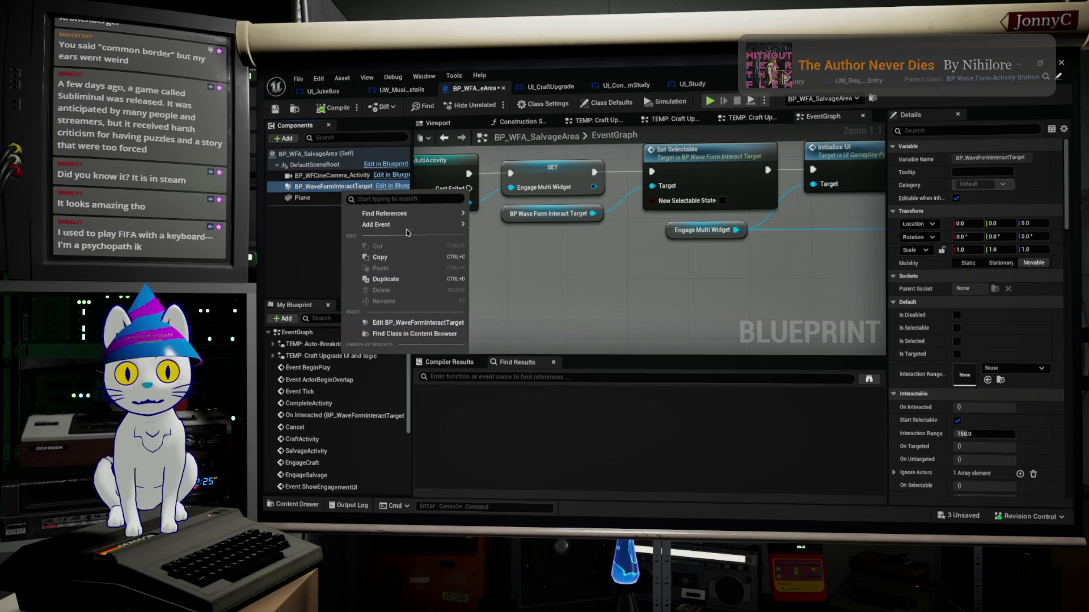
mouse_move(408, 213)
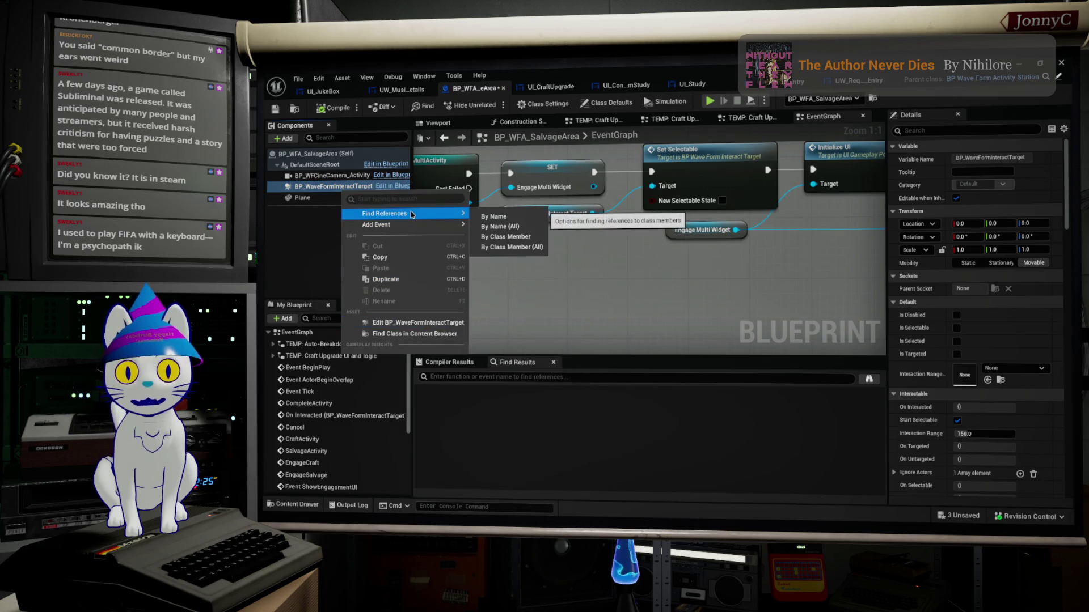
click(511, 221)
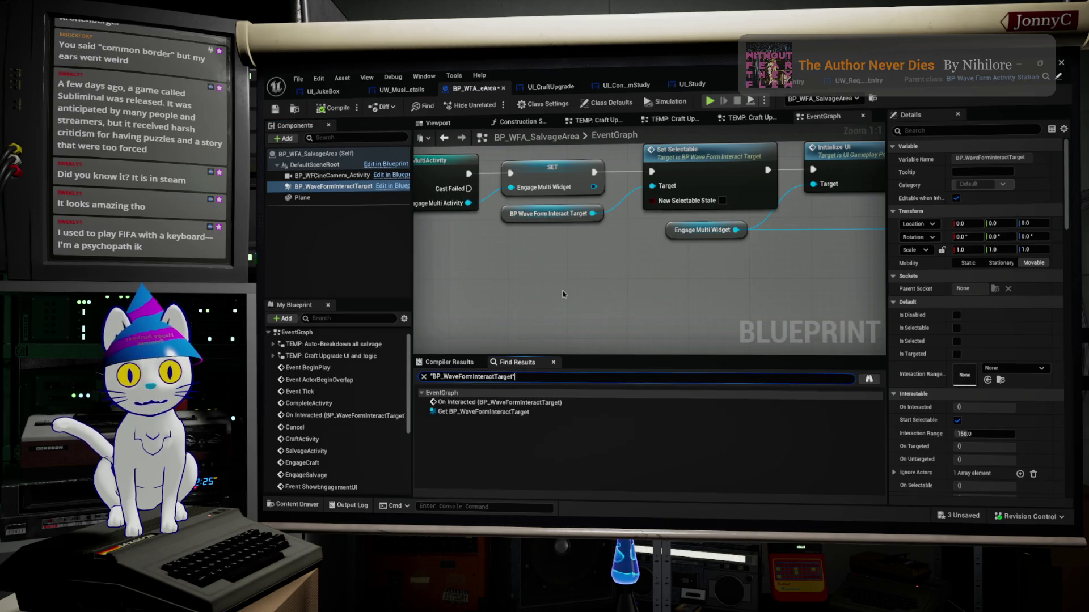
click(527, 411)
Select the Set Selectable node and review its node actions without changing anything.
drag(731, 277, 673, 293)
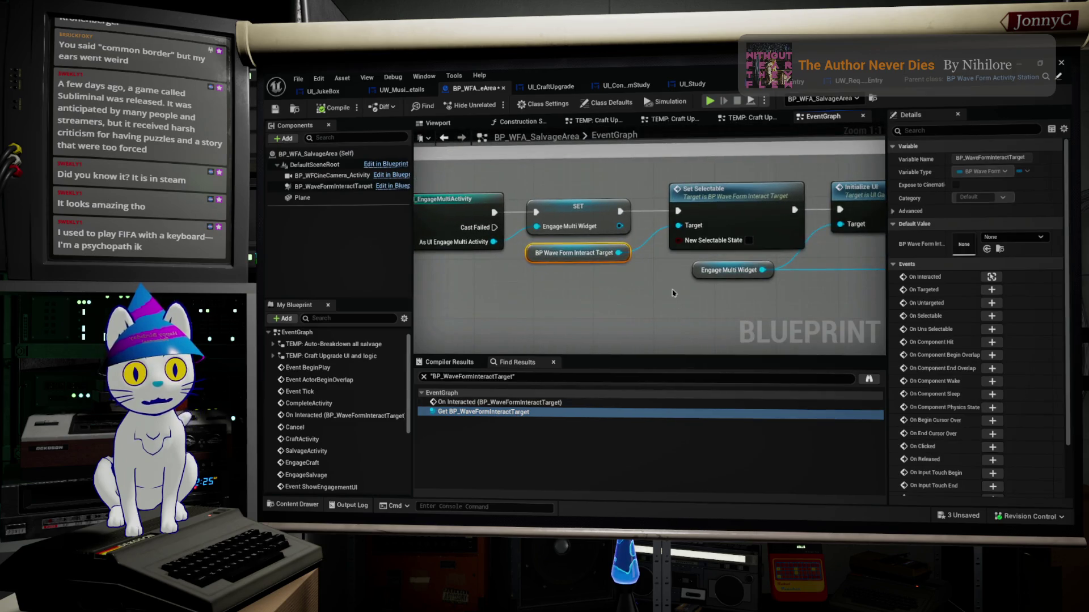
click(737, 191)
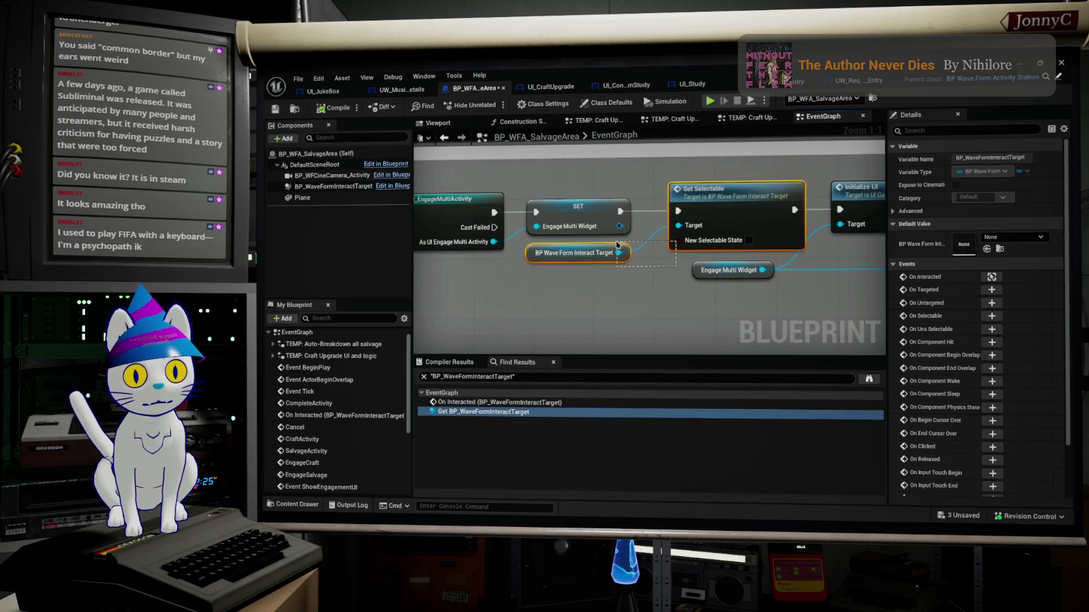
right_click(786, 186)
right_click(746, 208)
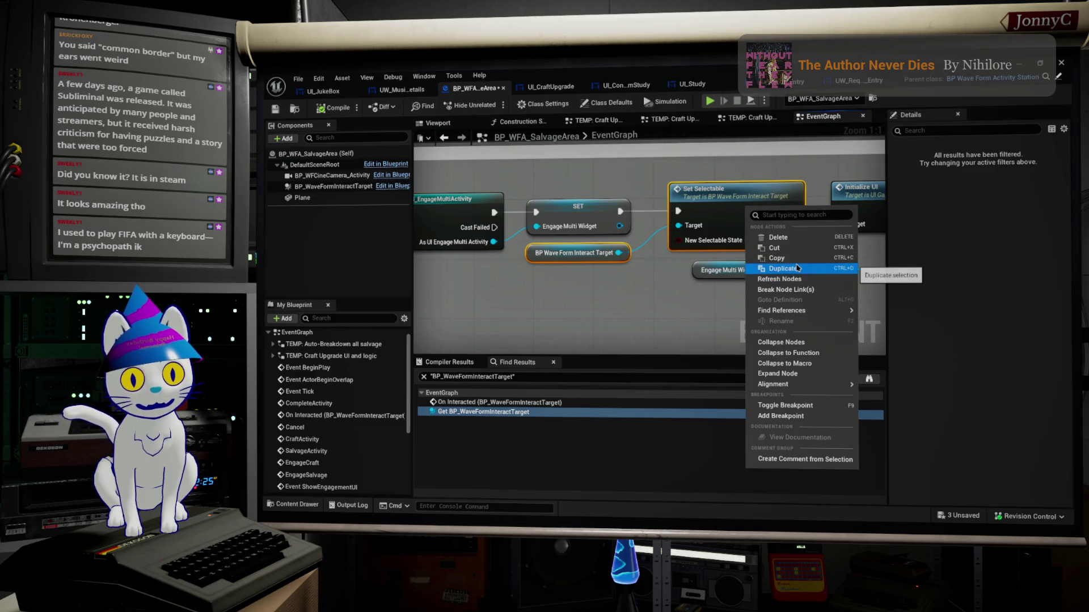
key(Escape)
scroll(715, 278, down, 3)
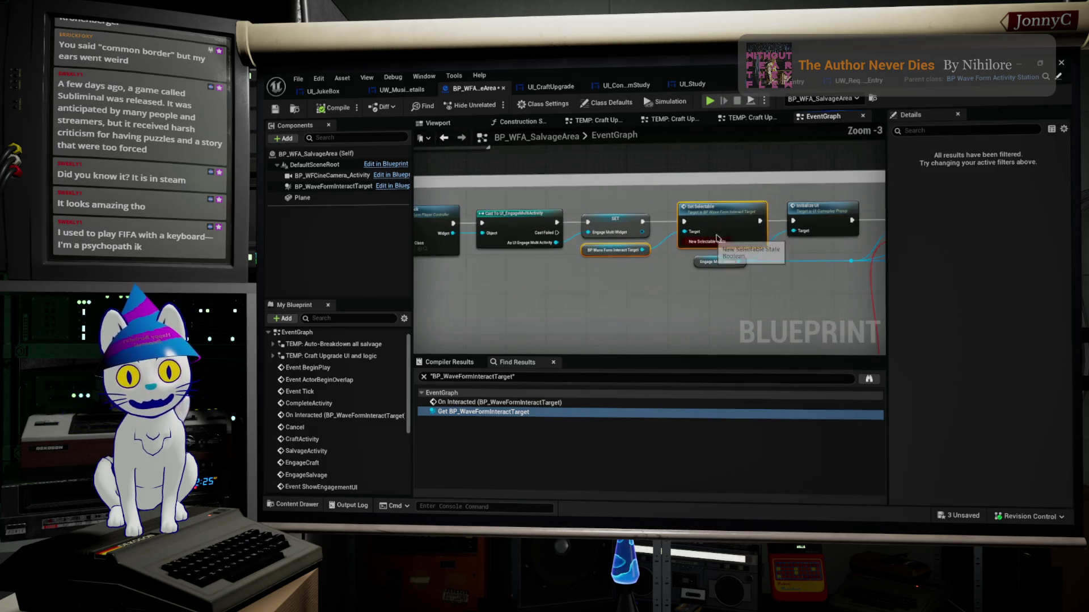
scroll(716, 280, down, 2)
scroll(668, 238, up, 1)
scroll(668, 239, up, 1)
Enable New Selectable State, place the target getter beside Set Selectable, and compile.
mouse_move(546, 257)
mouse_down()
mouse_move(651, 275)
mouse_move(524, 217)
mouse_up()
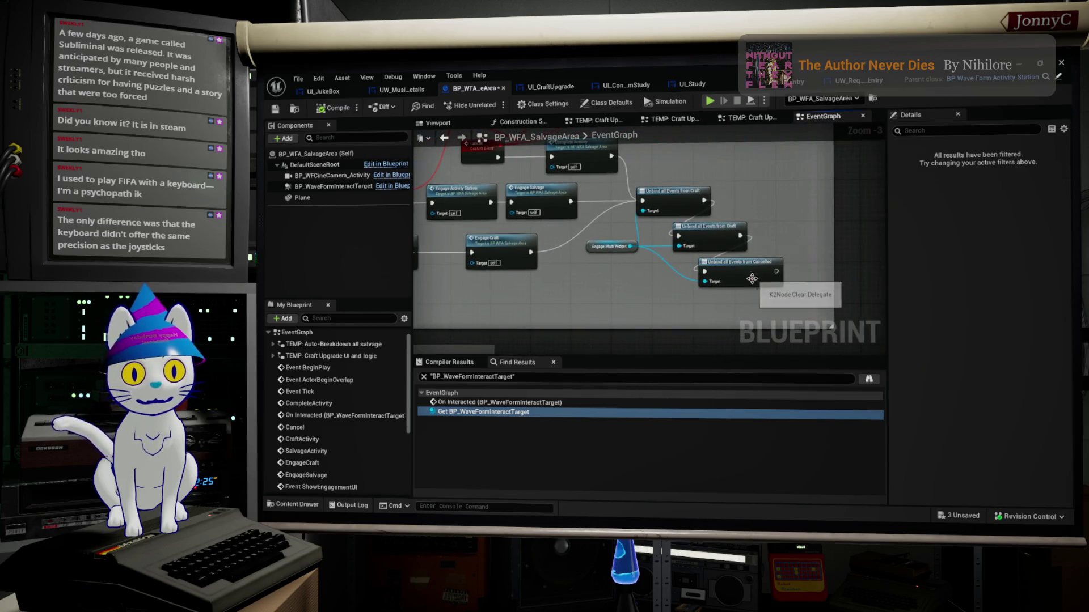
scroll(748, 277, up, 1)
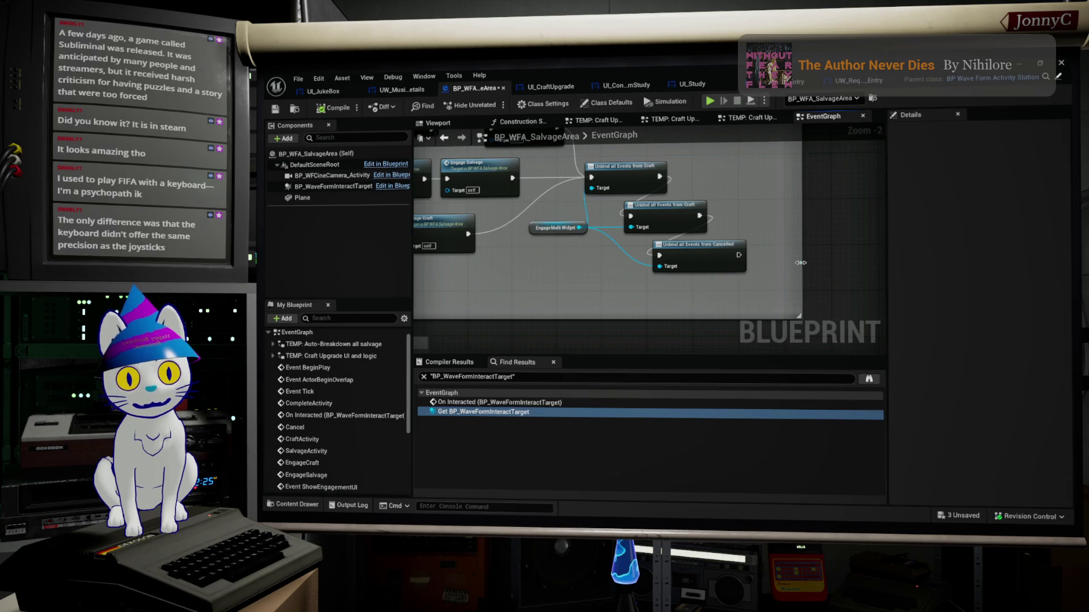
drag(782, 269, 745, 260)
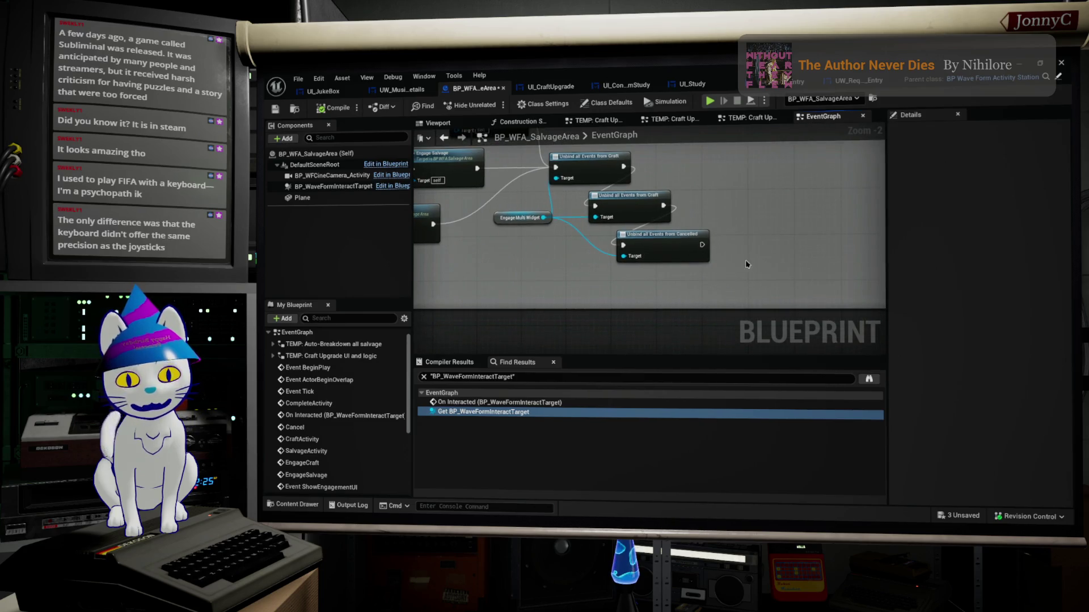
scroll(746, 264, up, 2)
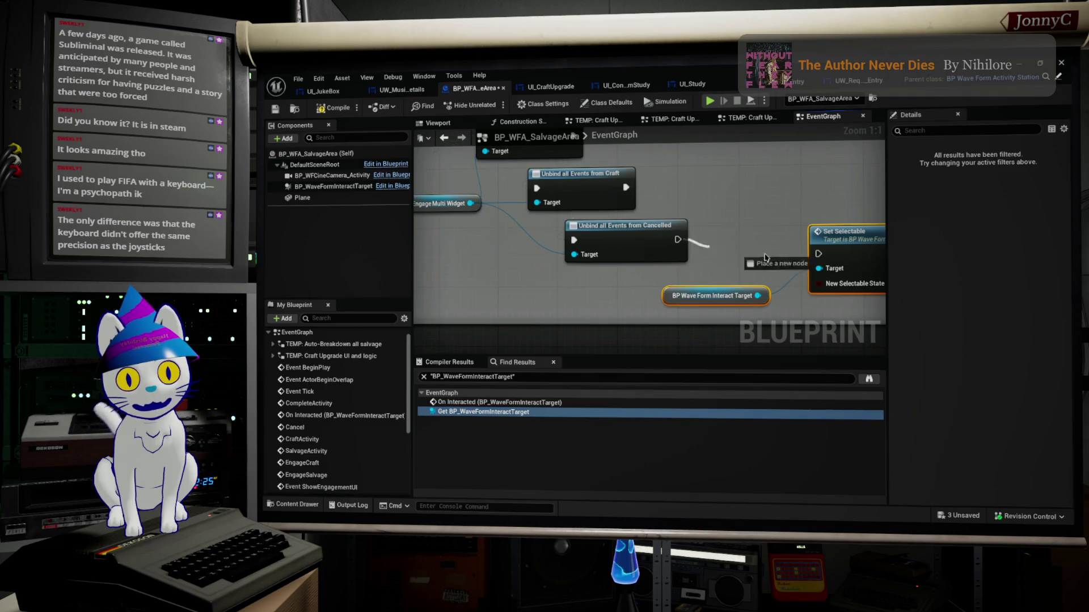
mouse_move(884, 263)
mouse_down()
mouse_move(733, 259)
mouse_move(539, 234)
mouse_up()
click(680, 259)
drag(708, 221, 738, 205)
click(500, 259)
drag(501, 260, 522, 245)
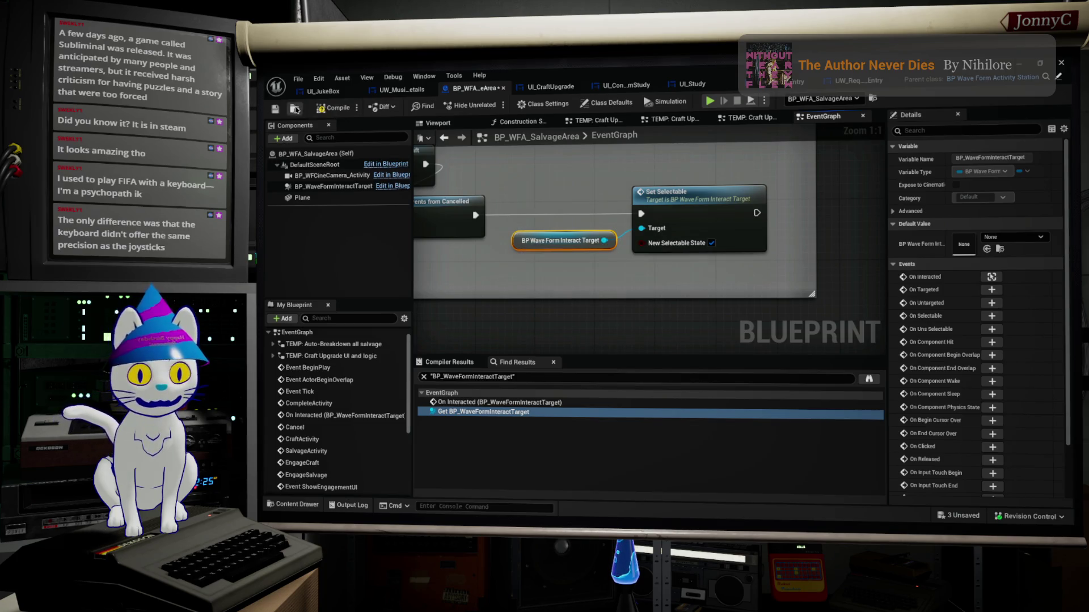
click(322, 109)
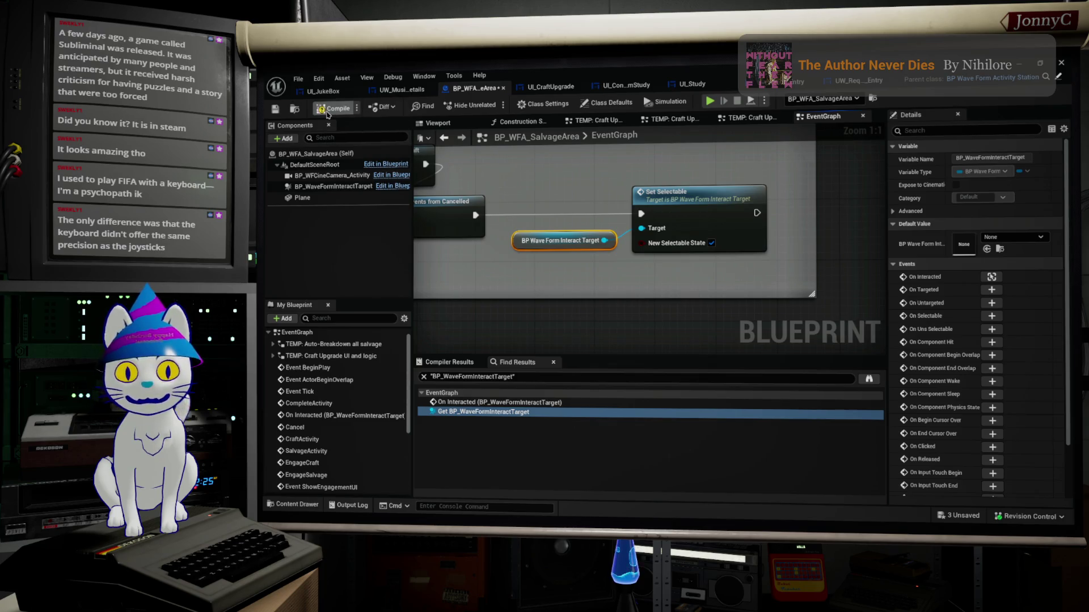
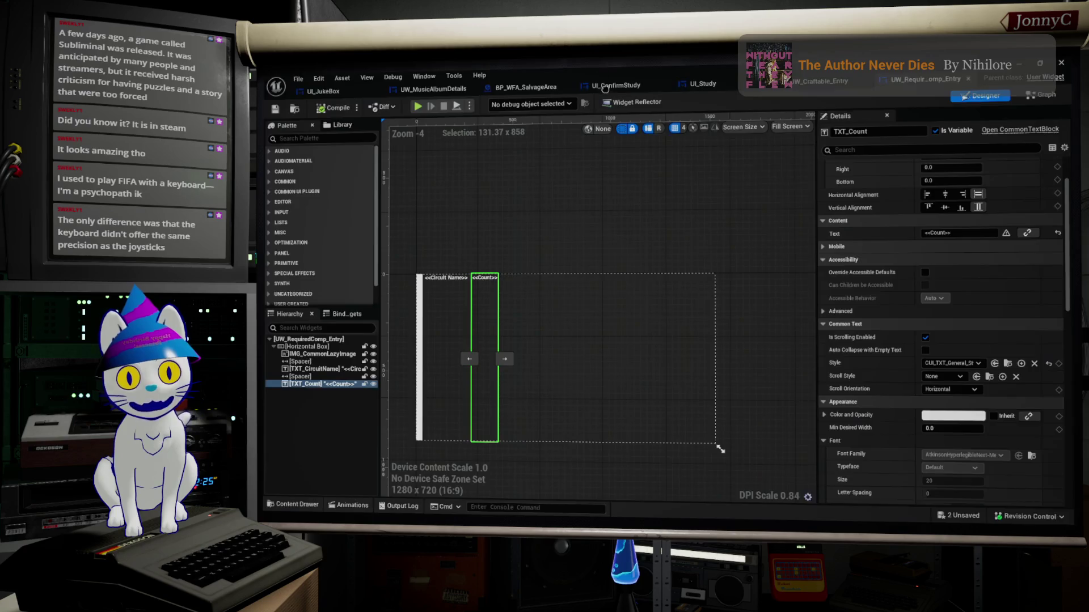
Start a Play-in-Editor session of BaseLevel_DM010 with the viewport expanded to fill the window.
key(alt+Tab)
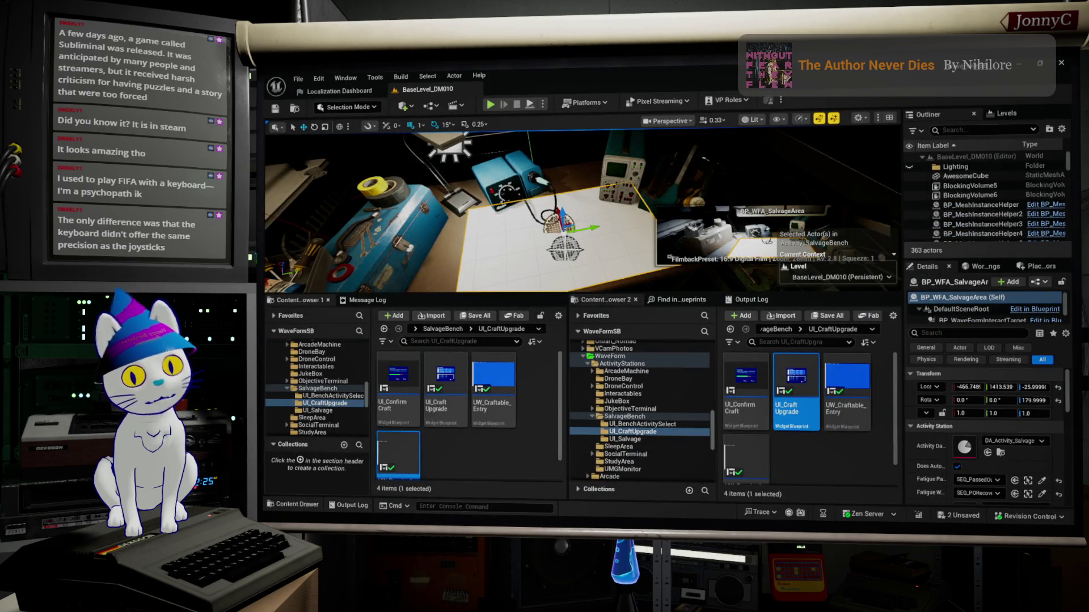
mouse_move(745, 354)
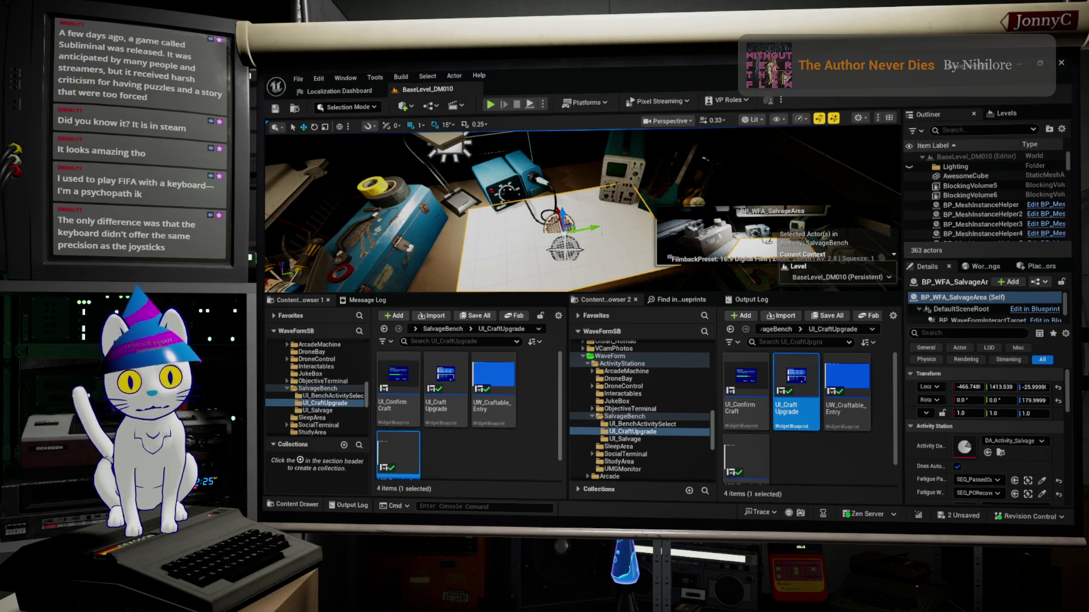
key(F11)
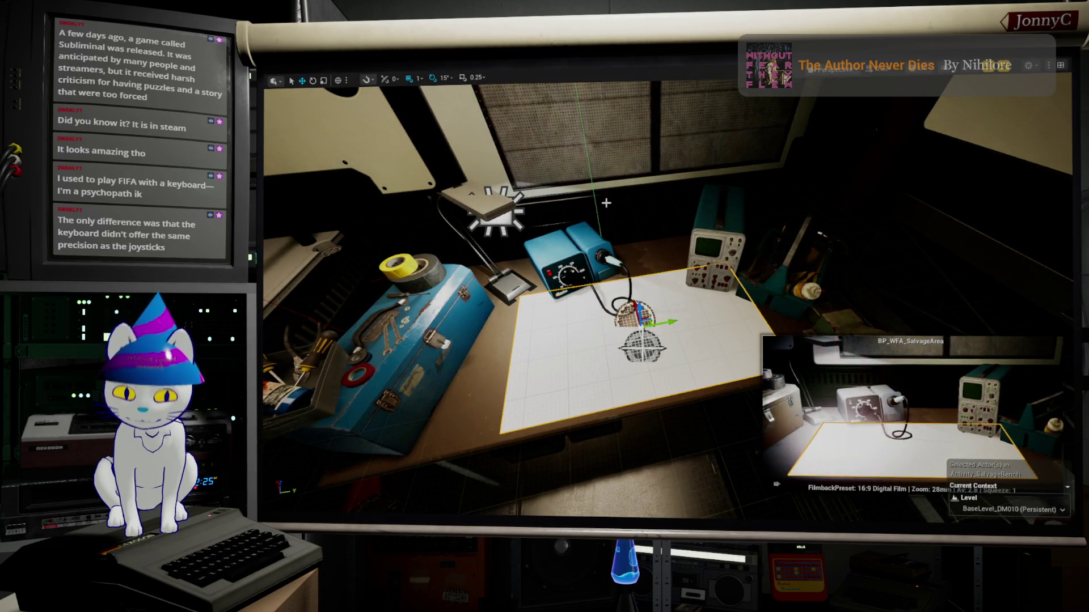
key(alt+p)
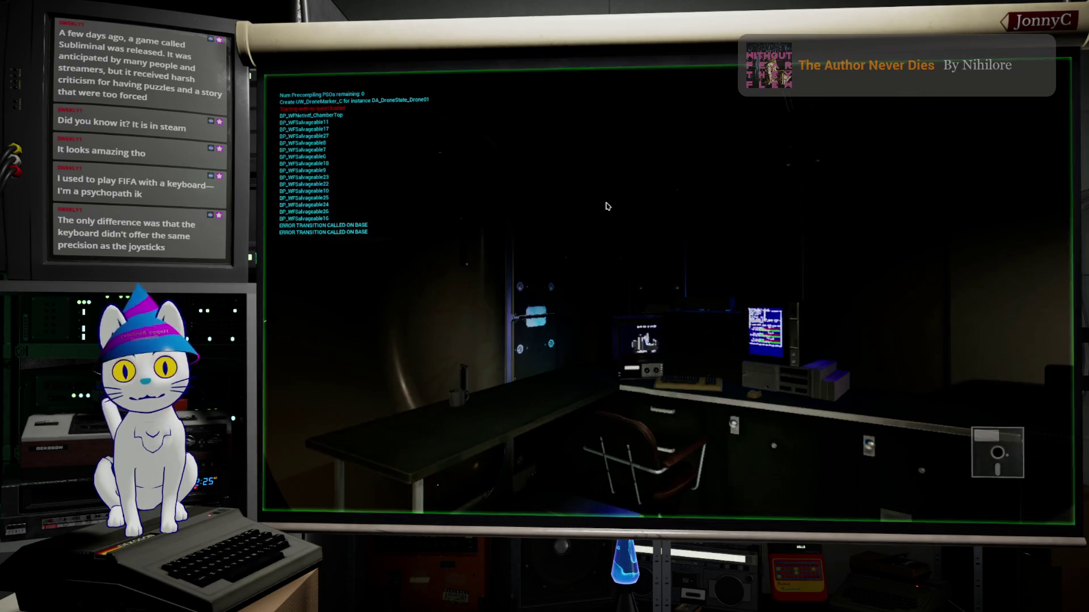
Walk the character to the workbench and open the Craft Upgrade panel.
click(605, 206)
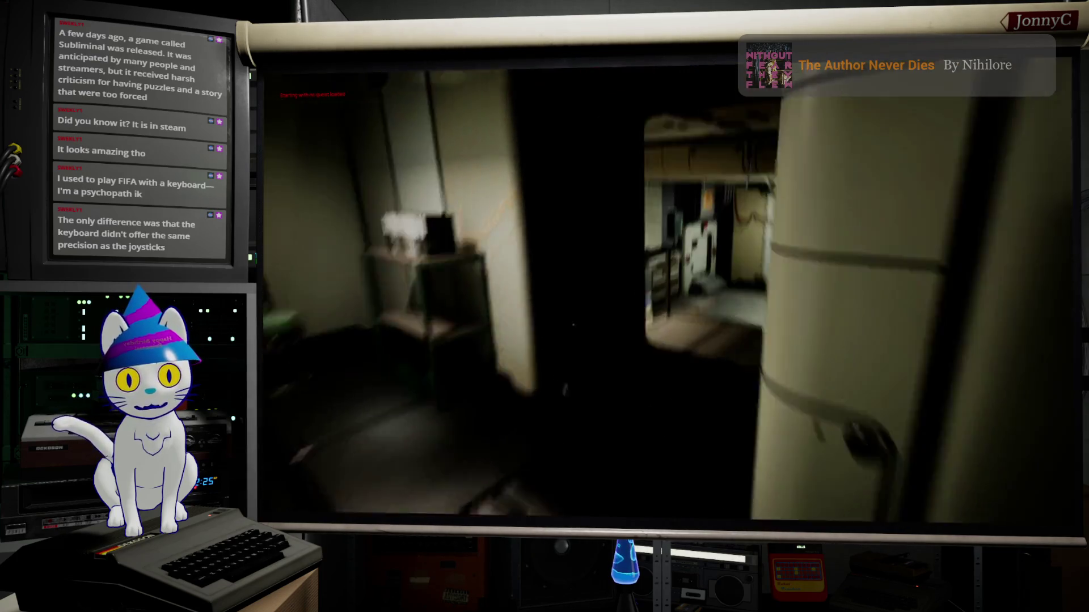
key(w)
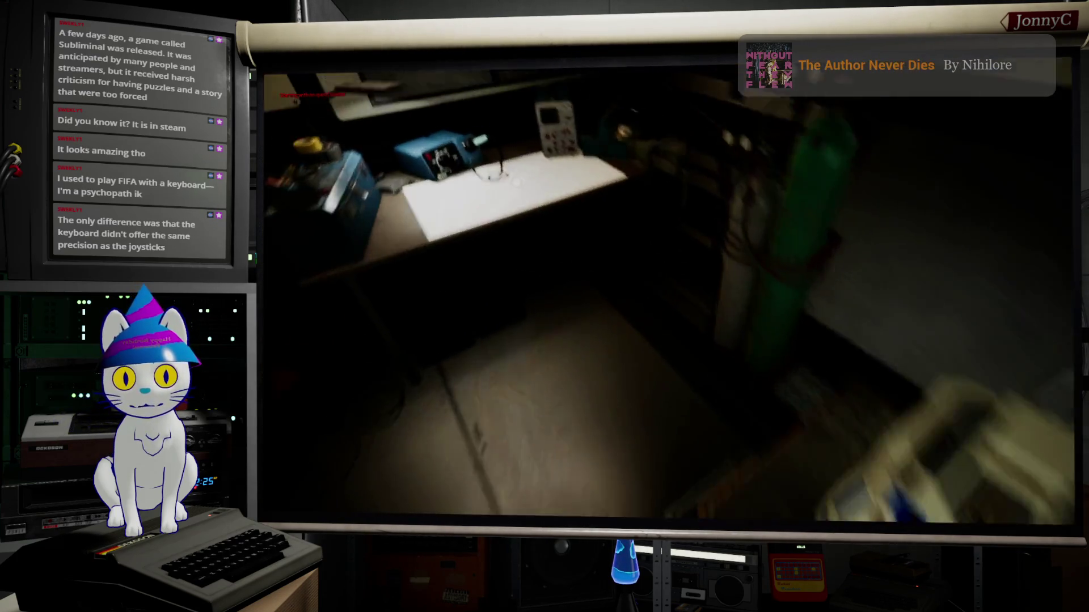
key(e)
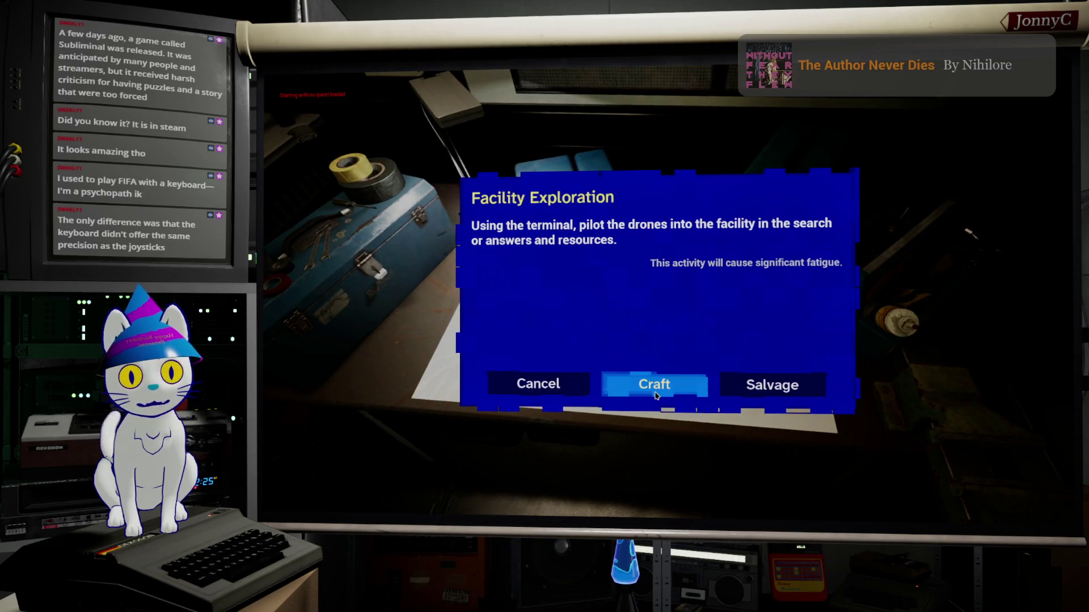
click(656, 395)
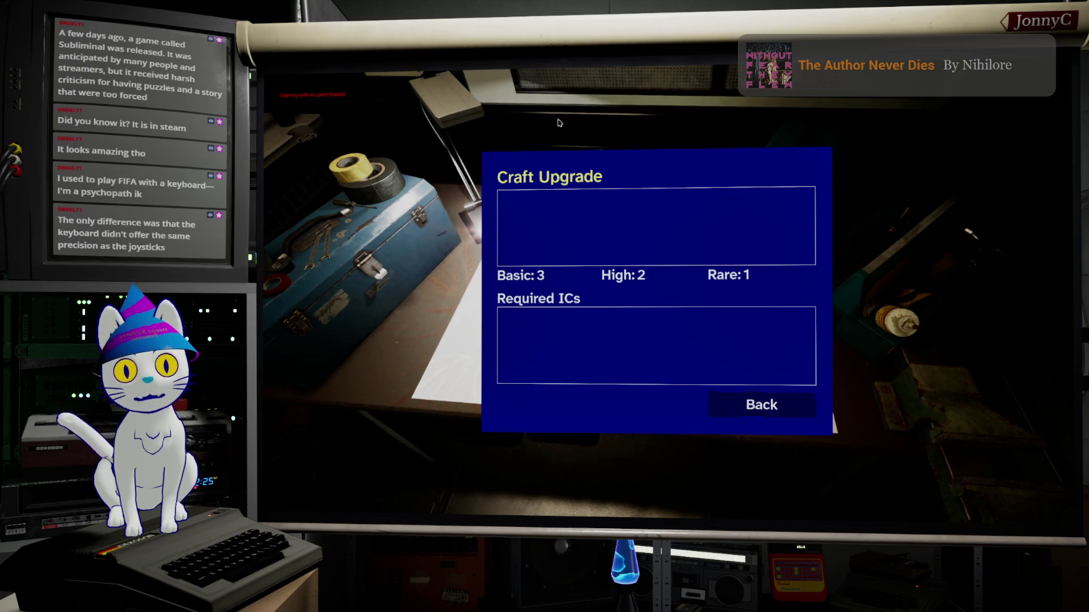
Cycle Back and Craft on the workbench twice more, then stop the play session.
click(744, 418)
click(627, 316)
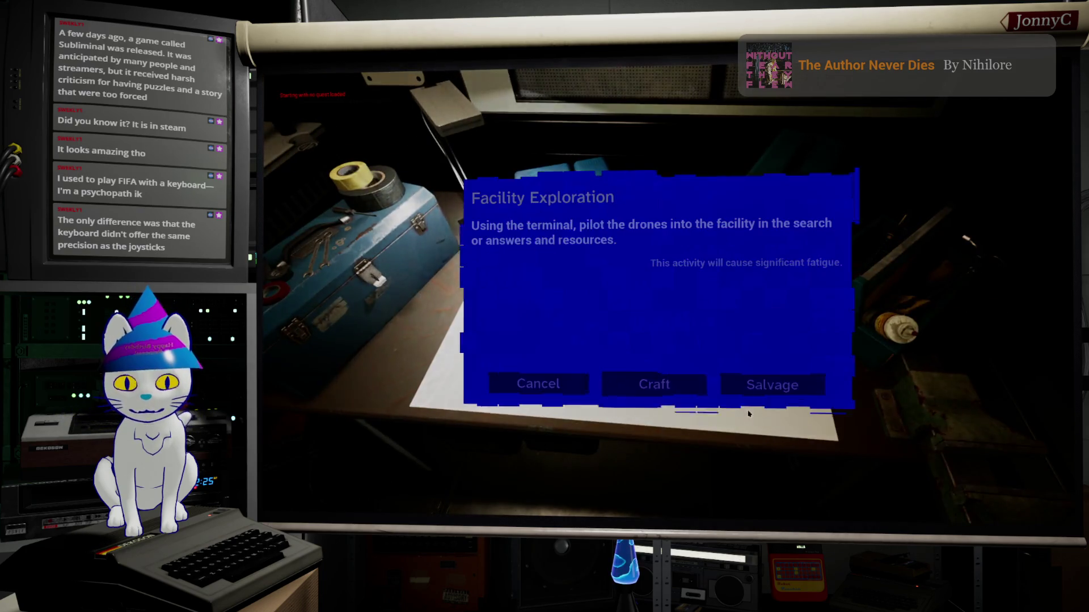
click(661, 390)
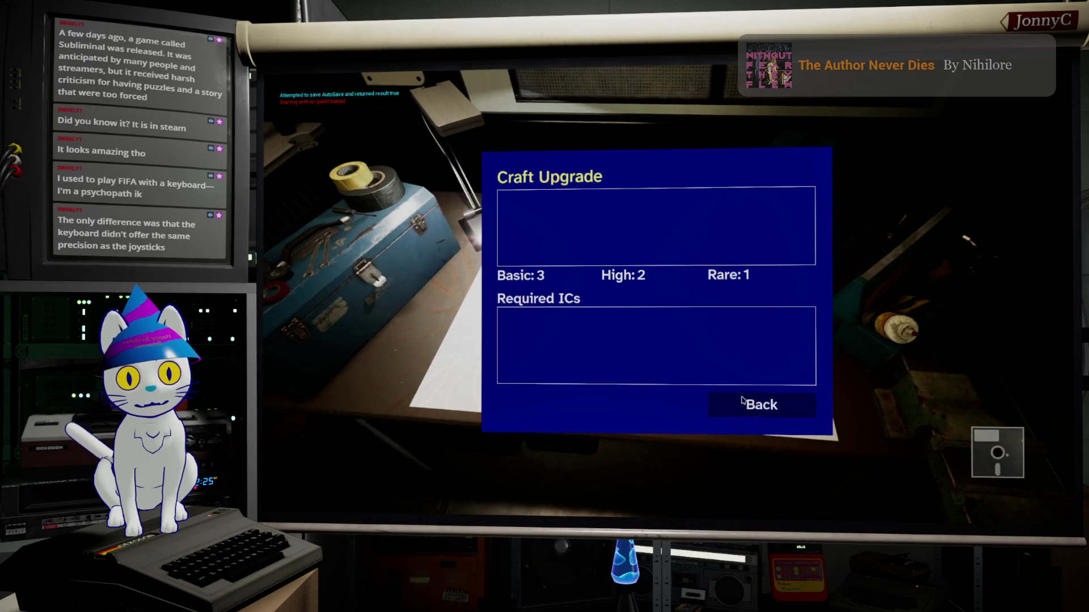
click(740, 403)
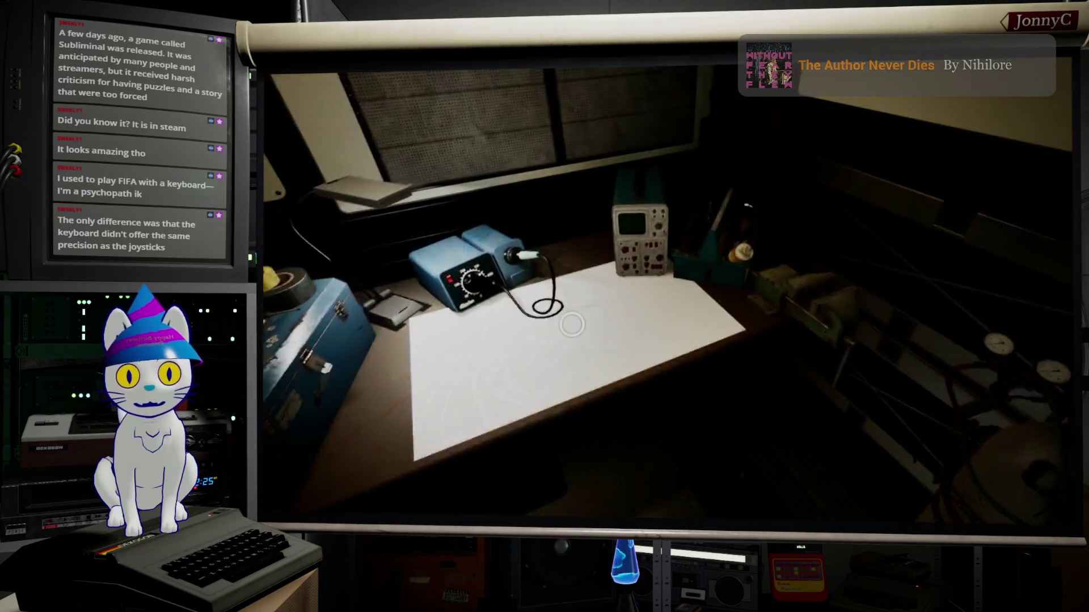
click(572, 325)
click(656, 384)
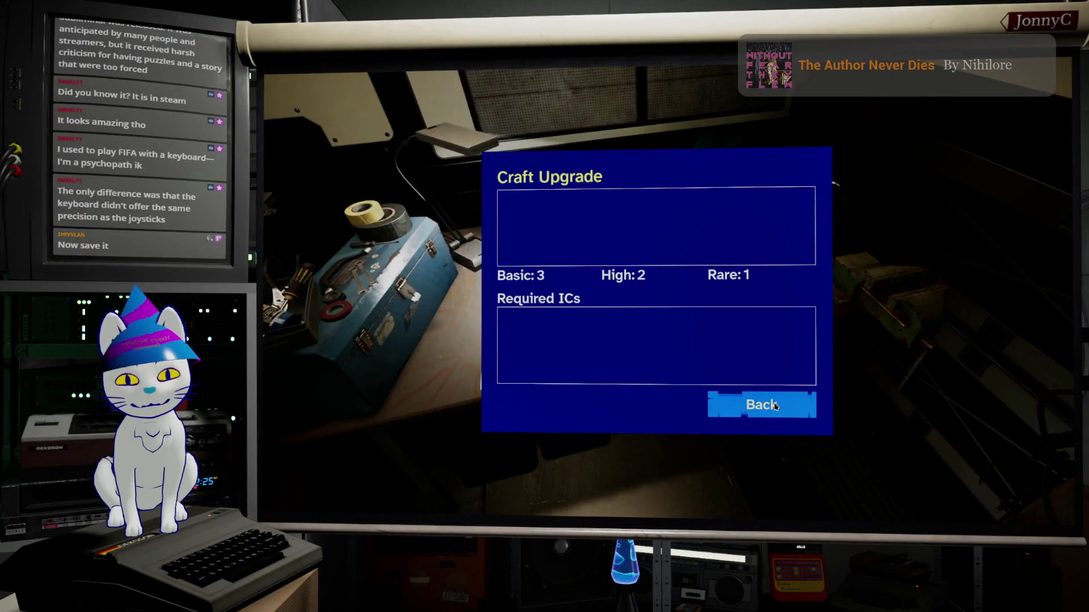
click(761, 401)
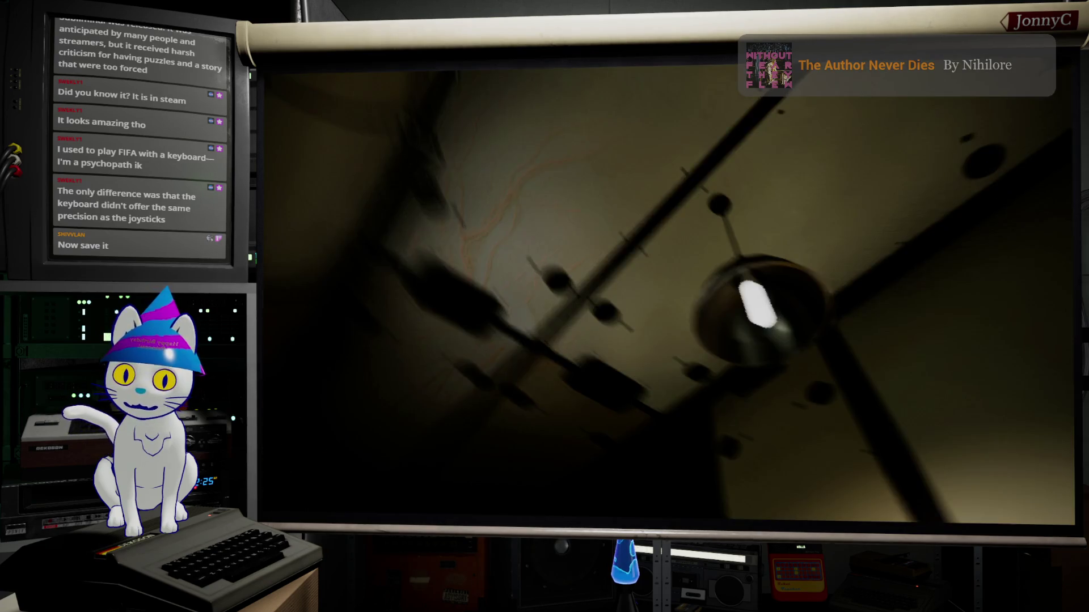
key(Escape)
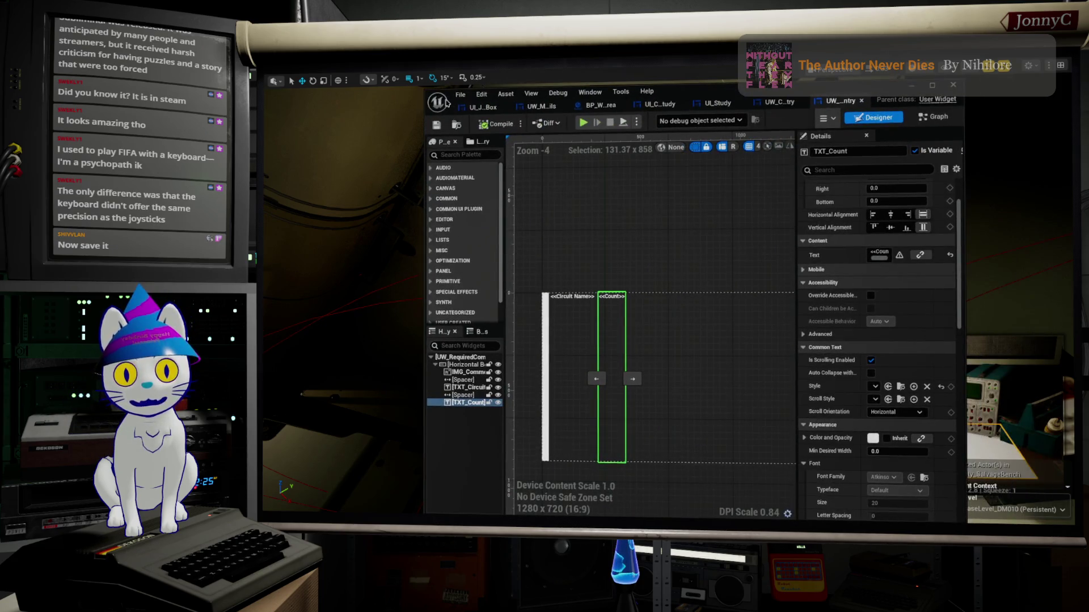
Save every modified asset with File > Save All.
click(460, 94)
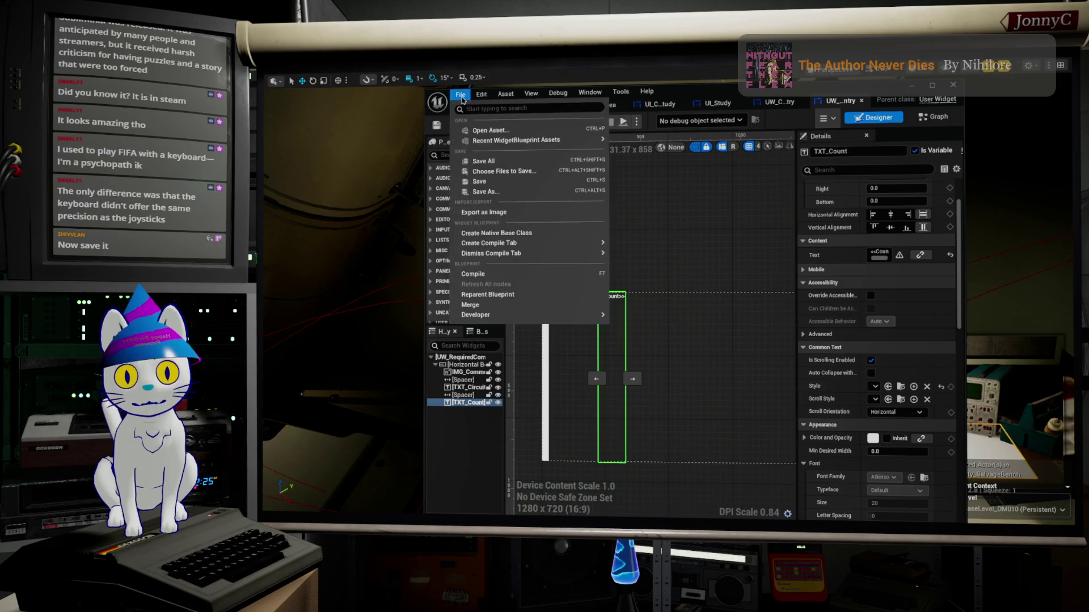
click(495, 161)
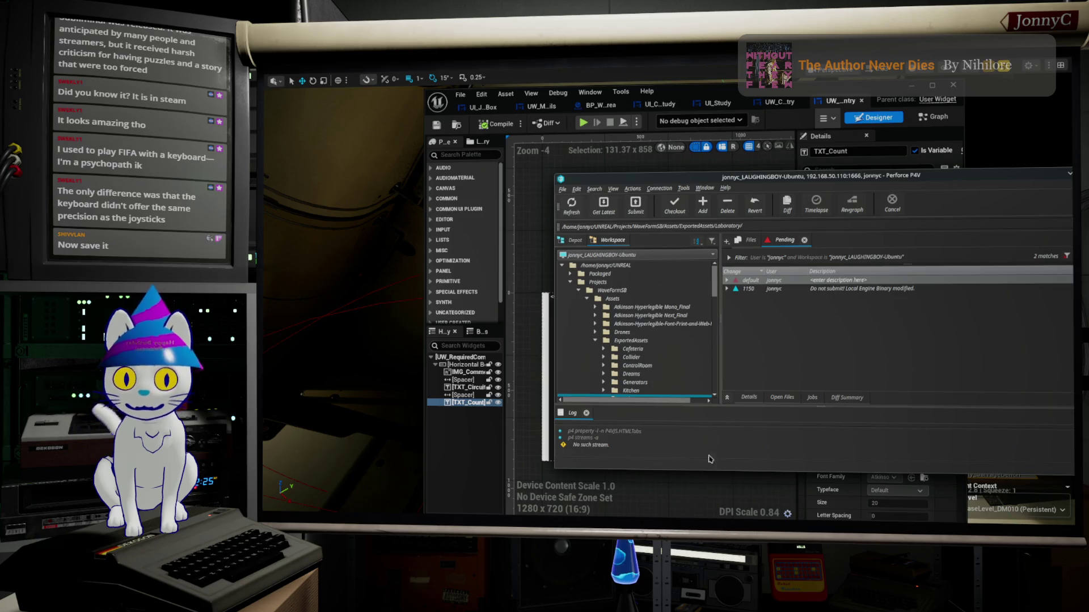
Expand the default pending changelist and start submitting its 17 files.
click(735, 279)
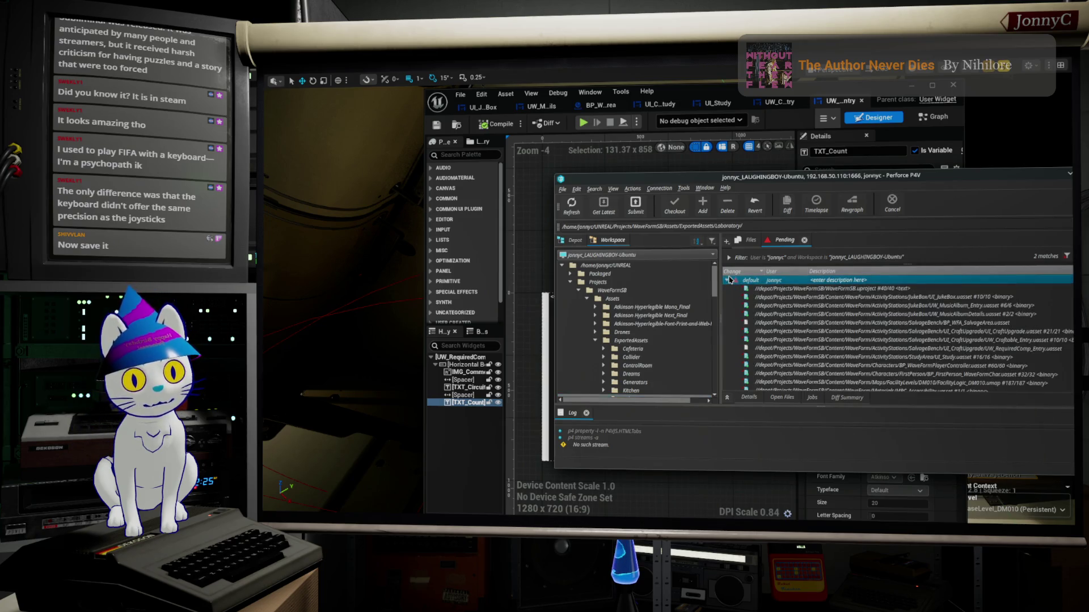
scroll(824, 322, up, 2)
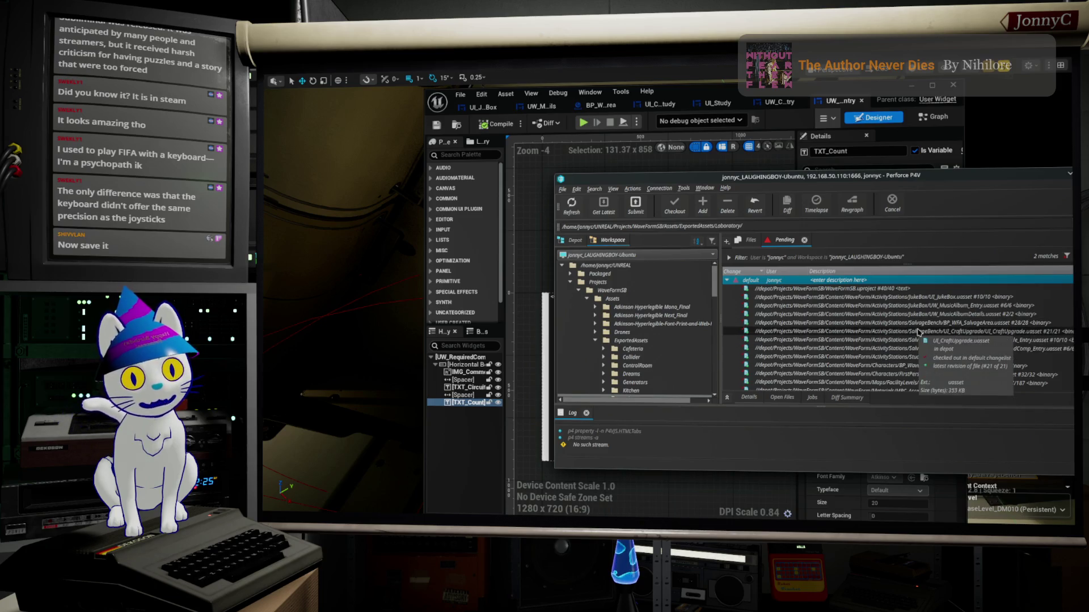
scroll(919, 338, down, 2)
scroll(914, 335, up, 3)
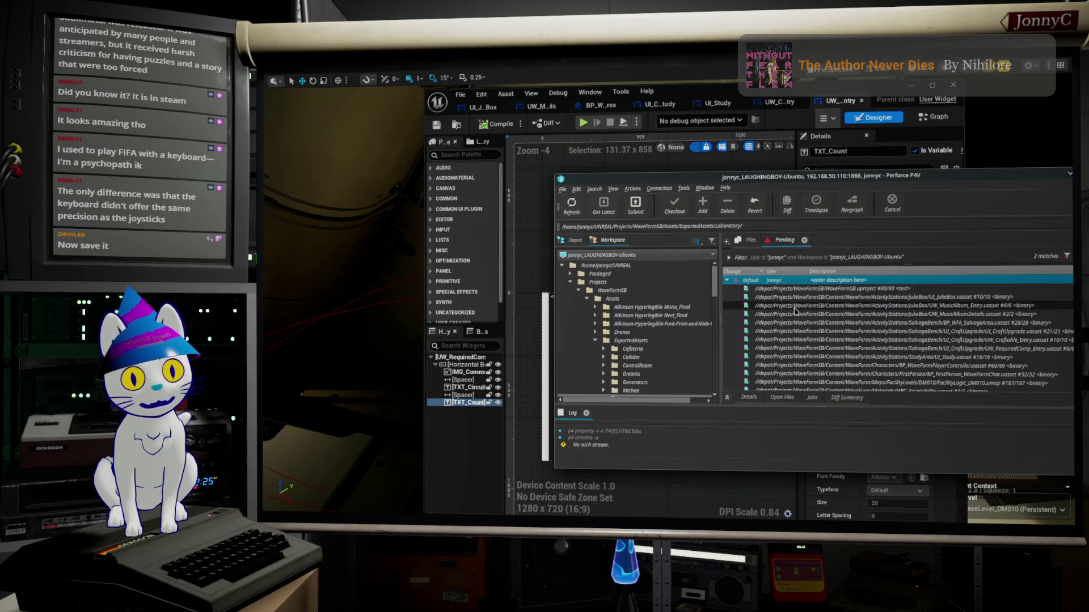
right_click(789, 282)
click(808, 288)
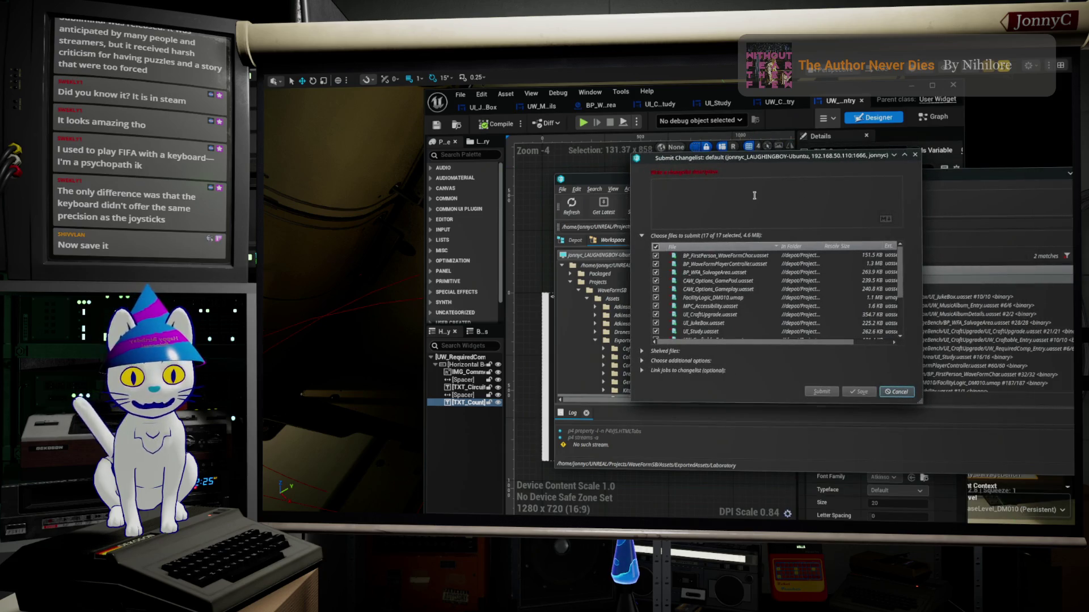
Describe the changelist as 'Added Accessibility toggle to the Glitch UI effect' plus a Juke Box UI materials-and-fonts line.
text(A)
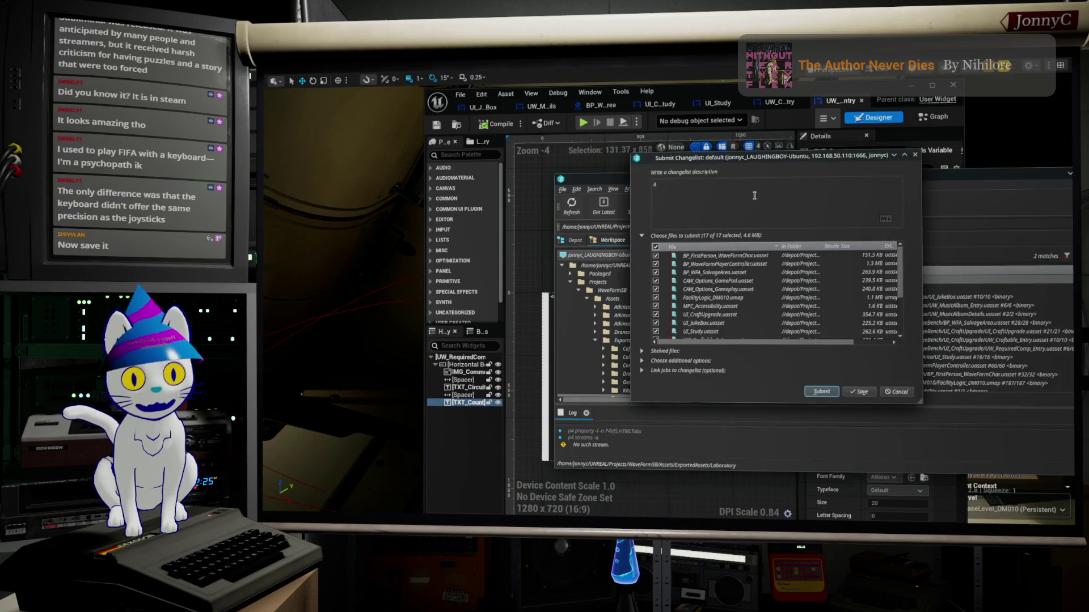
text(dded A)
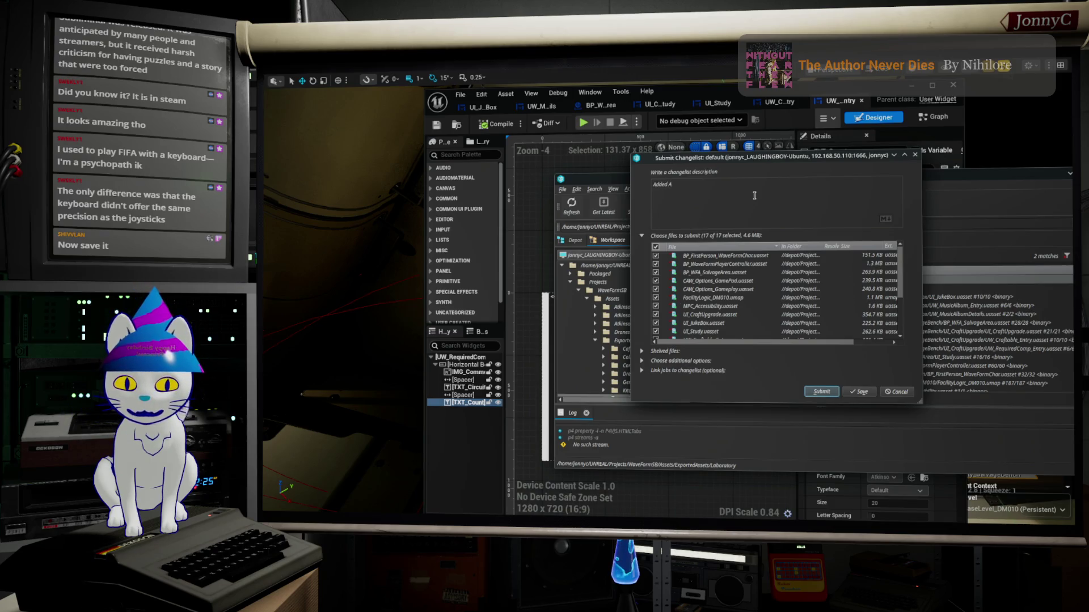
text(cce)
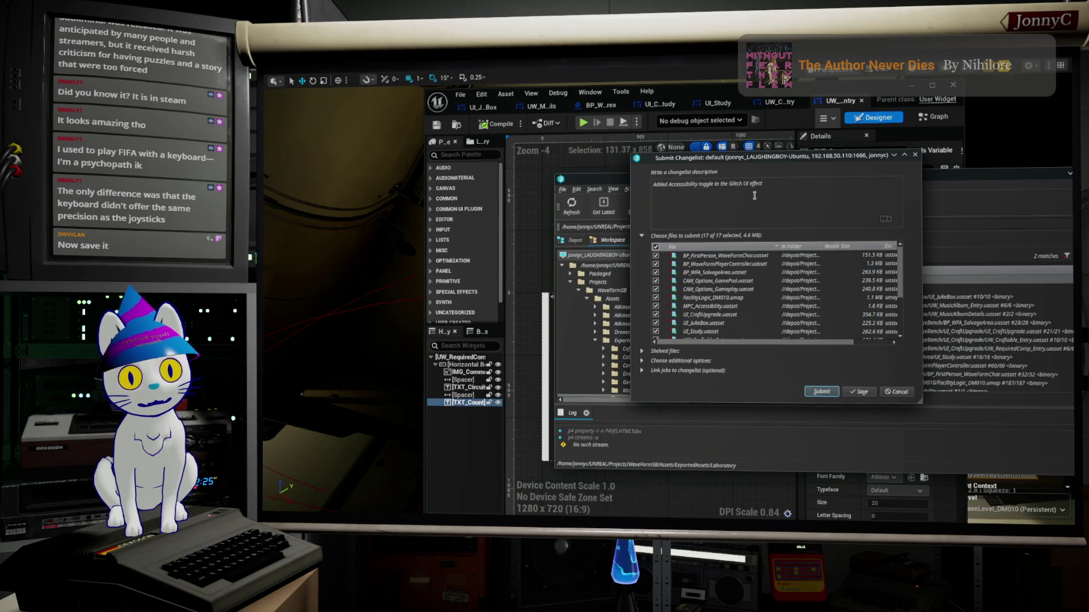
key(Return)
text(Upd)
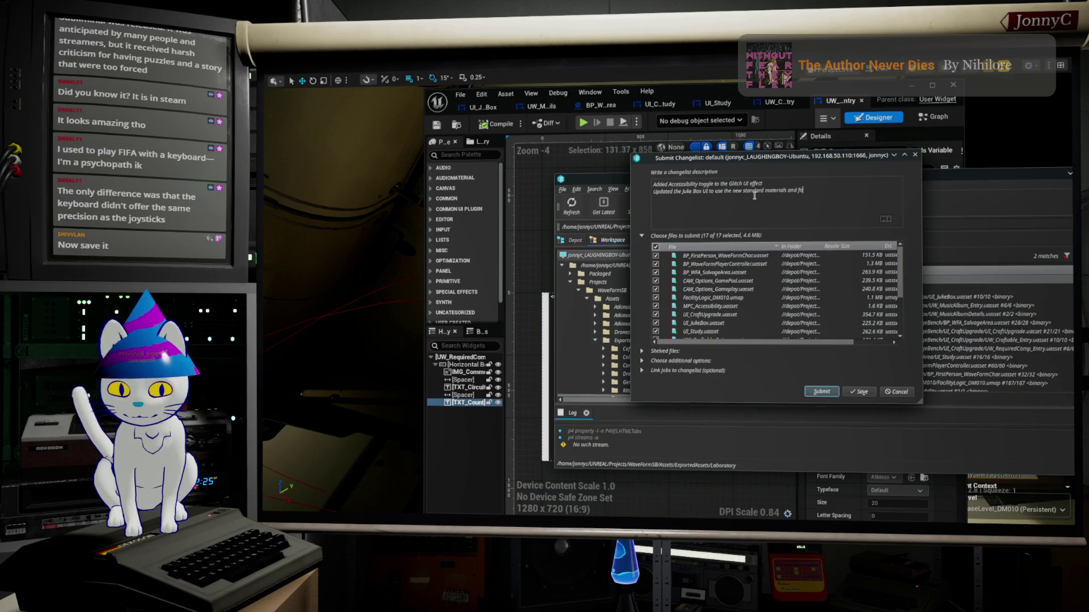
text(ts)
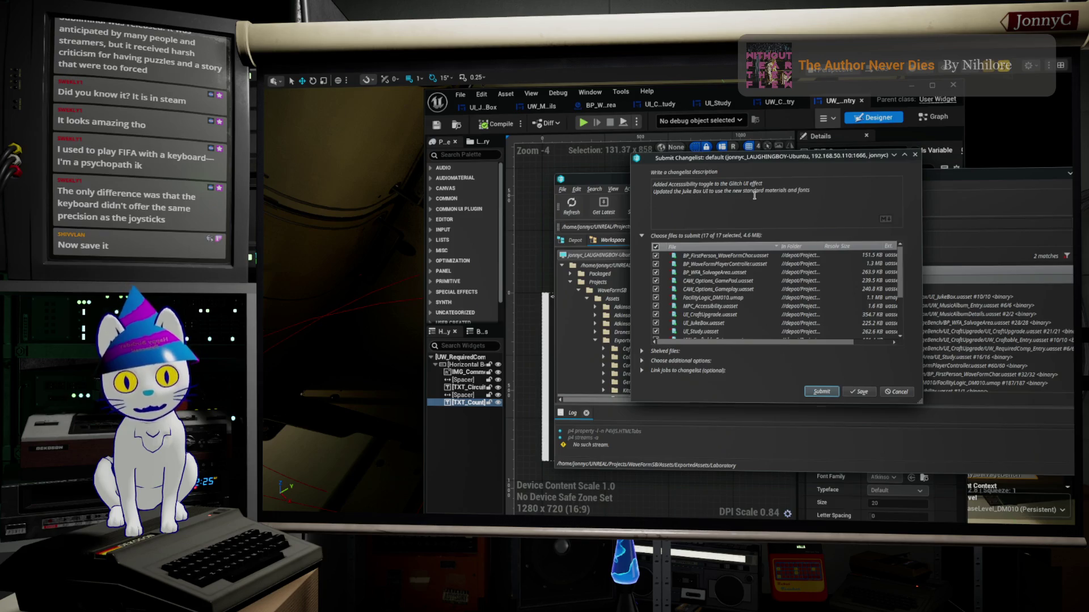
key(shift+Home)
key(ctrl+c)
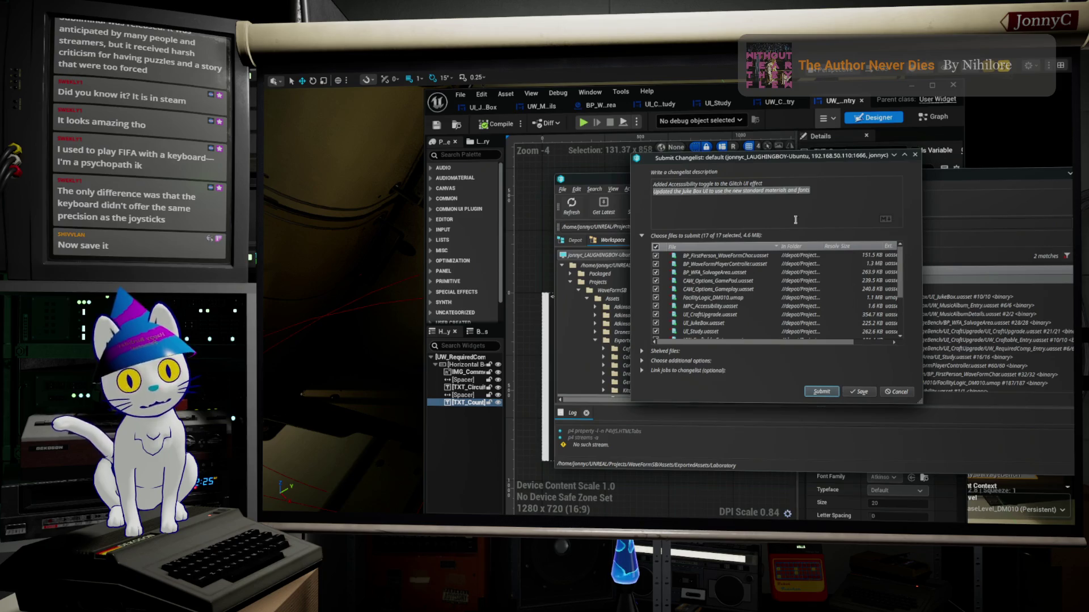
click(838, 186)
Add a Crafting UI line to the description by duplicating and editing the Juke Box line.
drag(833, 162, 805, 167)
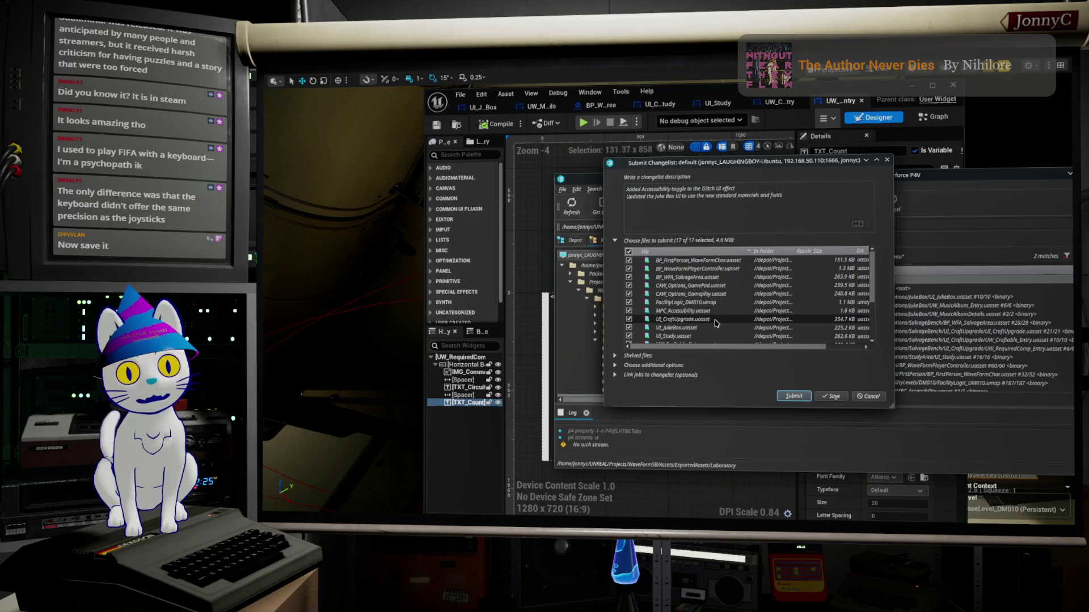
scroll(716, 323, down, 3)
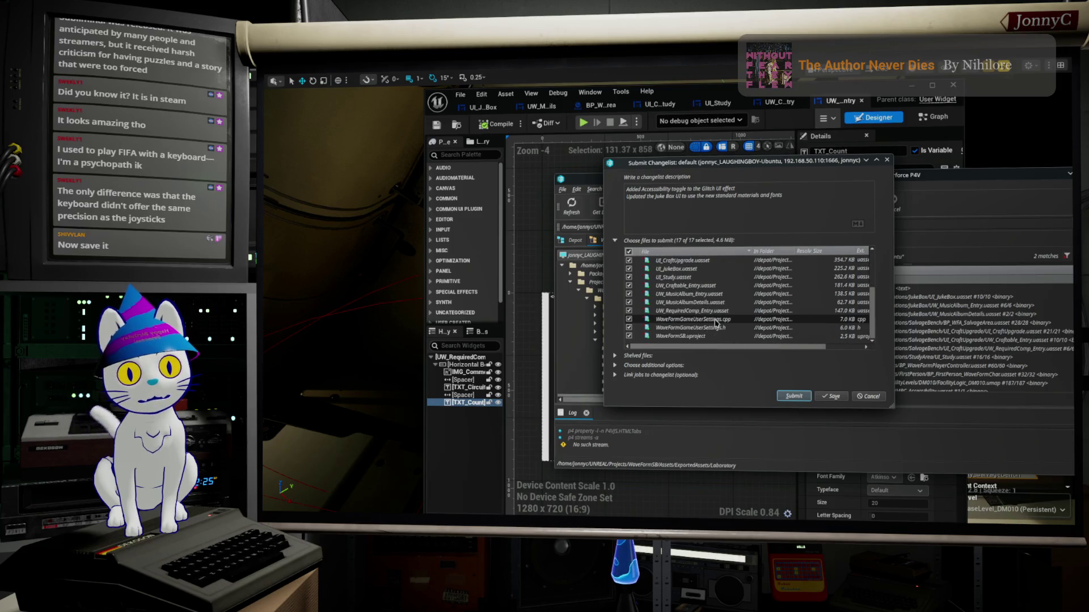
scroll(716, 323, up, 3)
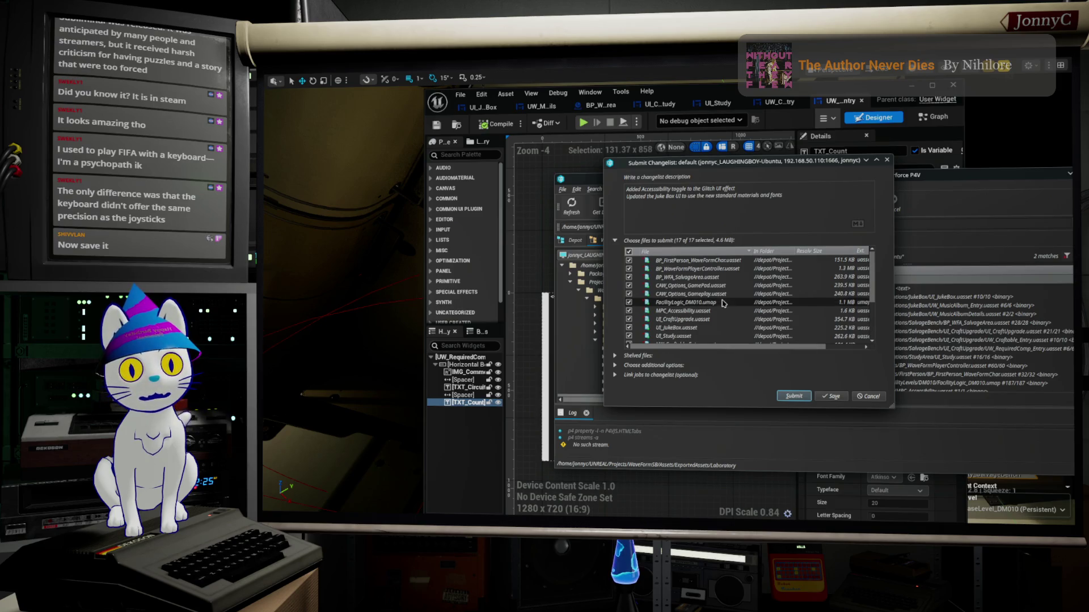
scroll(722, 312, down, 1)
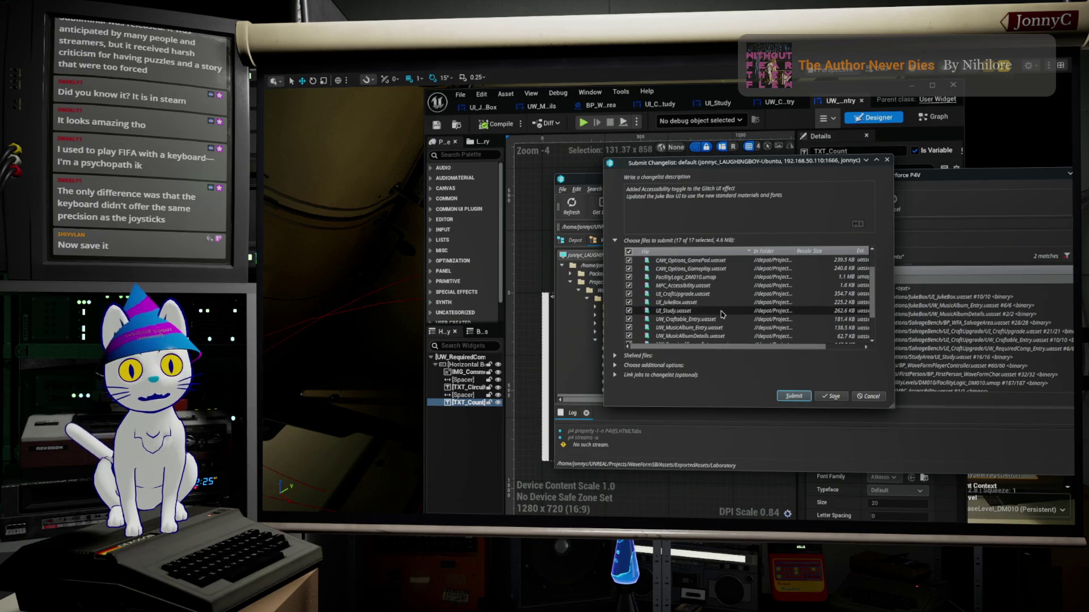
scroll(720, 299, down, 1)
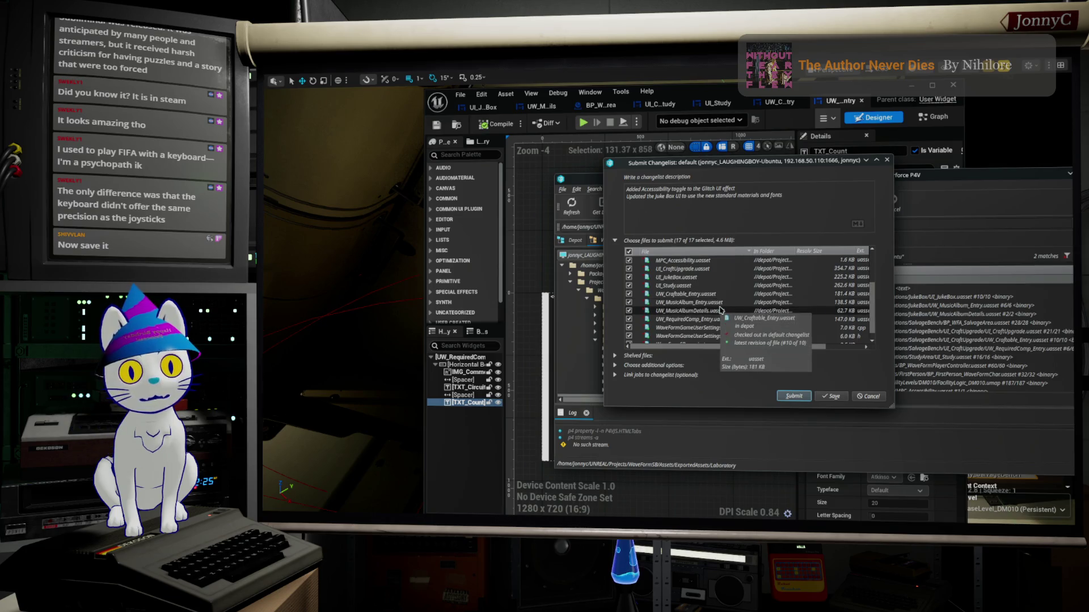
scroll(725, 290, up, 2)
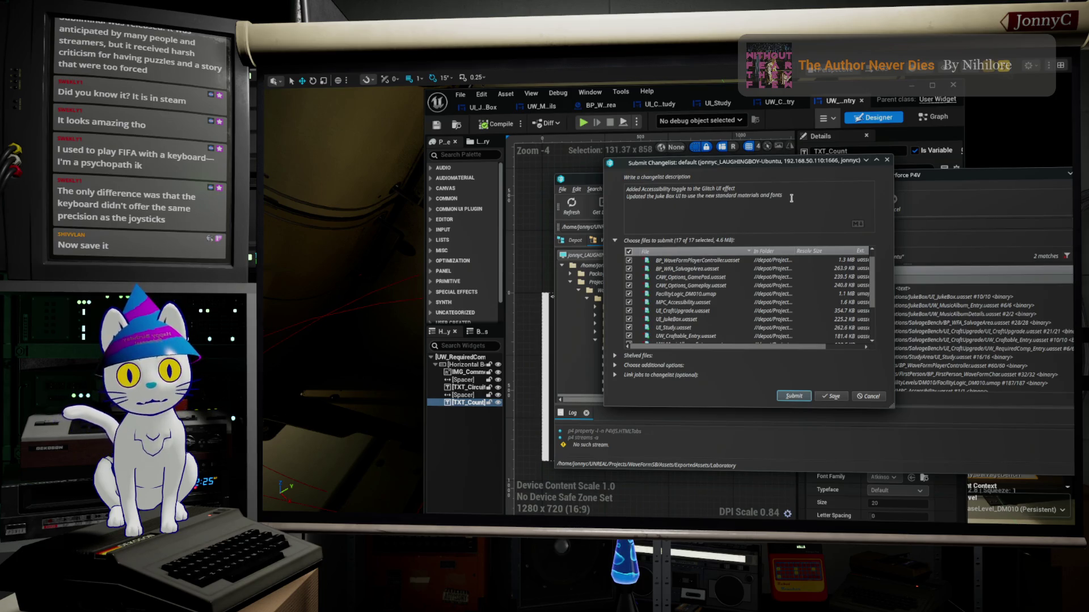
key(ctrl+v)
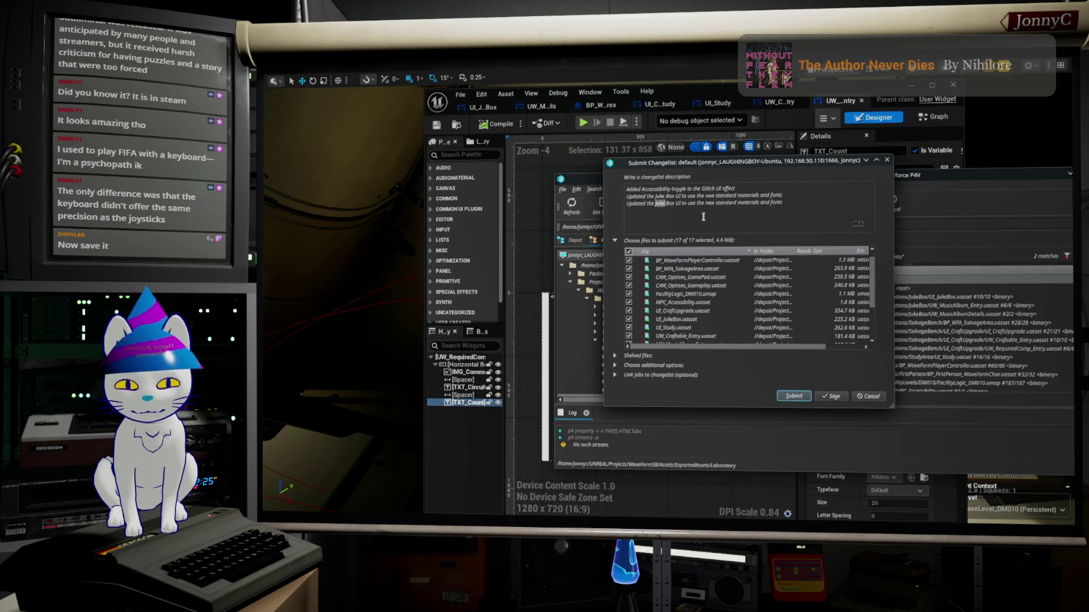
key(Delete)
key(Delete)
key(Delete)
text(F)
text(rafting)
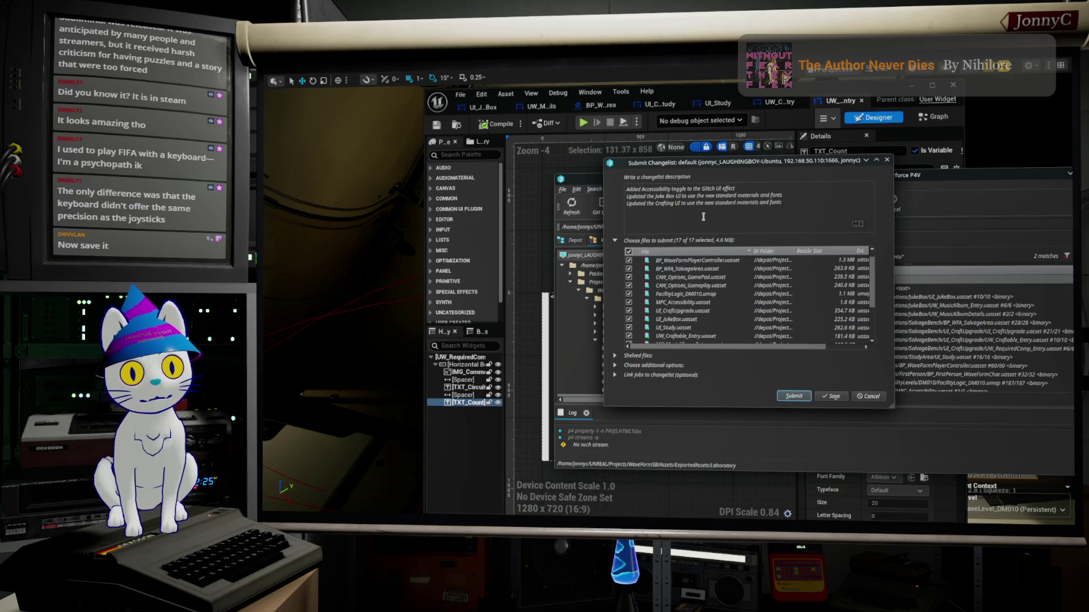
Submit change 1201 with all 17 files and bring the Unreal widget designer forward.
scroll(730, 311, down, 3)
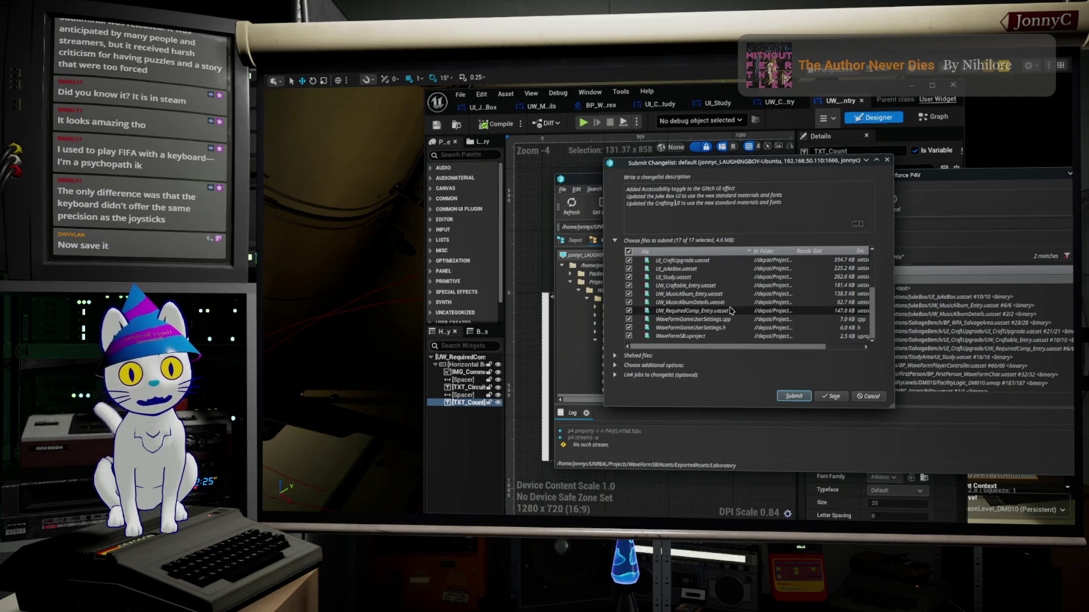
click(798, 397)
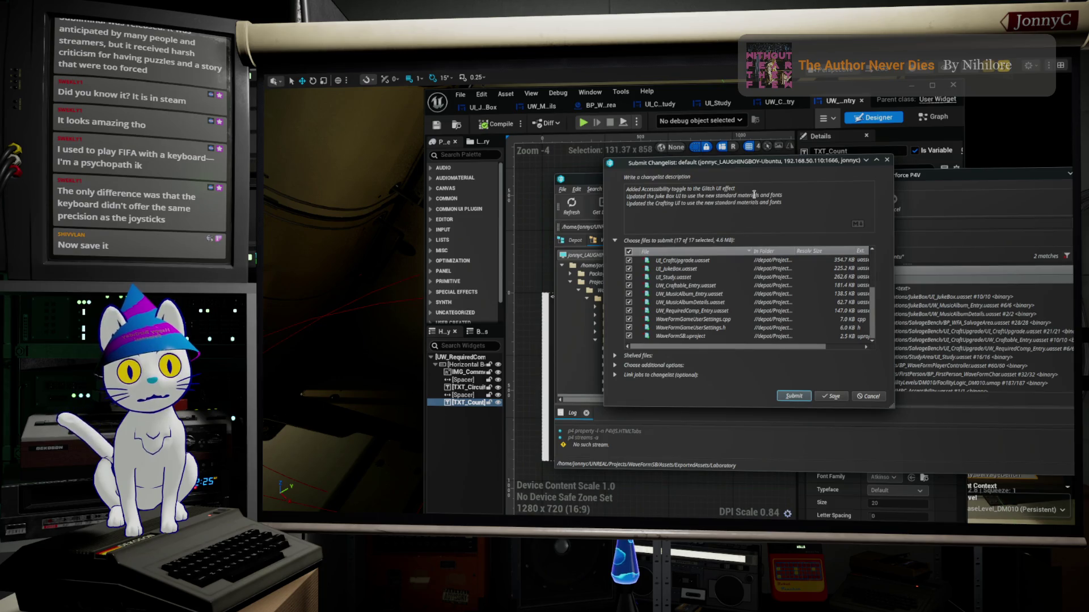
click(794, 397)
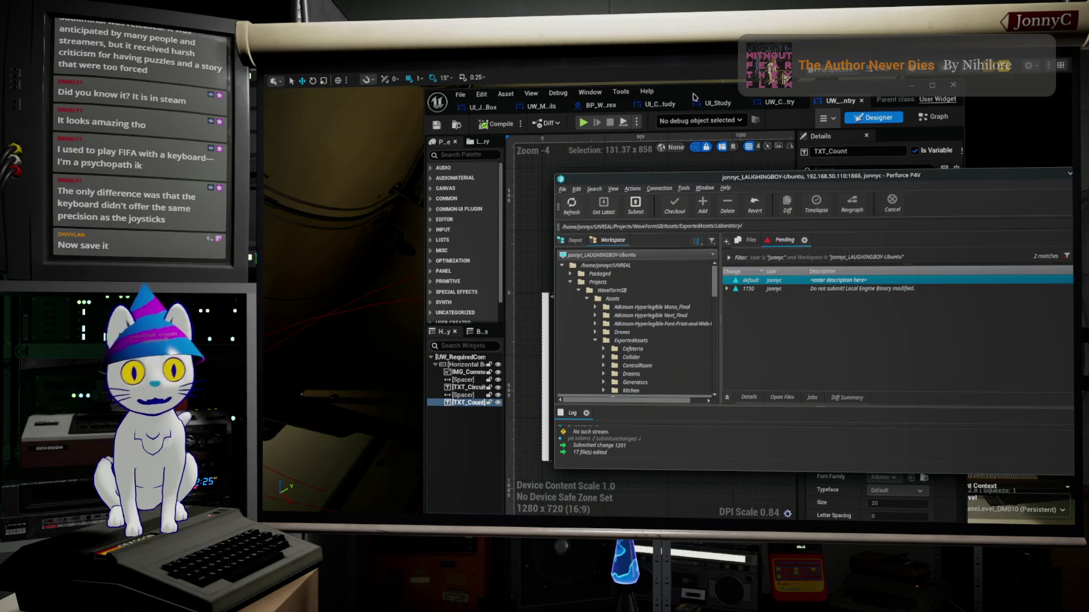
click(688, 99)
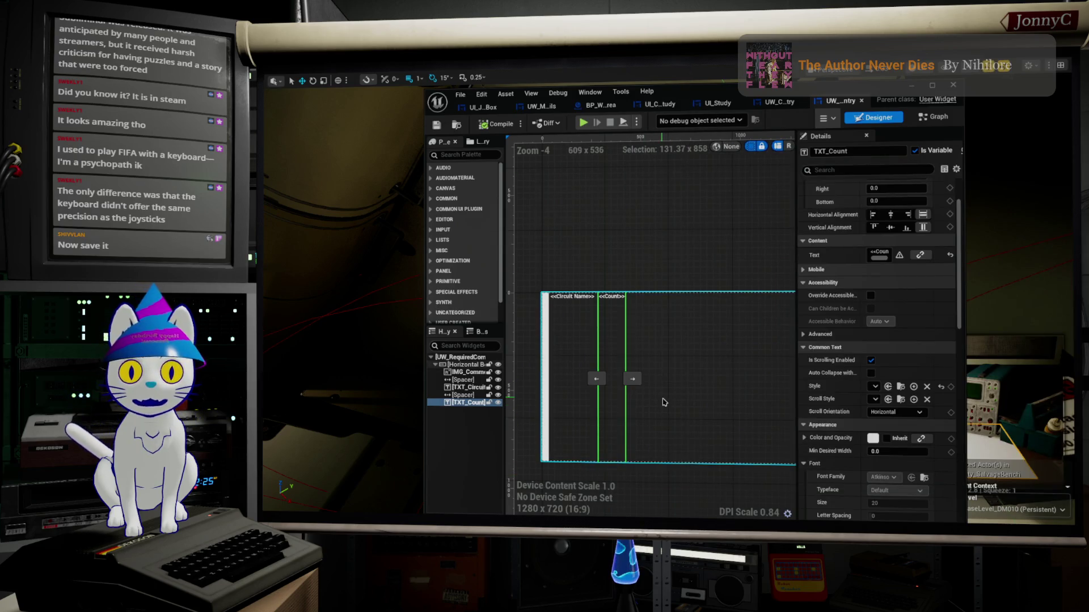
Toggle between the widget editor and level, selecting the TXT_CircuitName and TXT_Count widgets.
scroll(696, 391, down, 1)
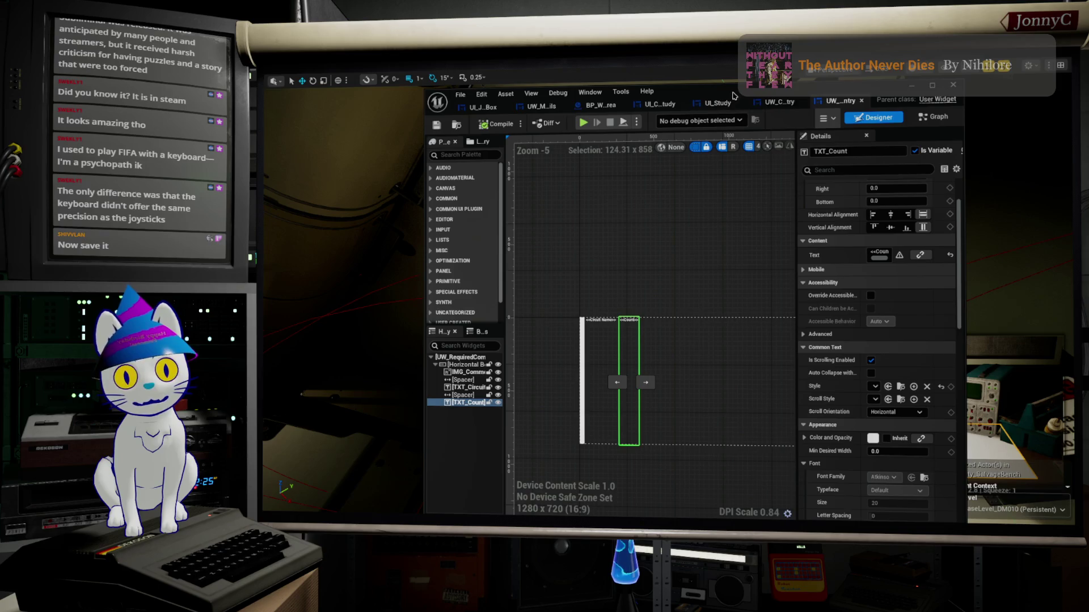
key(alt+Tab)
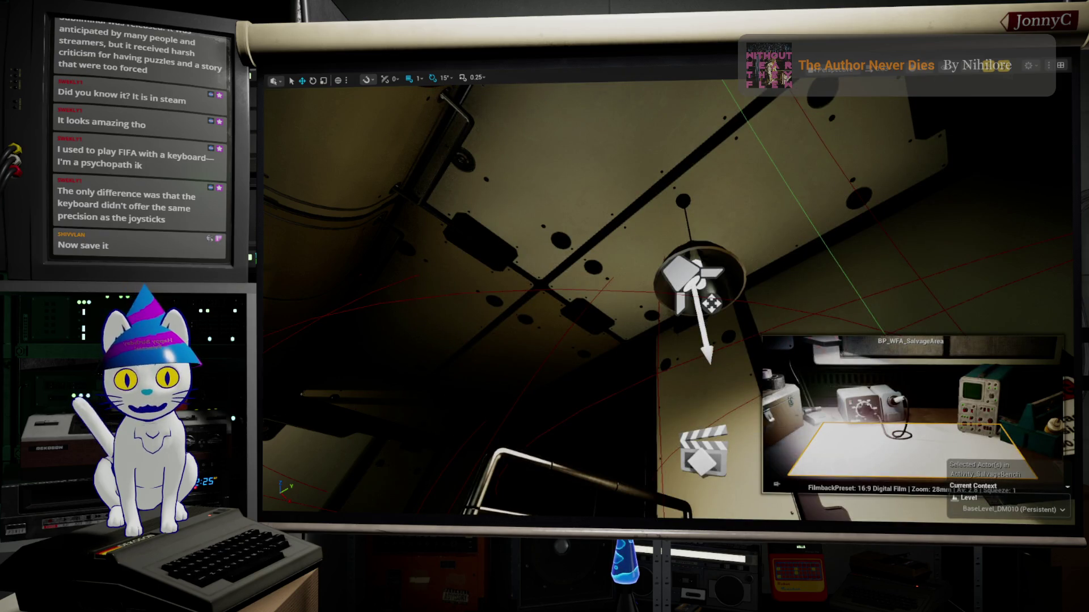
key(alt+Tab)
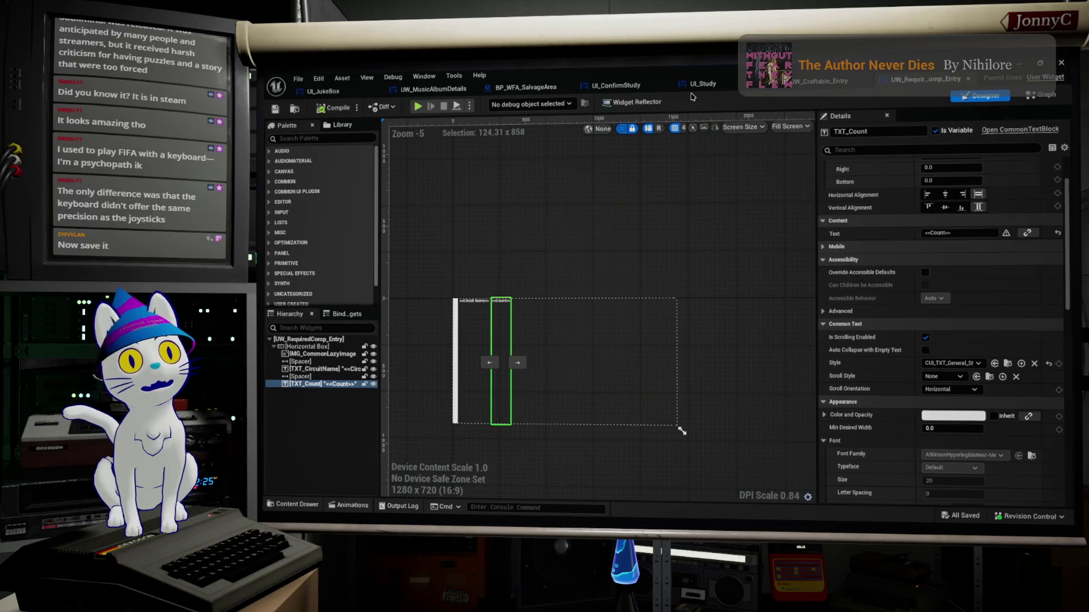
scroll(601, 349, down, 1)
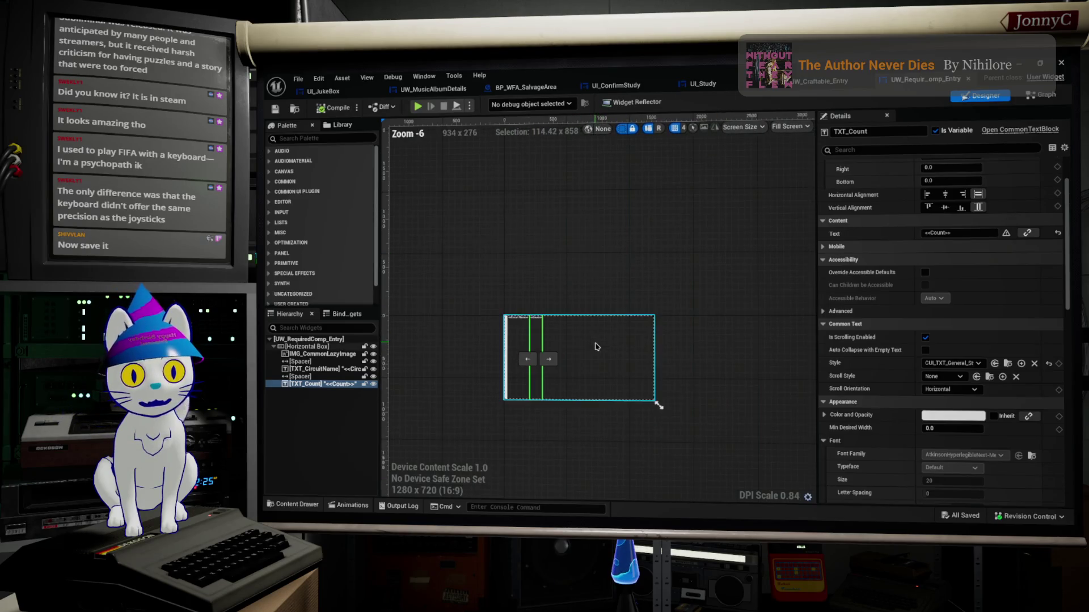
click(329, 354)
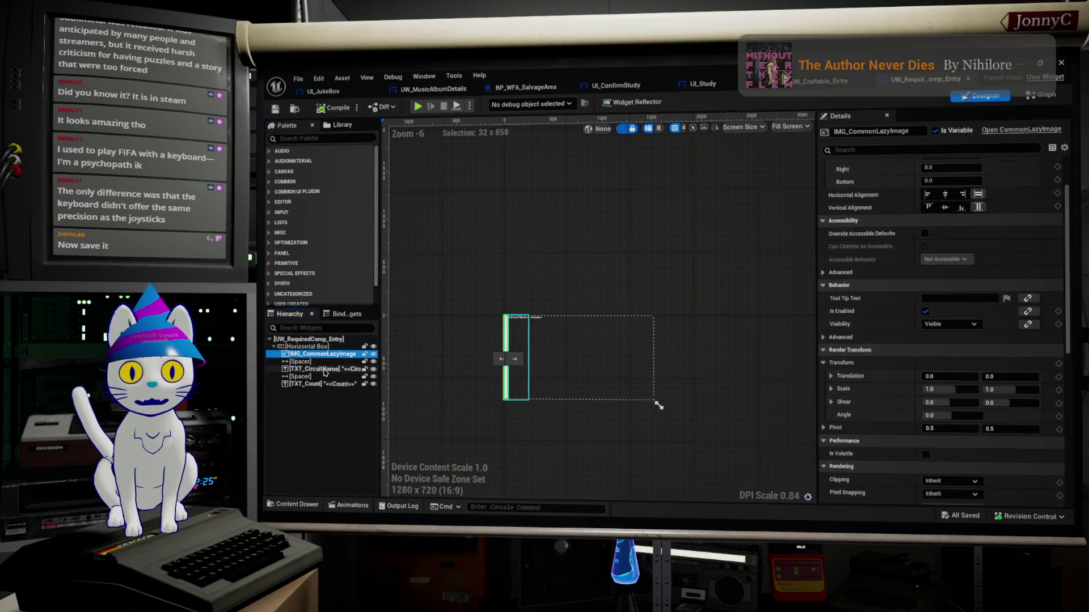
click(326, 369)
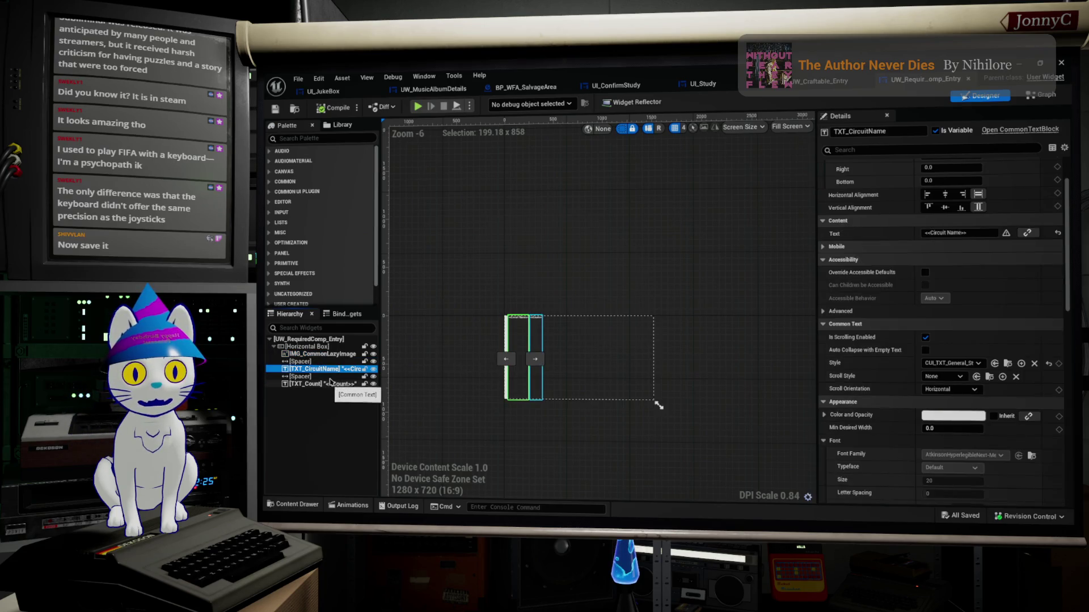
click(326, 384)
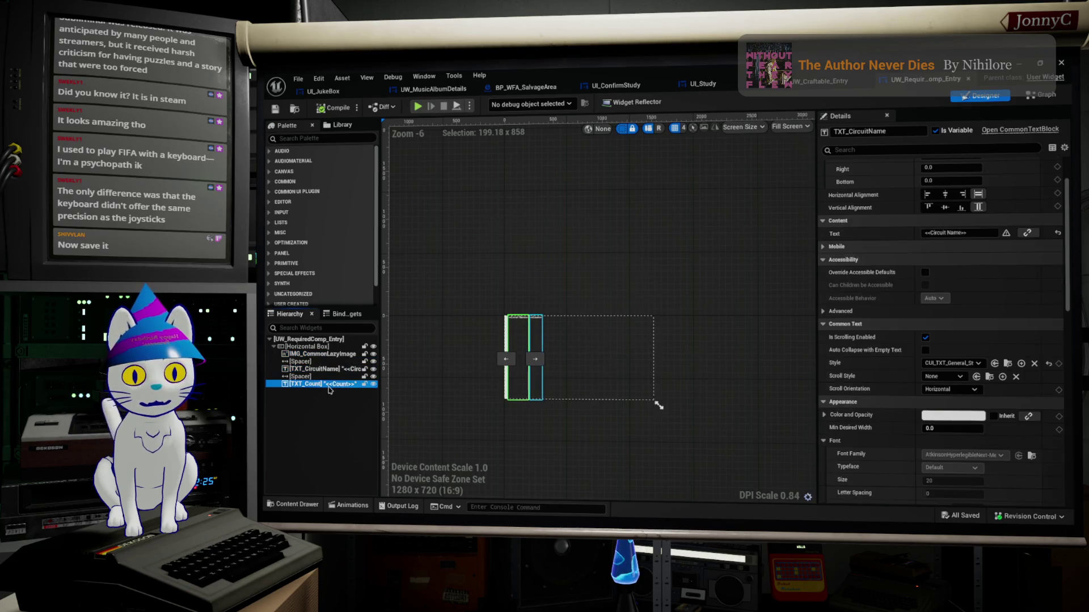
scroll(544, 348, up, 6)
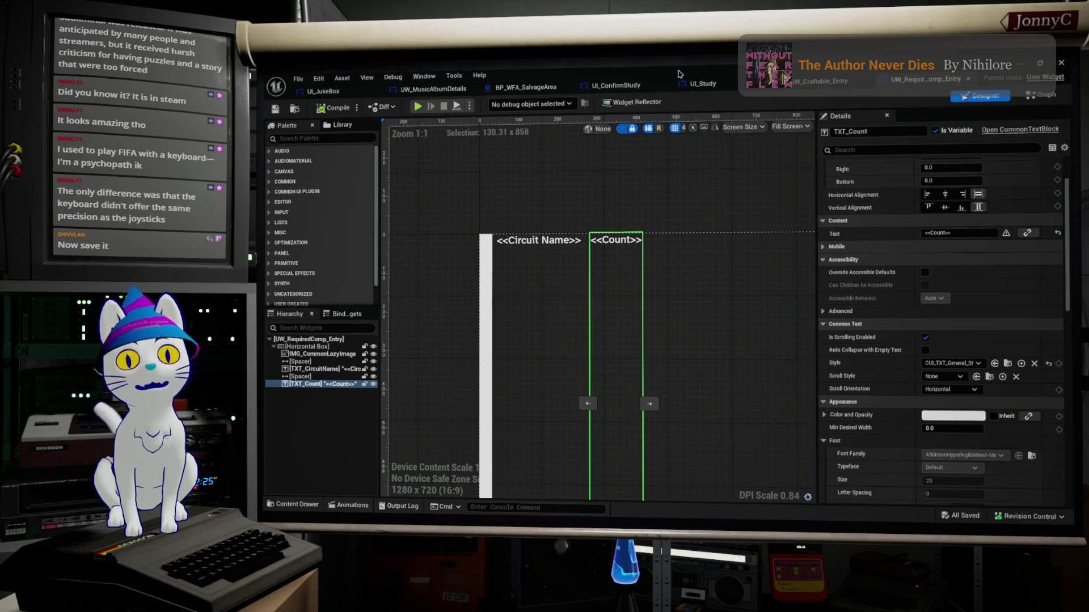
Flip through the UI_Study, UW_Craftable_Entry, UI_ConfirmStudy, BP_WFA_SalvageArea and UW_RequiredComp_Entry tabs.
click(706, 85)
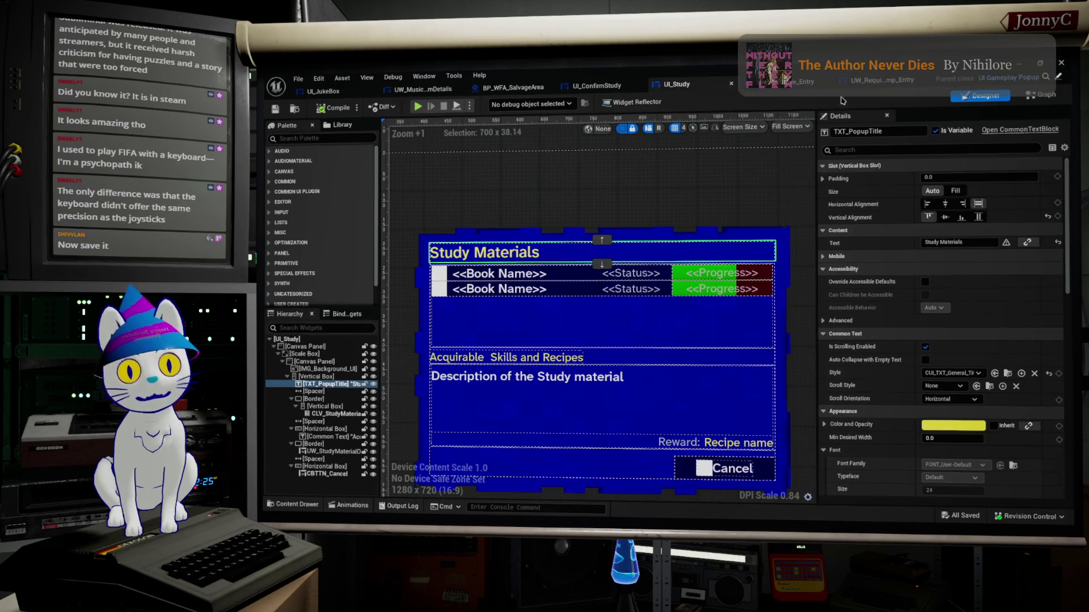
click(805, 82)
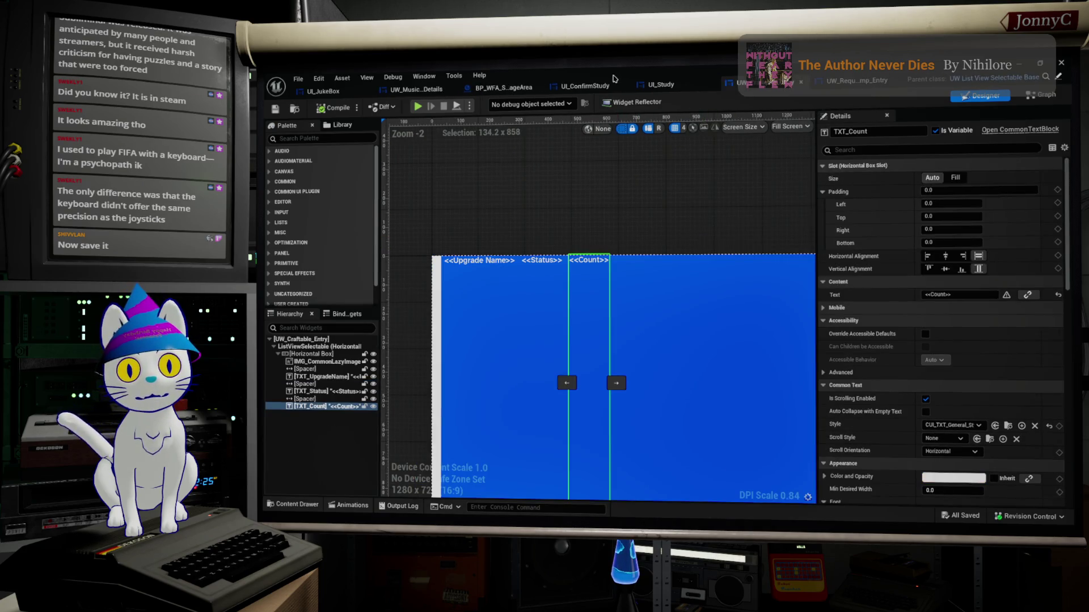
click(587, 86)
click(502, 88)
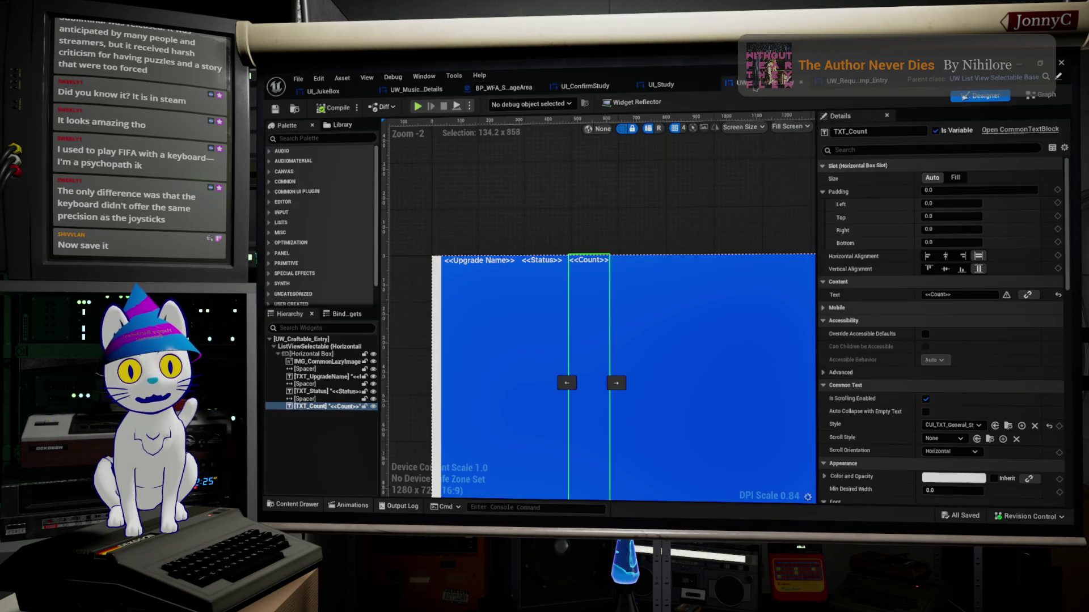
click(800, 86)
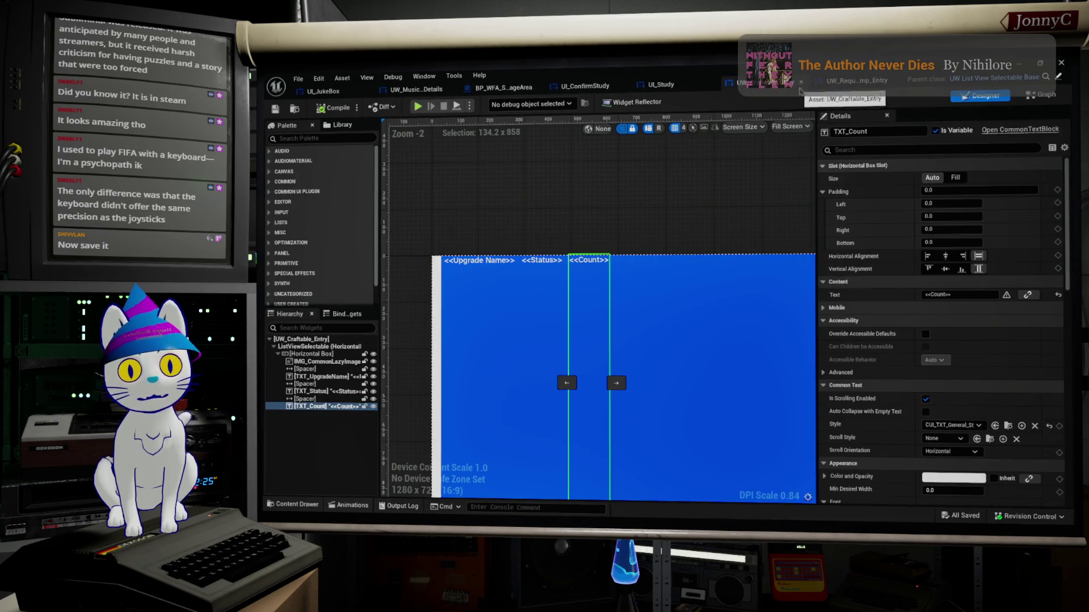
click(856, 80)
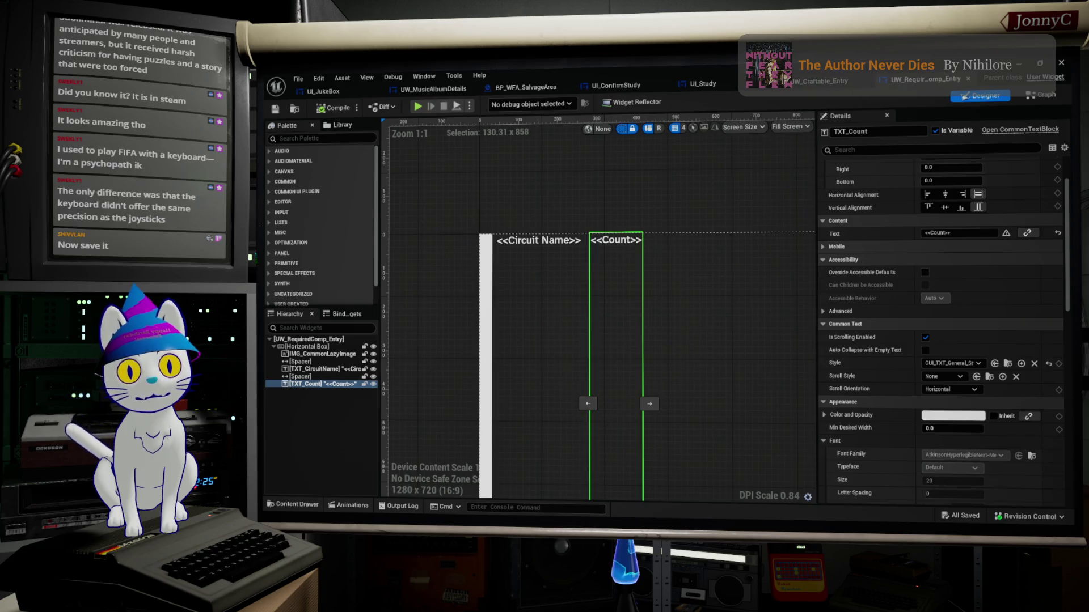
Minimize the widget editor, select ChamberBase in the level, and restore the full editor layout.
key(super+Down)
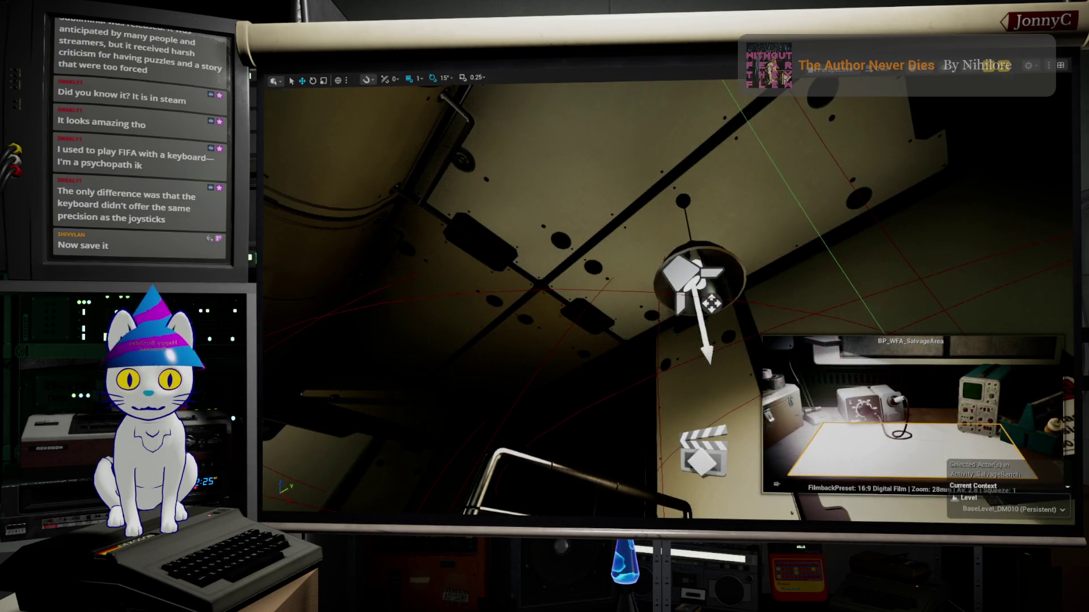
click(844, 308)
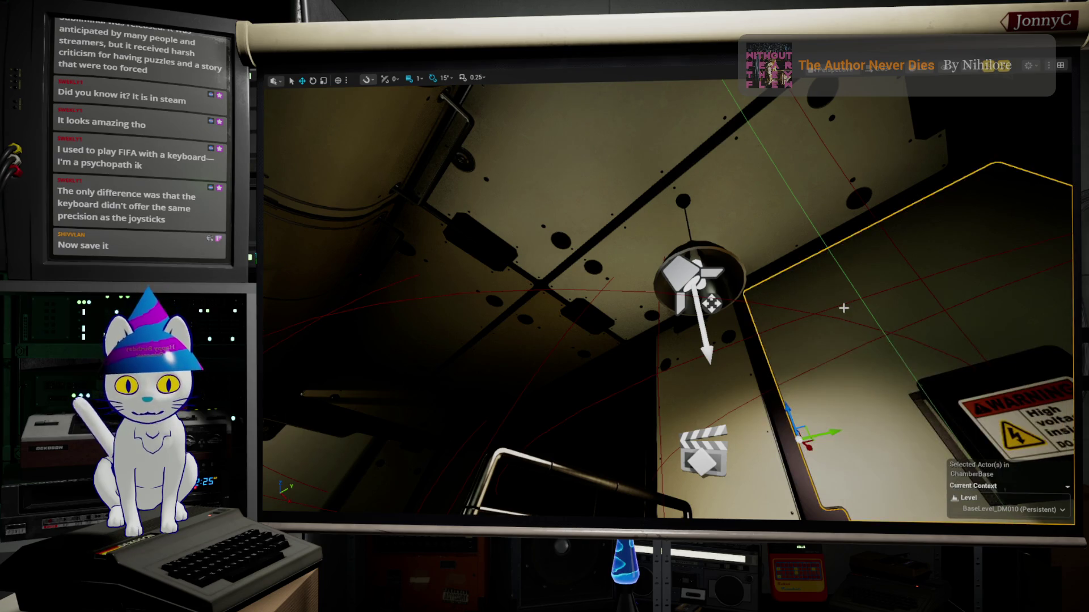
key(F11)
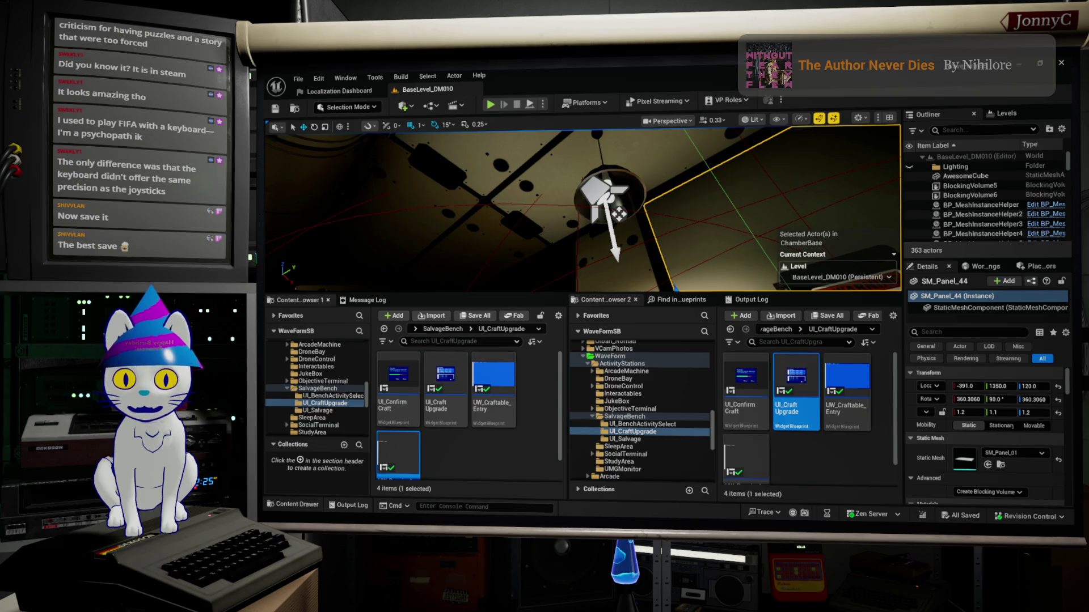
Open UI_CraftUpgrade, then copy all Appearance properties from UI_Study's IMG_Background_UI.
double_click(796, 385)
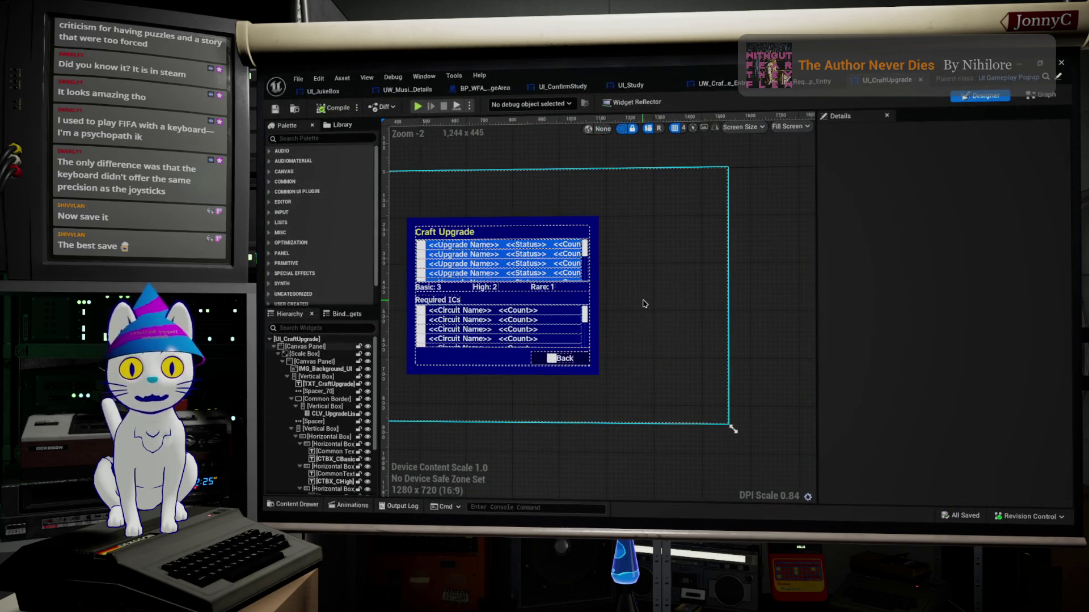
click(711, 83)
click(632, 90)
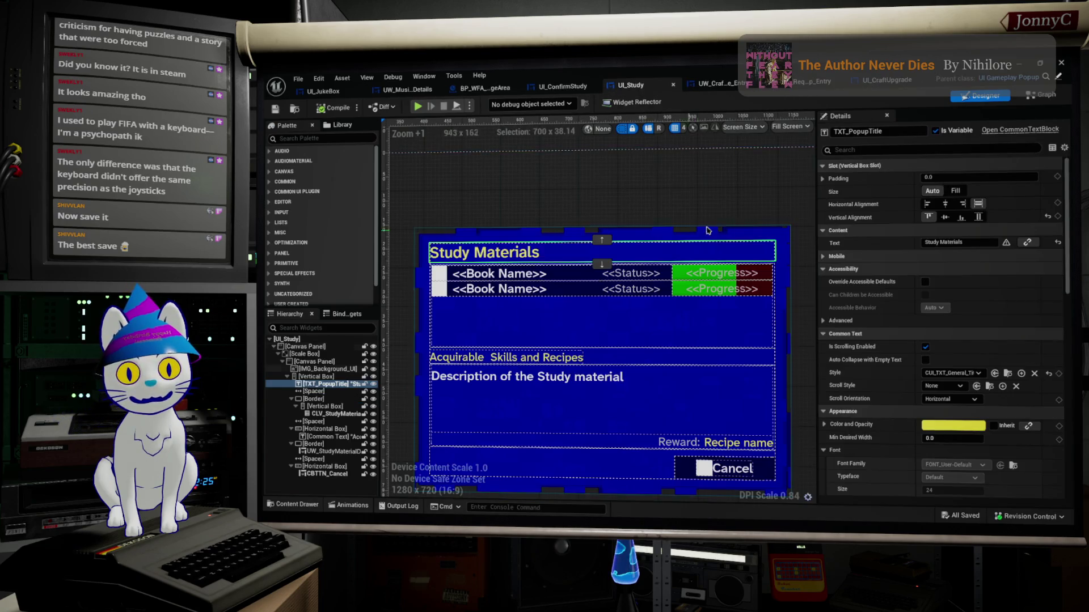
click(522, 234)
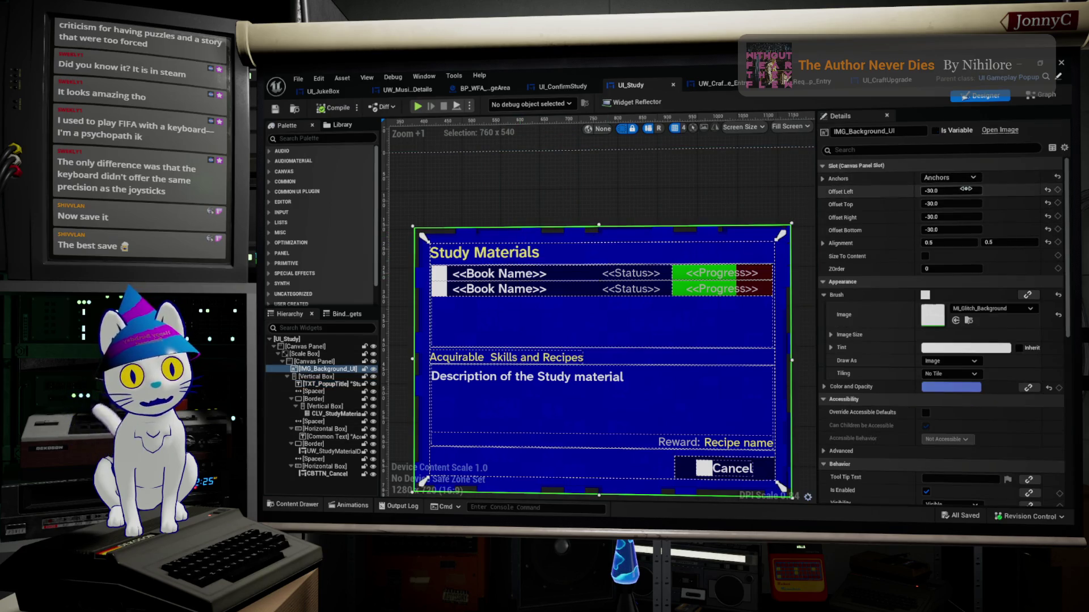
scroll(1009, 346, down, 3)
scroll(1009, 346, down, 10)
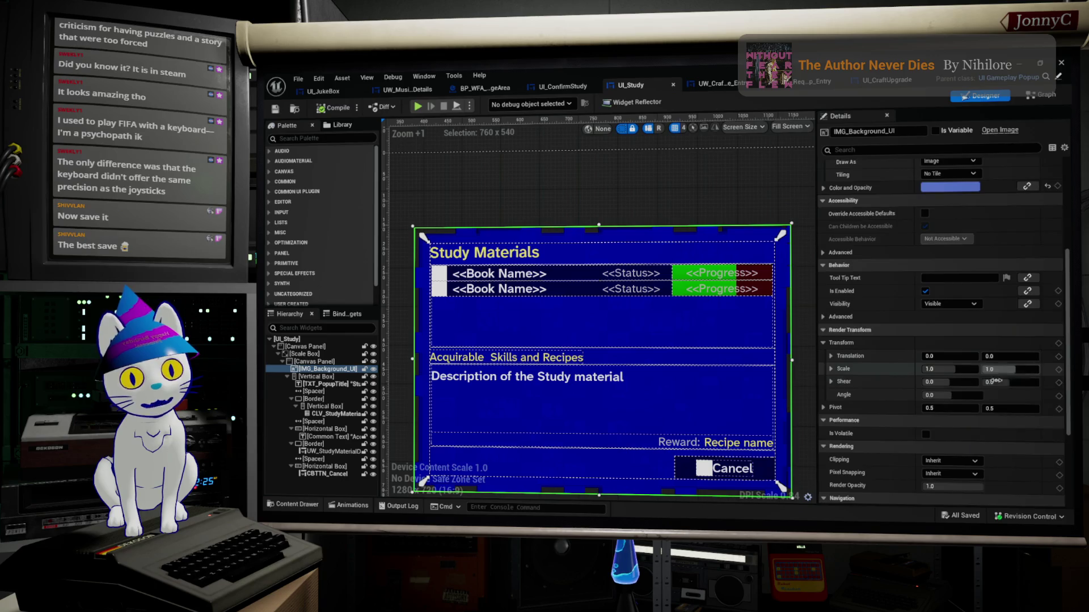
scroll(990, 416, up, 3)
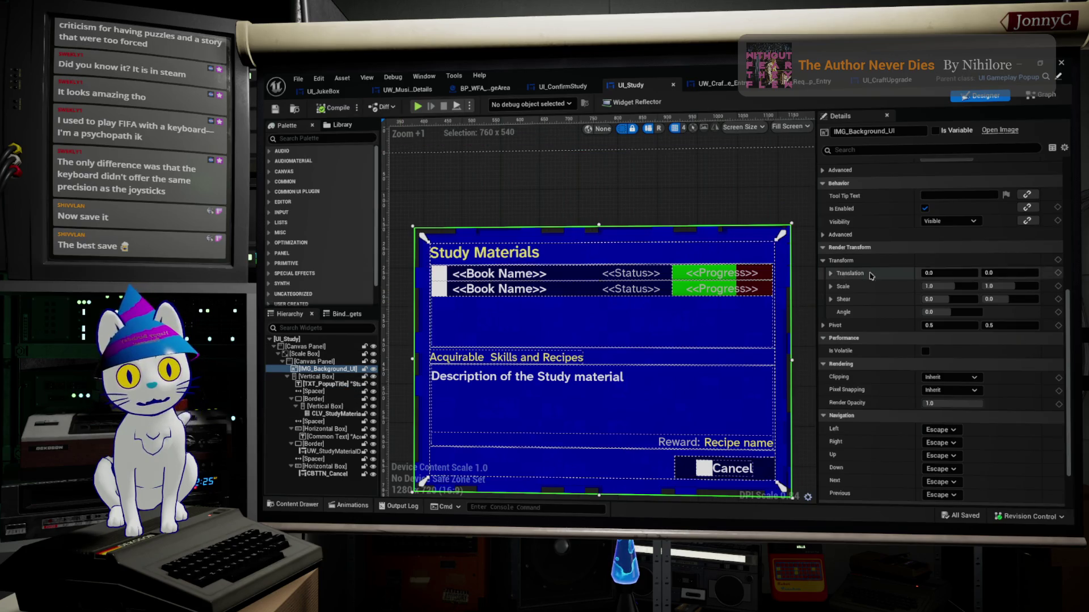
scroll(858, 242, up, 10)
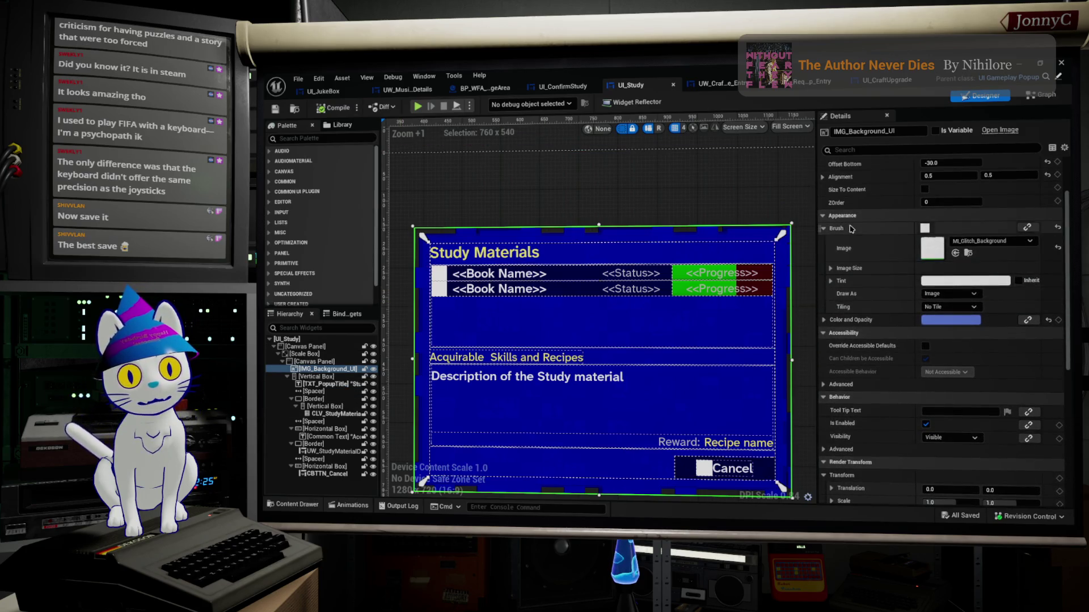
right_click(845, 232)
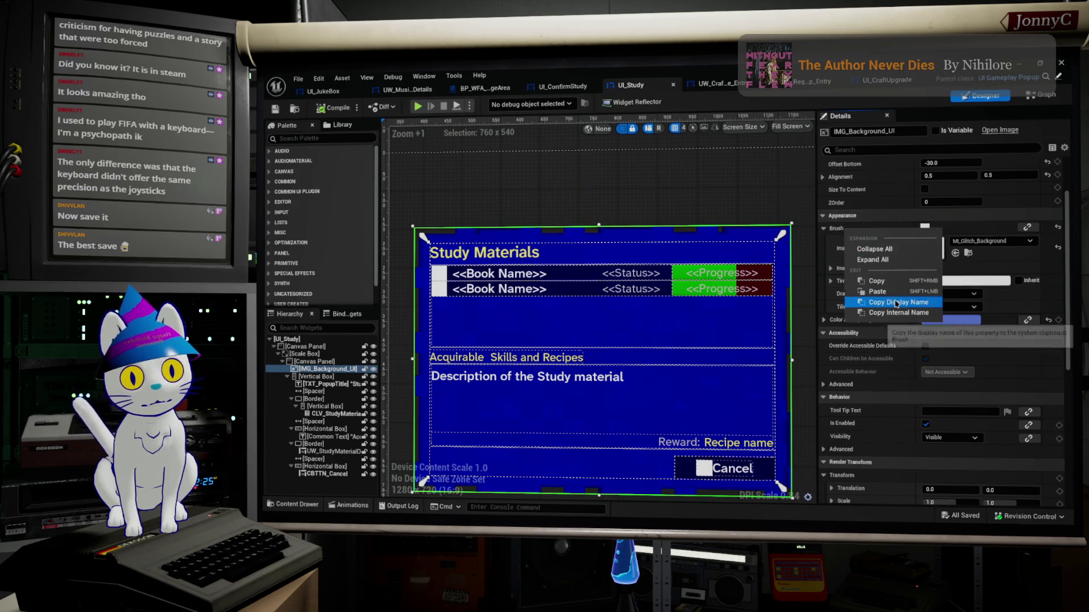
right_click(840, 231)
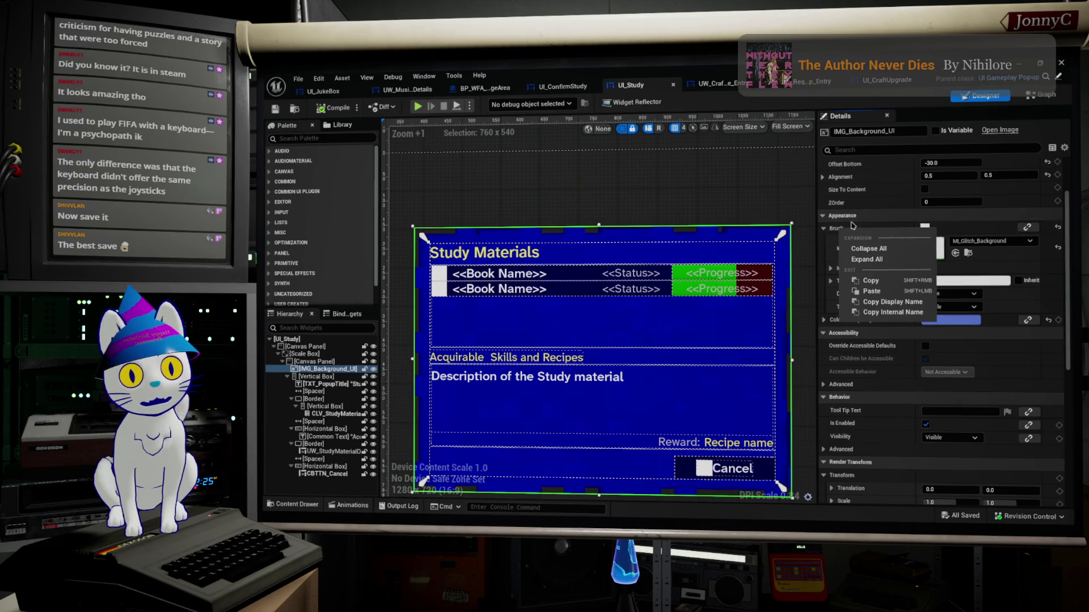
right_click(853, 220)
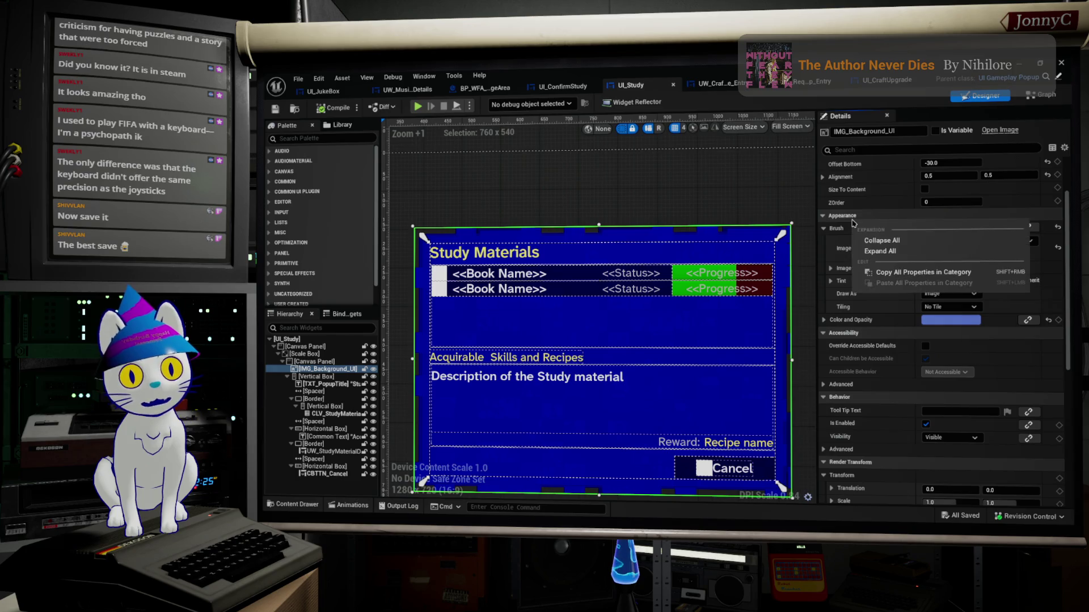
click(907, 272)
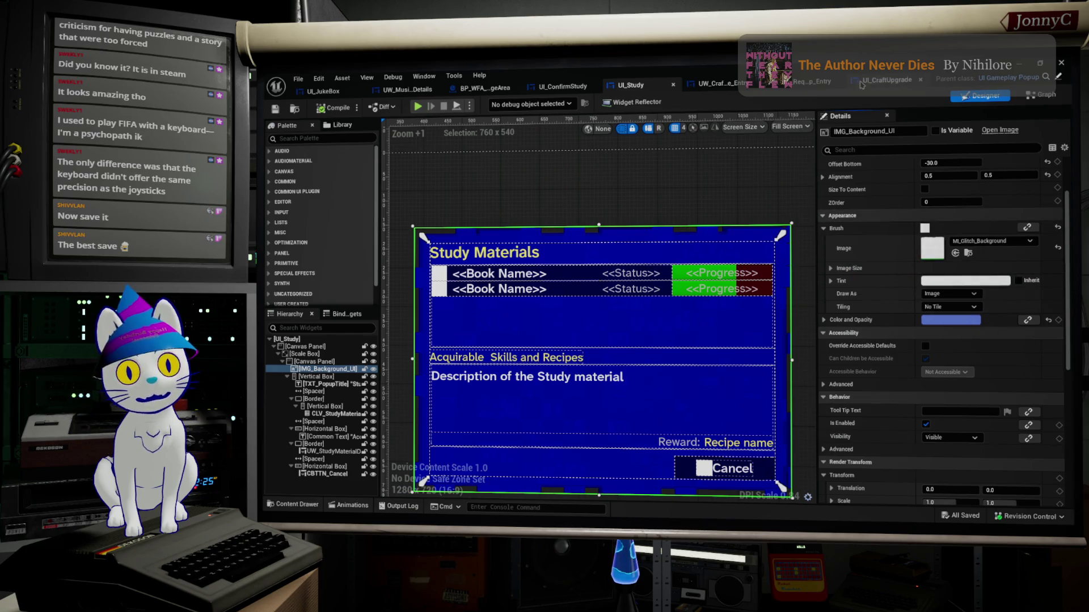
Paste those Appearance properties onto UI_CraftUpgrade's background, giving it the blue MI_Glitch_Background.
click(887, 81)
click(555, 233)
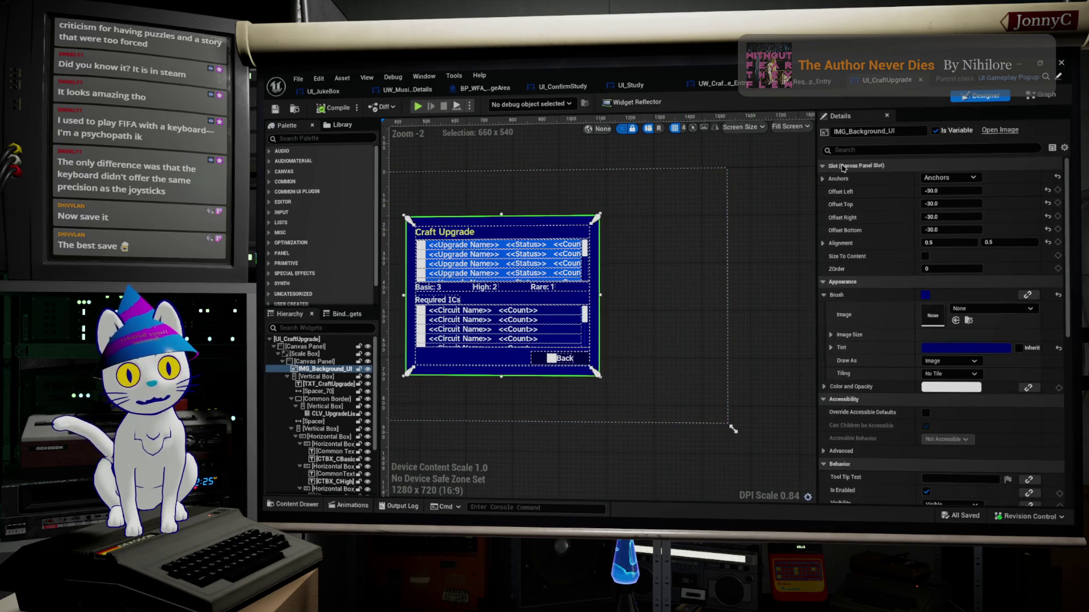
right_click(849, 285)
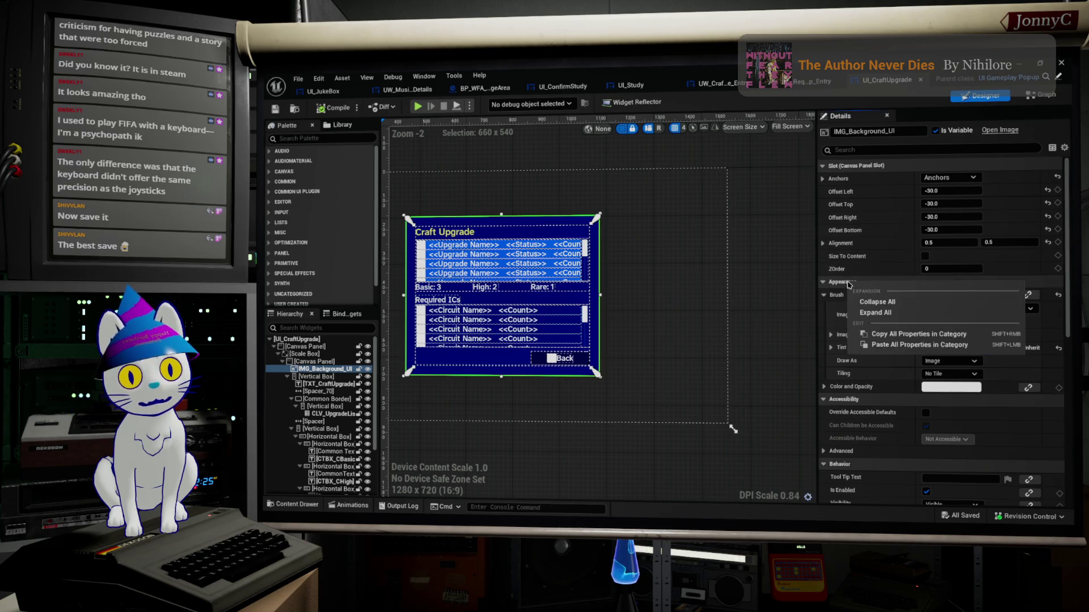
click(907, 345)
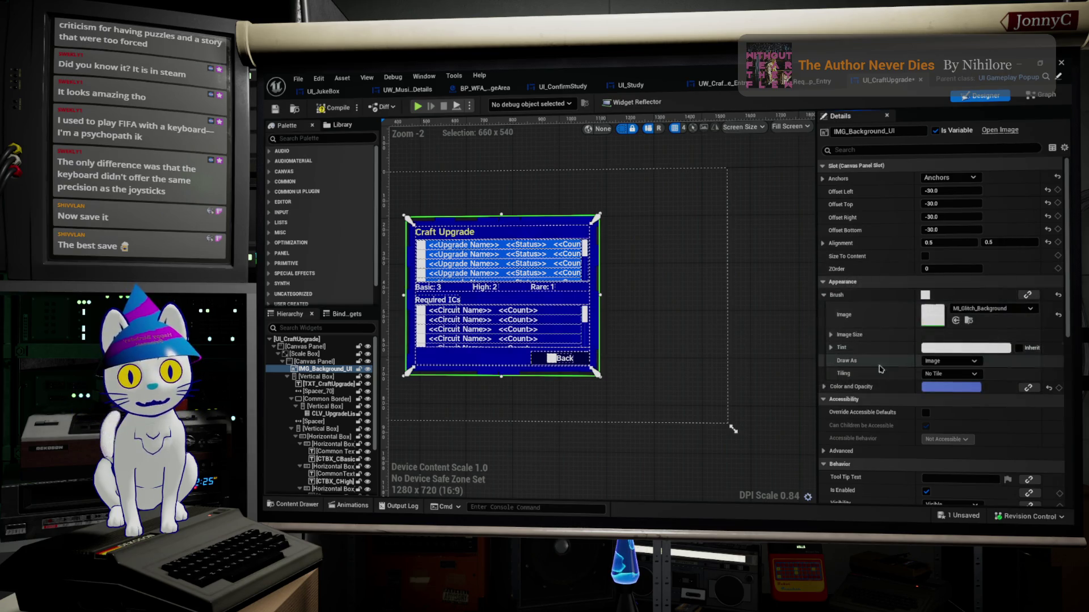
scroll(469, 299, up, 3)
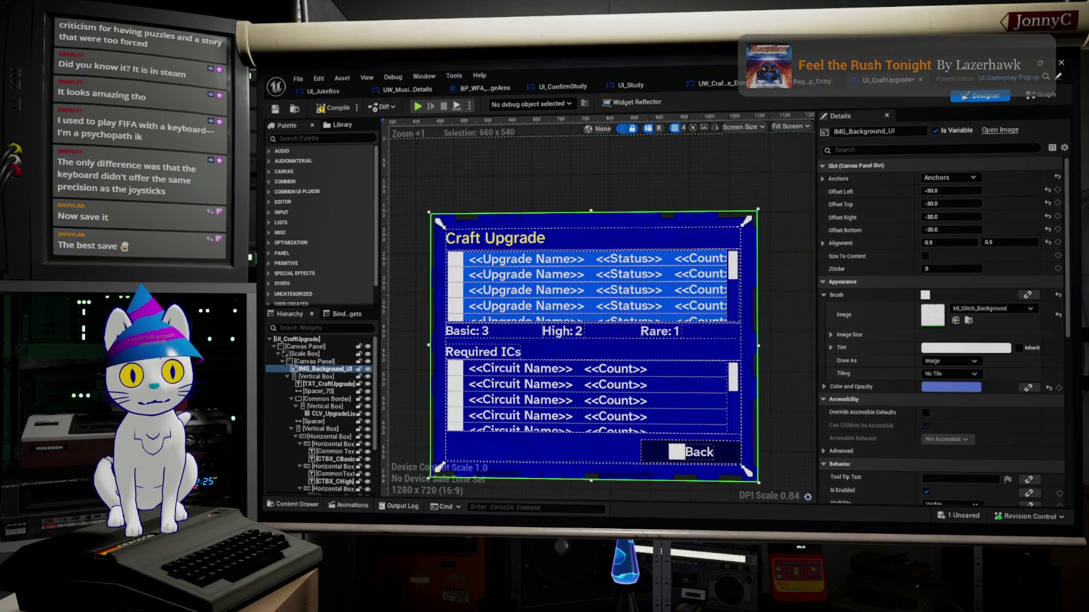
Compare the UI_ConfirmStudy, UI_Study and UI_CraftUpgrade tabs, then close the widget blueprint editor.
click(565, 88)
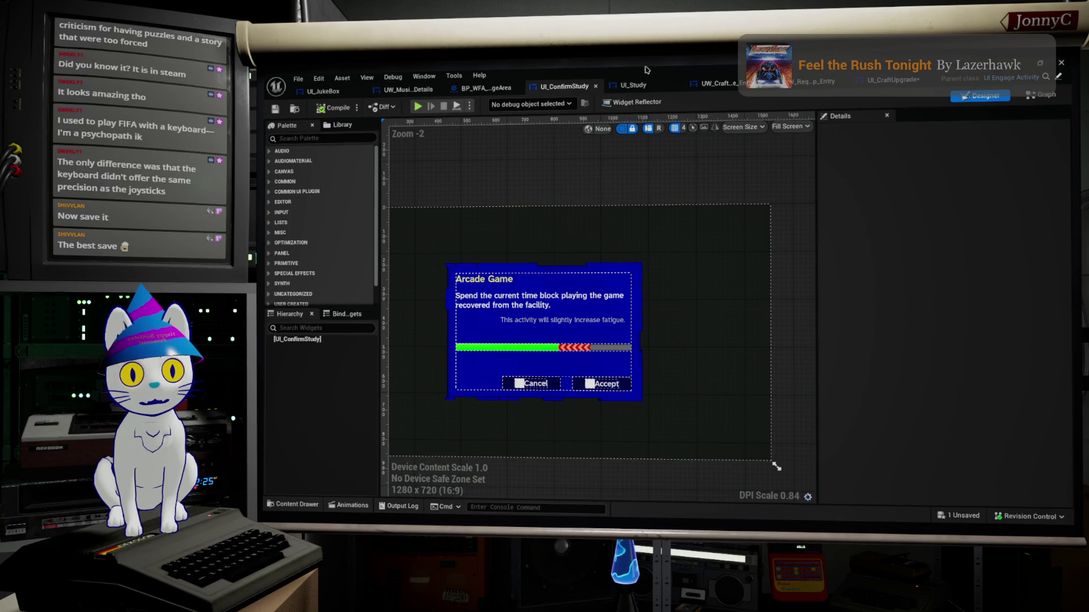
click(632, 85)
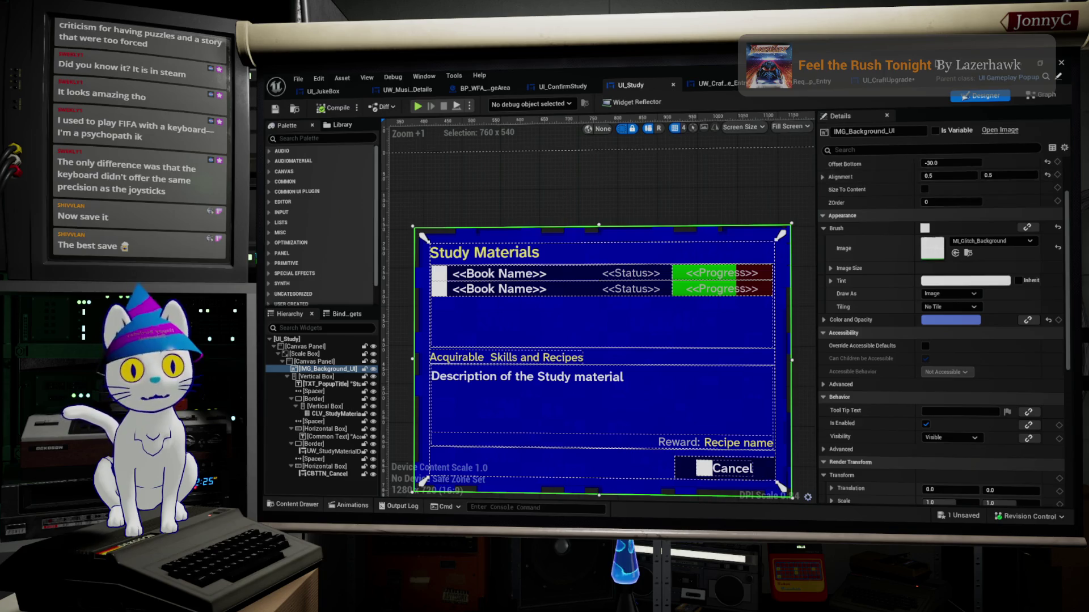
click(913, 82)
scroll(680, 295, up, 1)
scroll(611, 301, down, 1)
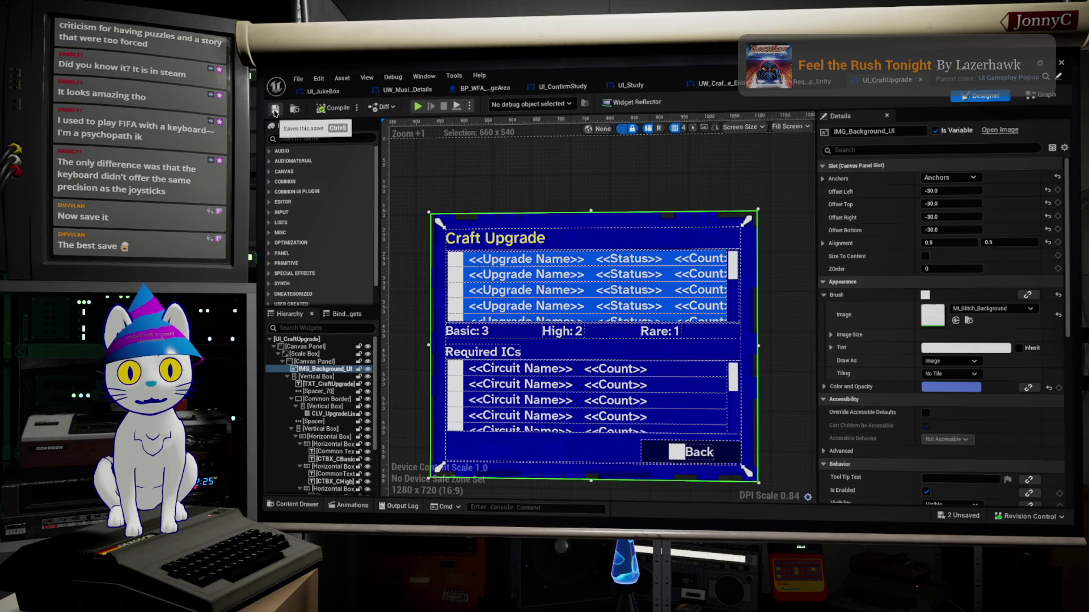
click(1021, 75)
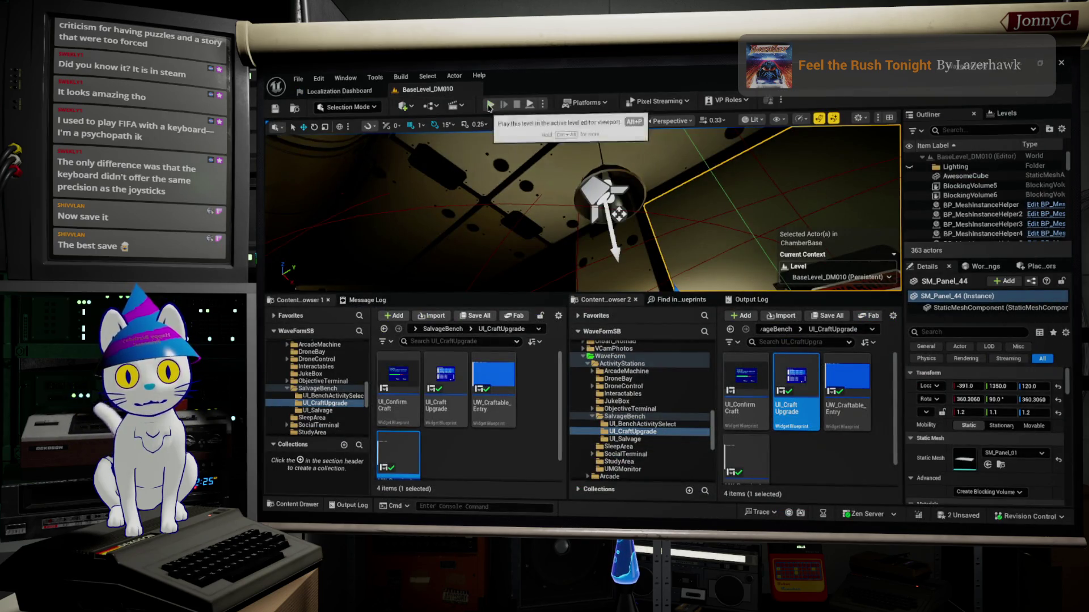
key(alt+p)
key(F11)
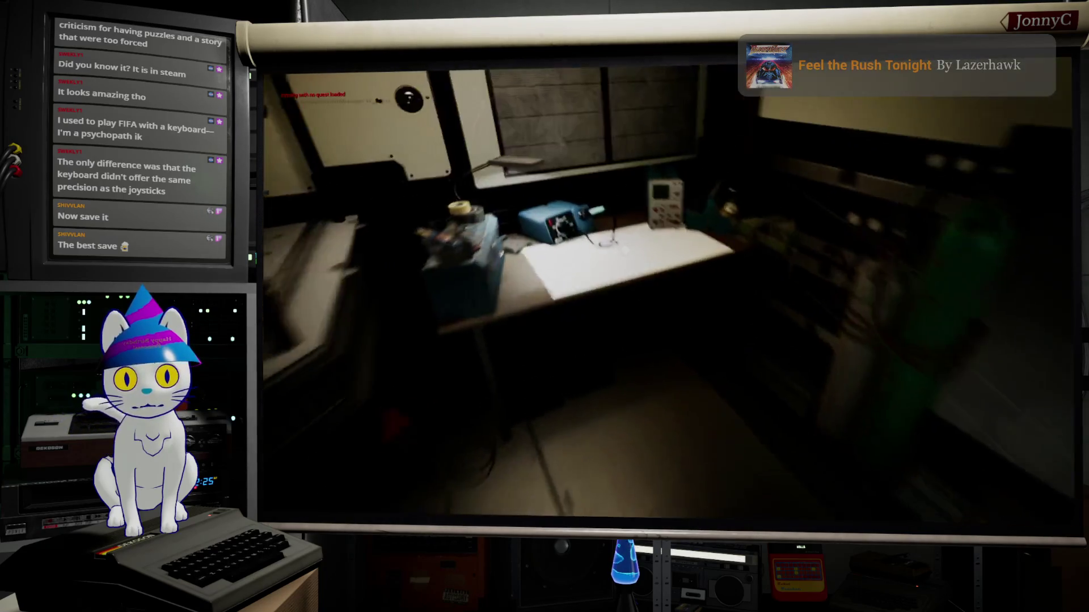
key(e)
click(772, 385)
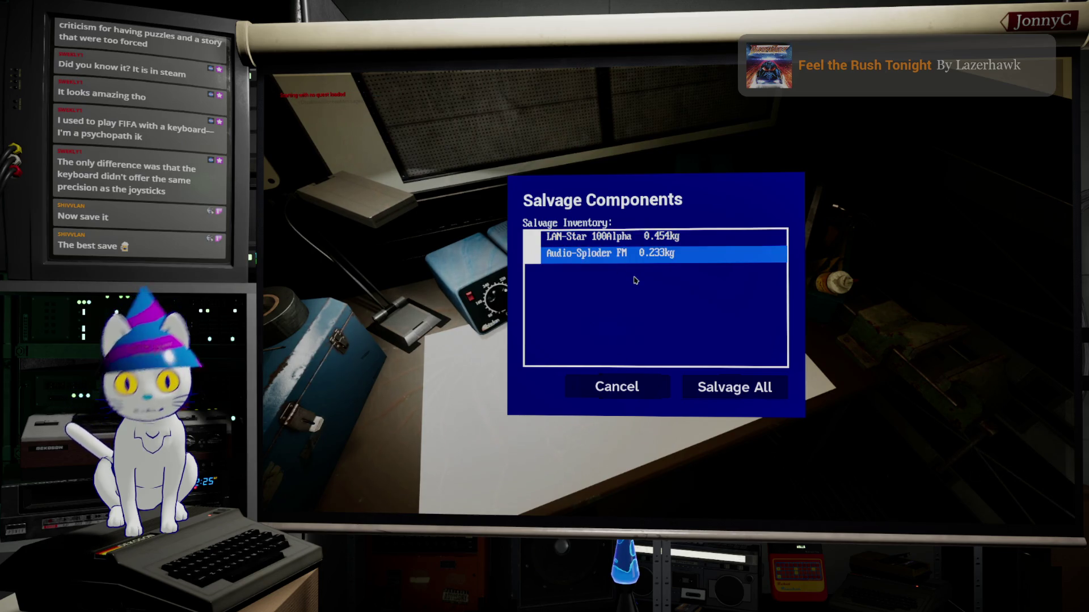
click(650, 394)
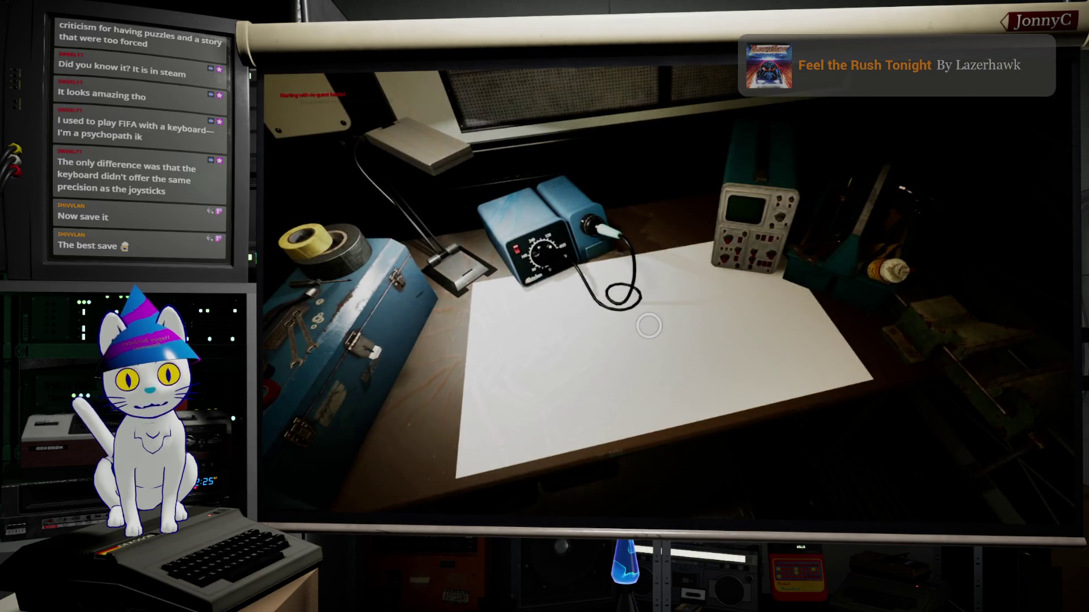
click(648, 326)
click(539, 383)
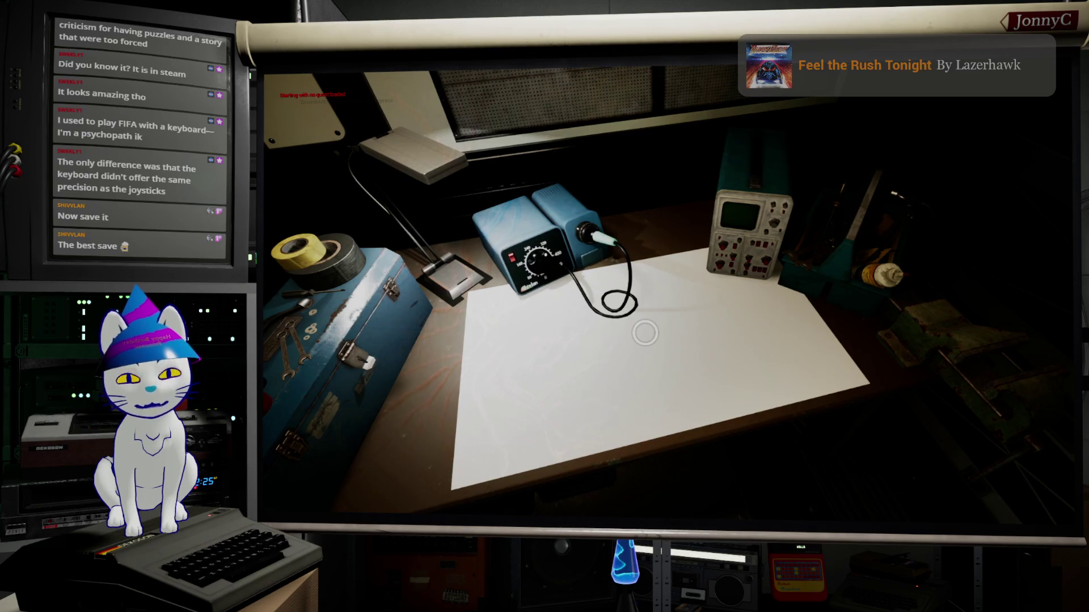
click(645, 333)
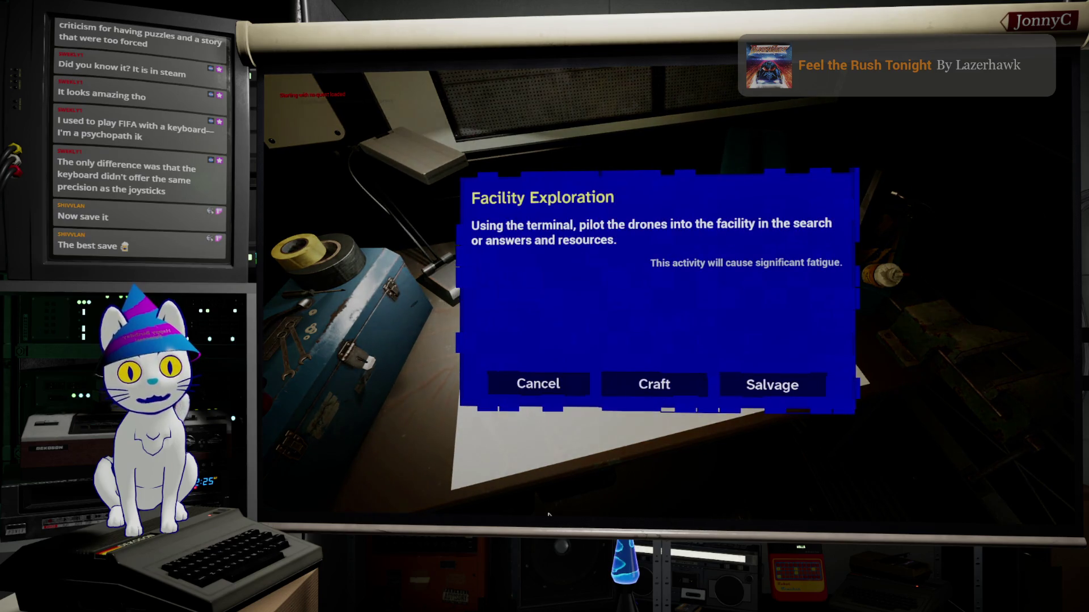
click(563, 384)
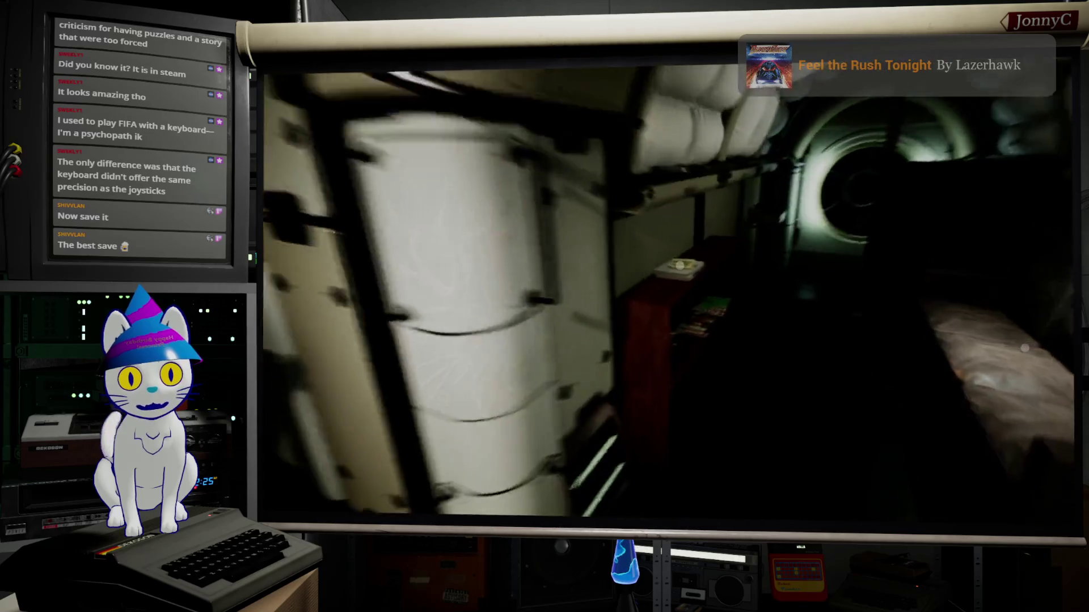
key(e)
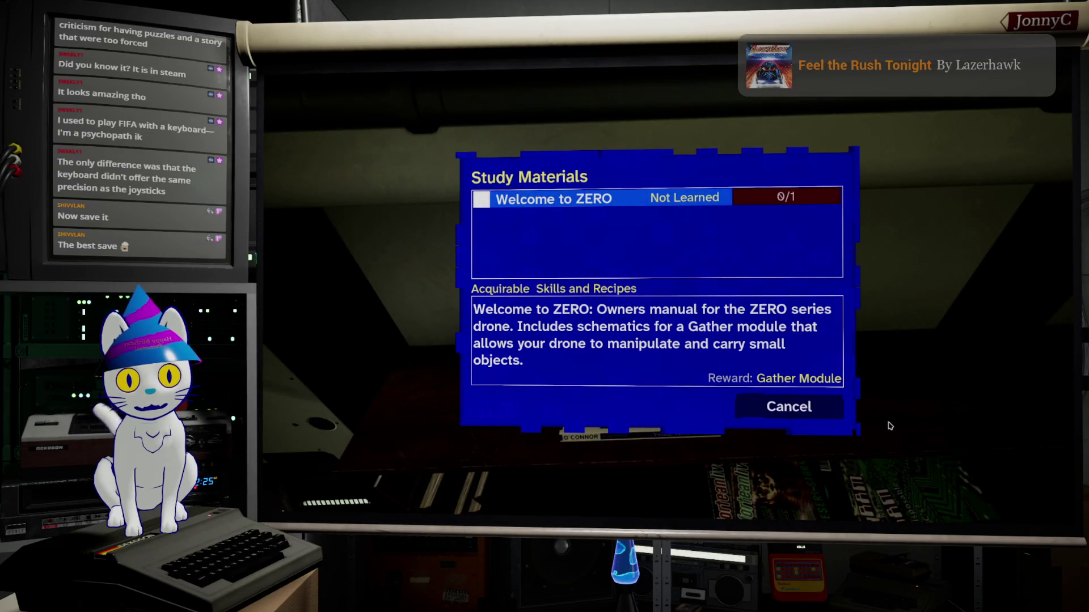
click(789, 407)
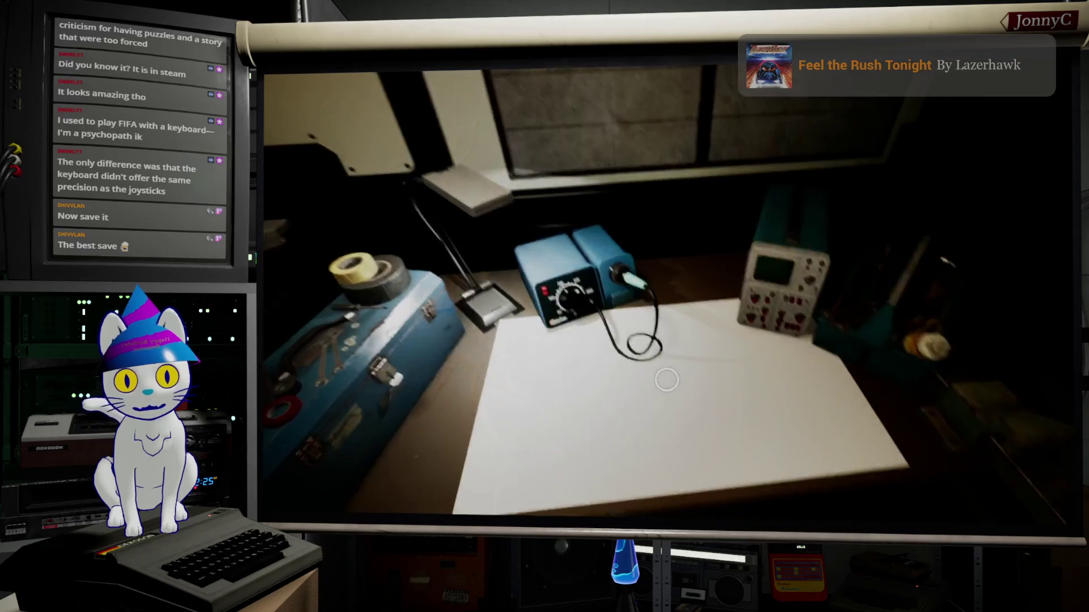
key(e)
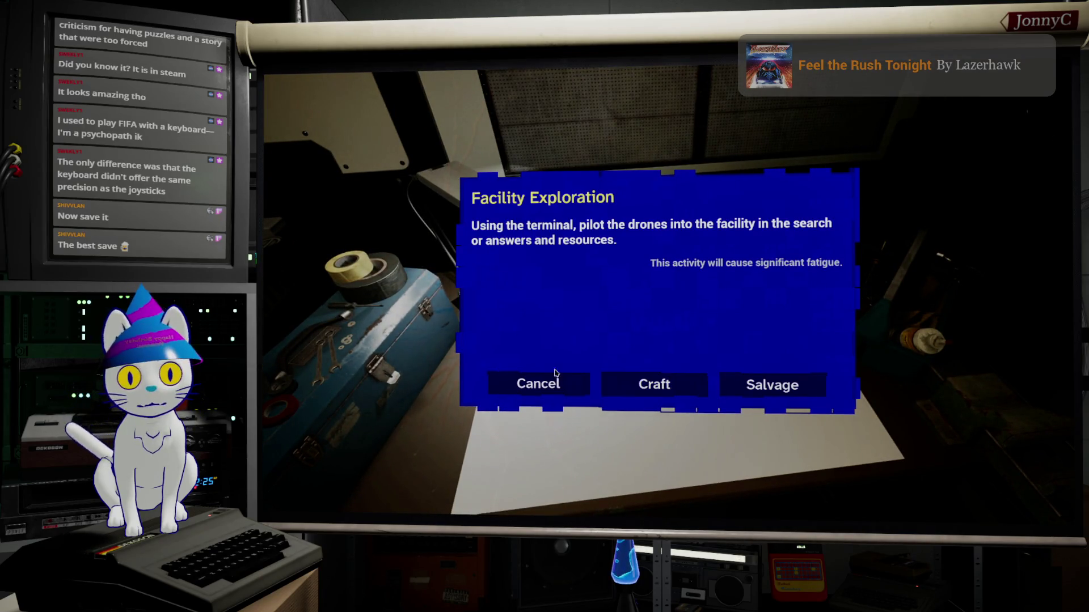
click(572, 387)
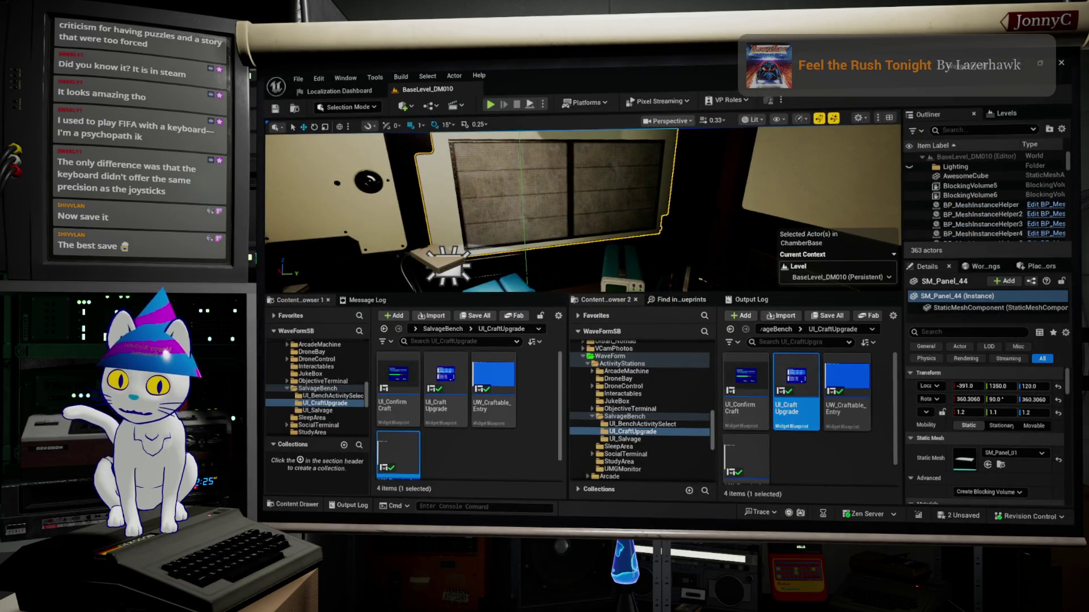
Open the BP_WFA_SalvageArea event graph and find references to the cine camera component.
double_click(796, 383)
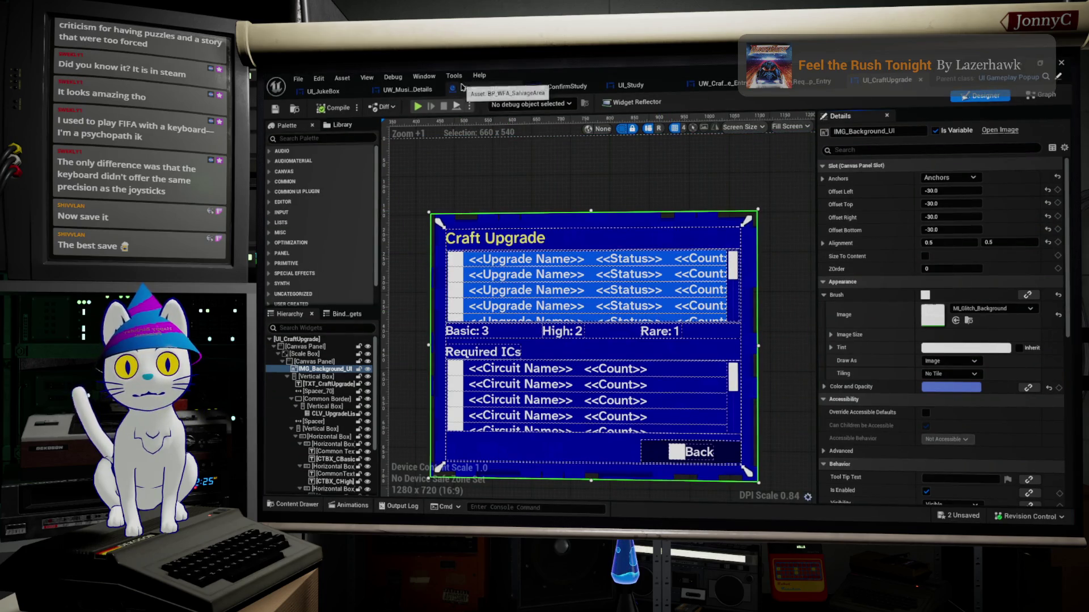
click(486, 88)
scroll(807, 172, down, 7)
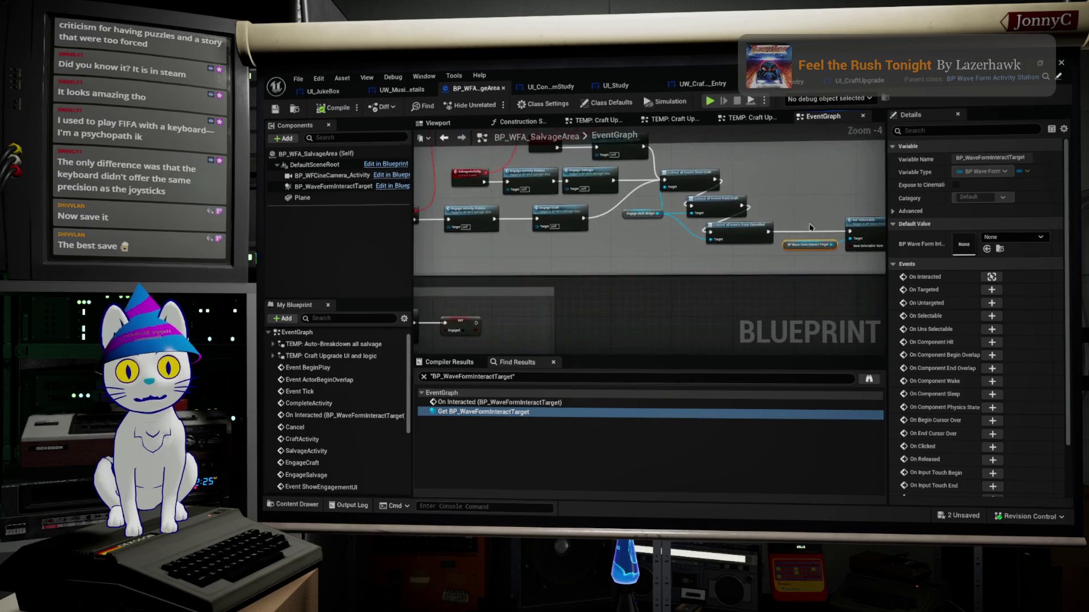
scroll(709, 238, up, 7)
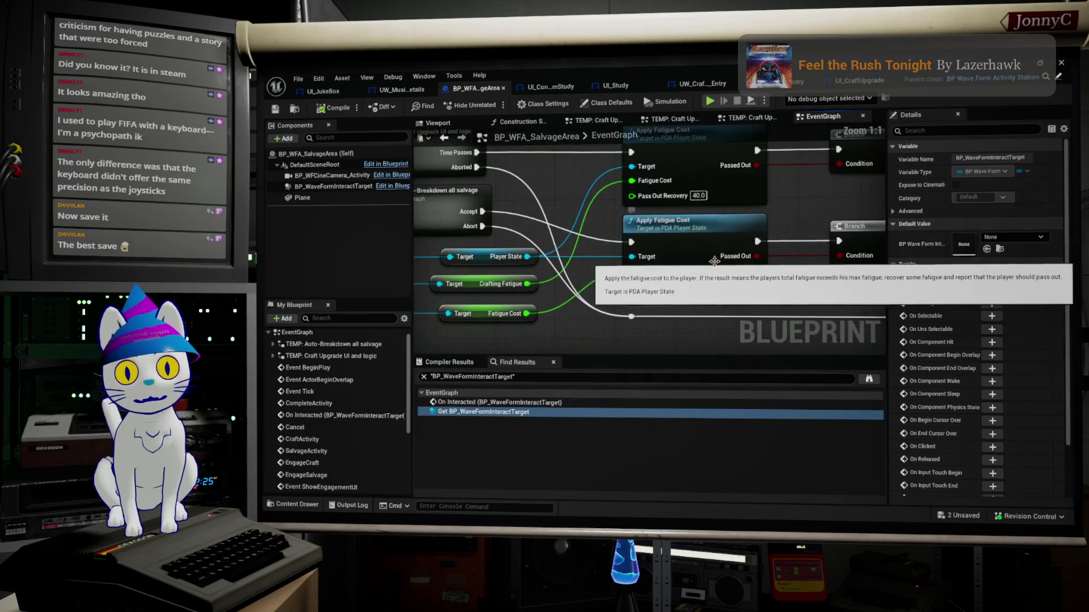
scroll(634, 281, down, 2)
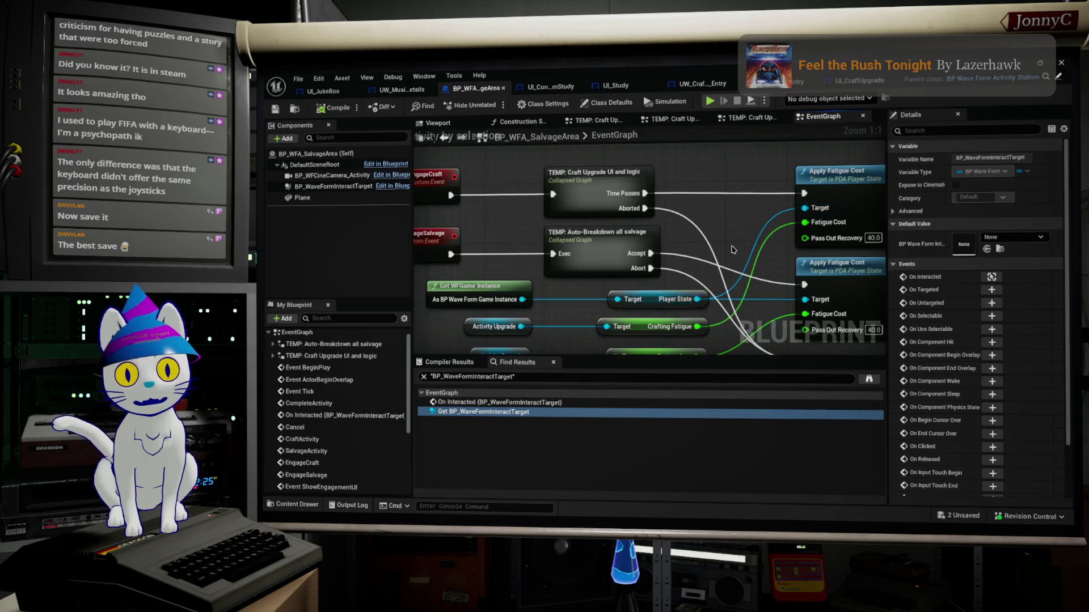
drag(633, 281, 398, 221)
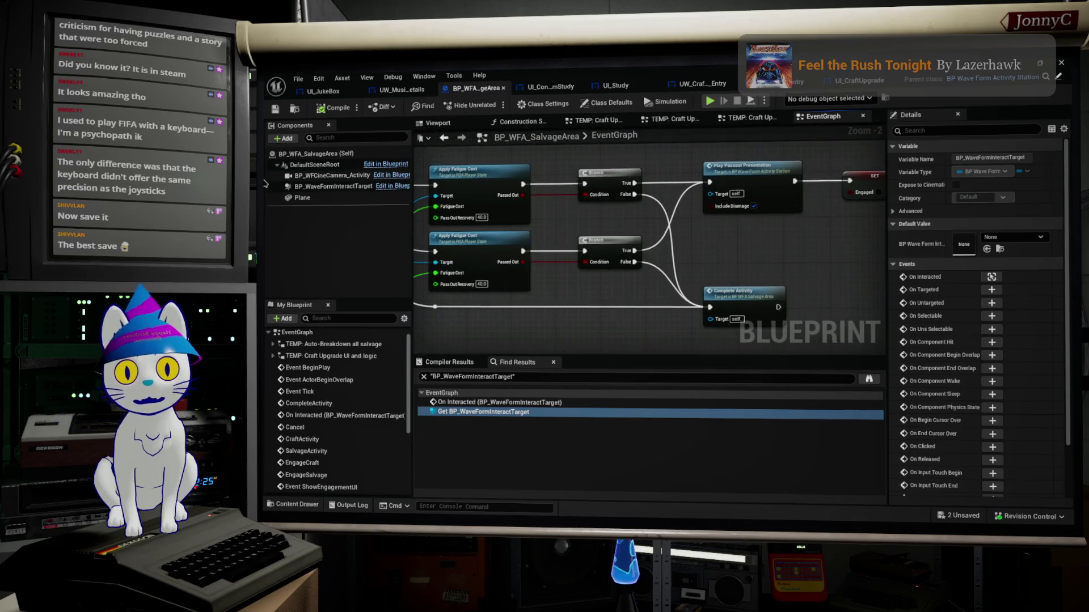
click(316, 175)
right_click(317, 178)
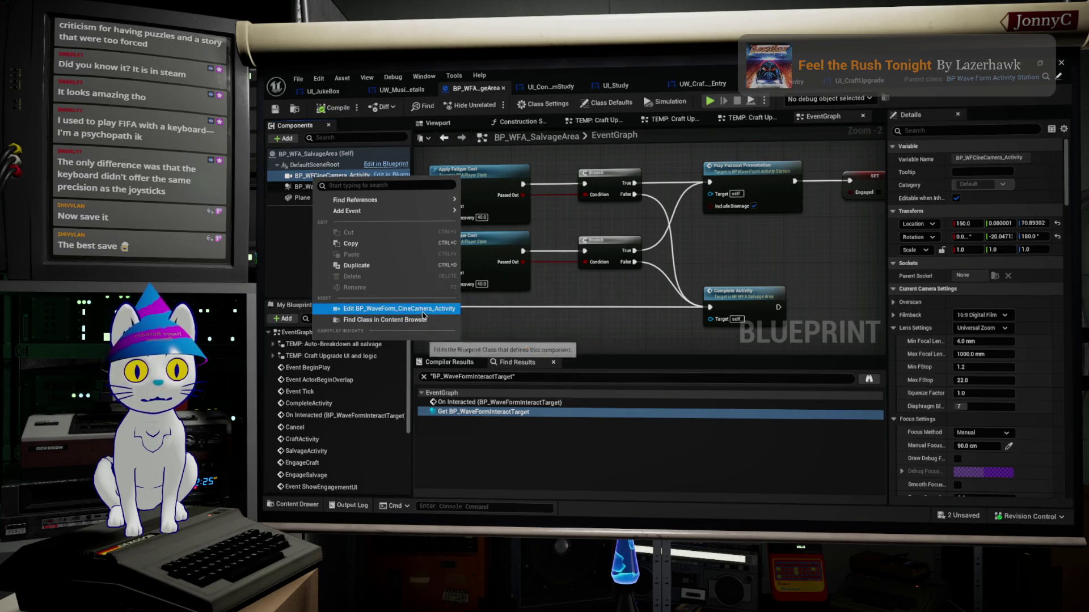
mouse_move(414, 204)
click(488, 203)
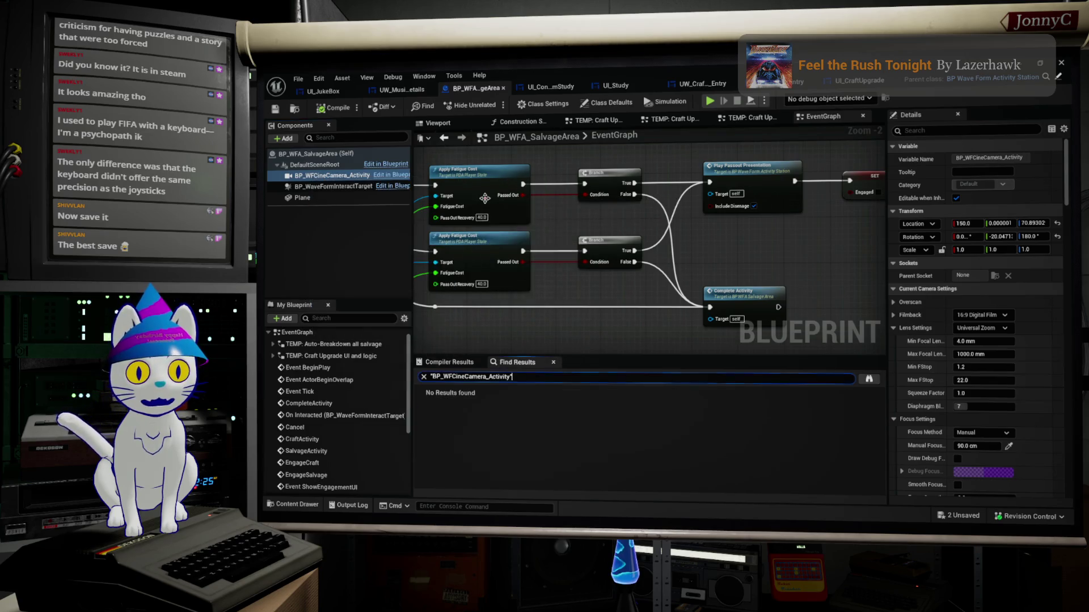
scroll(783, 212, down, 2)
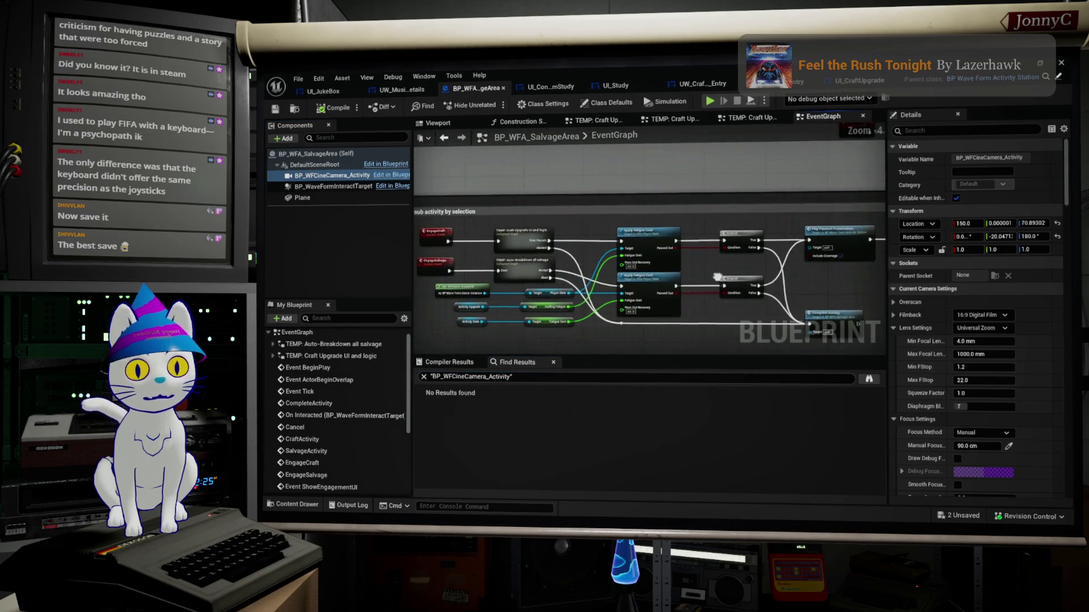
scroll(703, 229, up, 2)
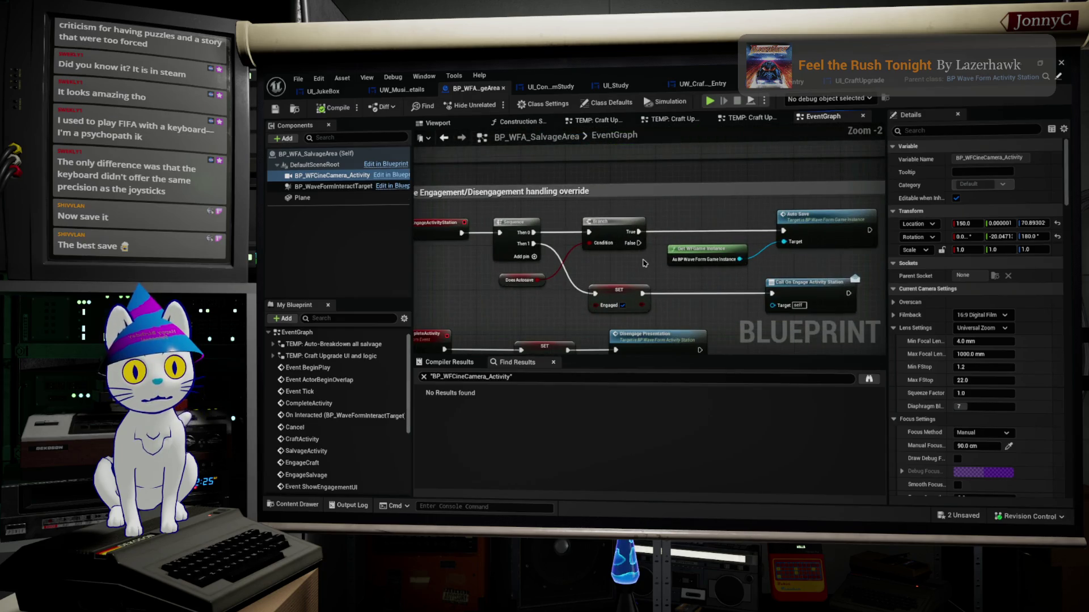
drag(703, 229, 709, 210)
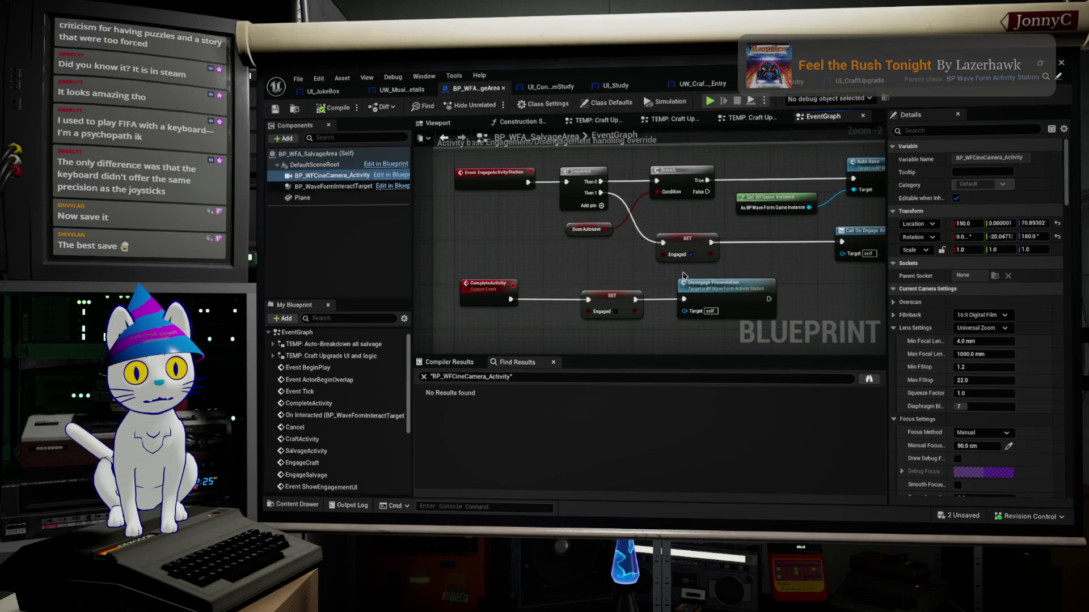
Pan the graph to bring the Branch, Complete Activity and Unbind nodes into view.
click(696, 291)
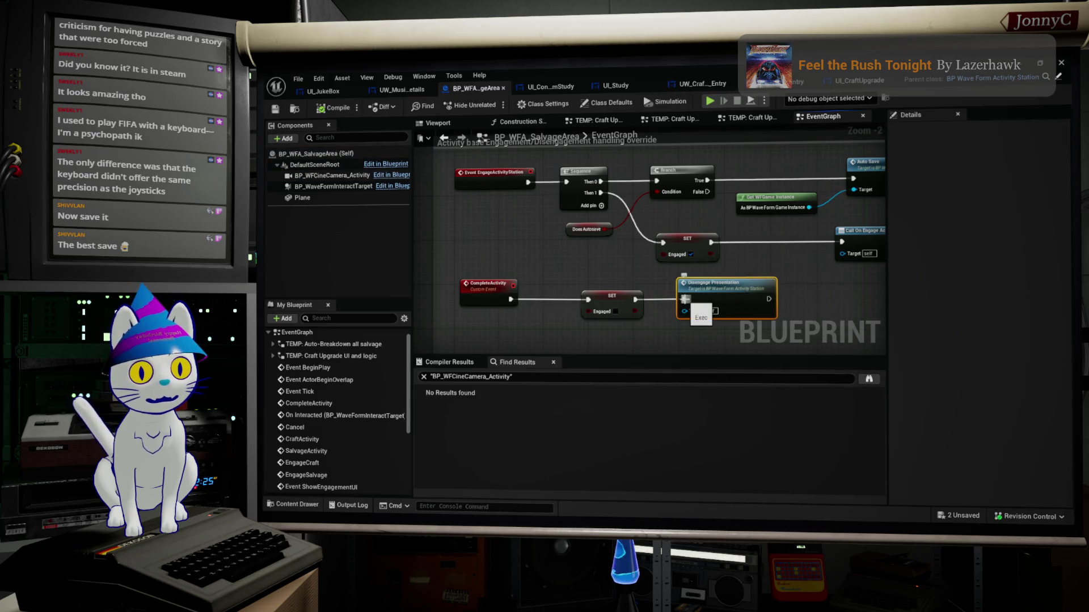
drag(669, 286, 568, 369)
scroll(652, 295, down, 2)
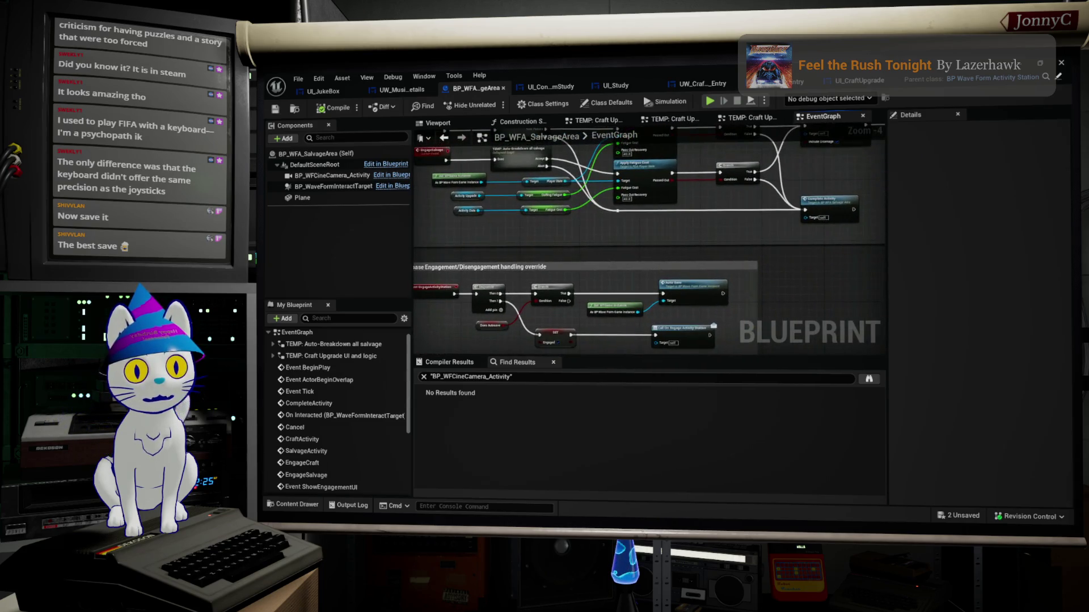
mouse_move(656, 263)
mouse_down()
mouse_move(539, 286)
mouse_move(615, 248)
mouse_move(792, 274)
mouse_up()
scroll(652, 264, up, 1)
scroll(614, 248, up, 2)
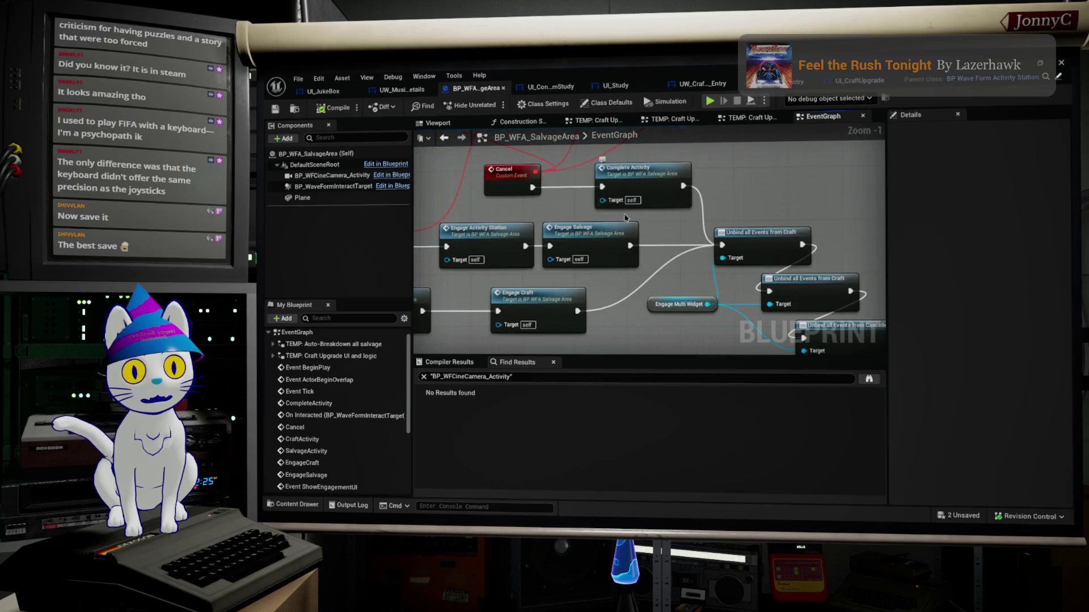
drag(649, 170, 653, 178)
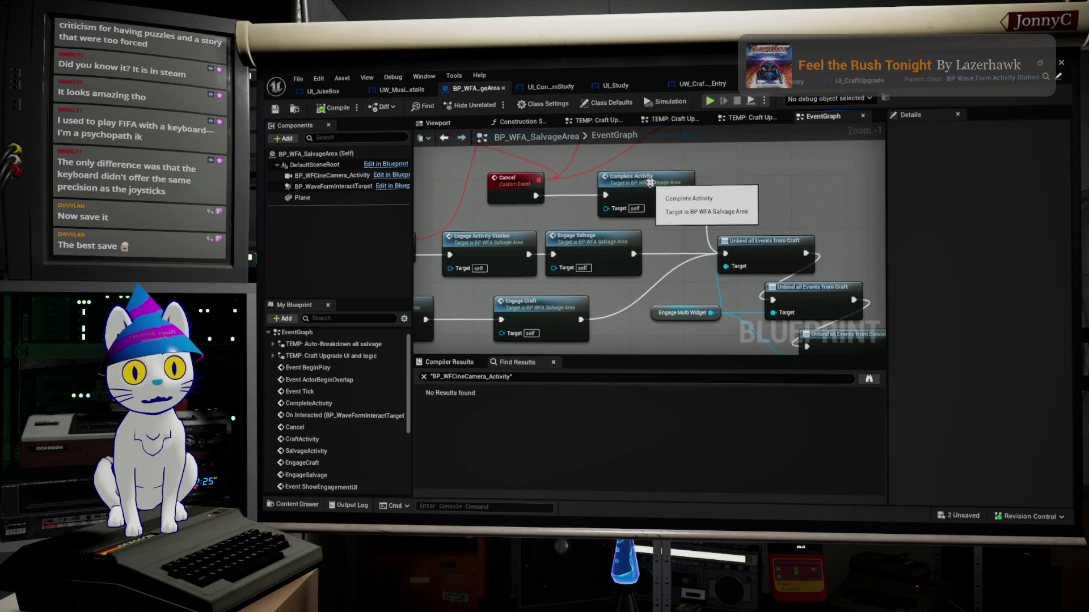
Wire Cancel into Unbind all Events, move Complete Activity, then compile and save the blueprint.
drag(726, 253, 536, 196)
drag(632, 177, 719, 162)
click(333, 108)
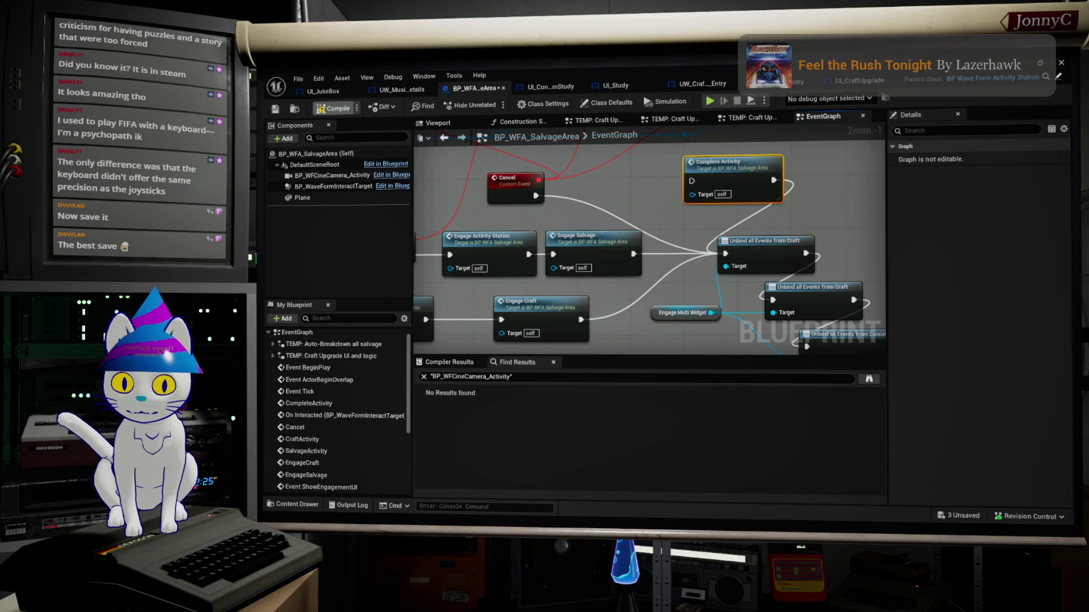
key(ctrl+s)
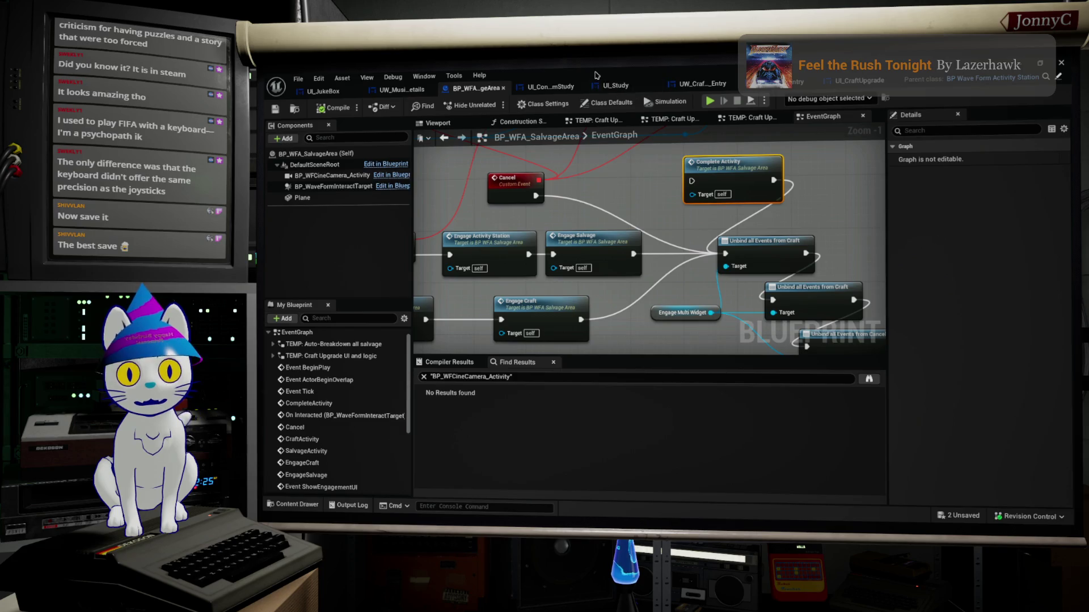
key(alt+Tab)
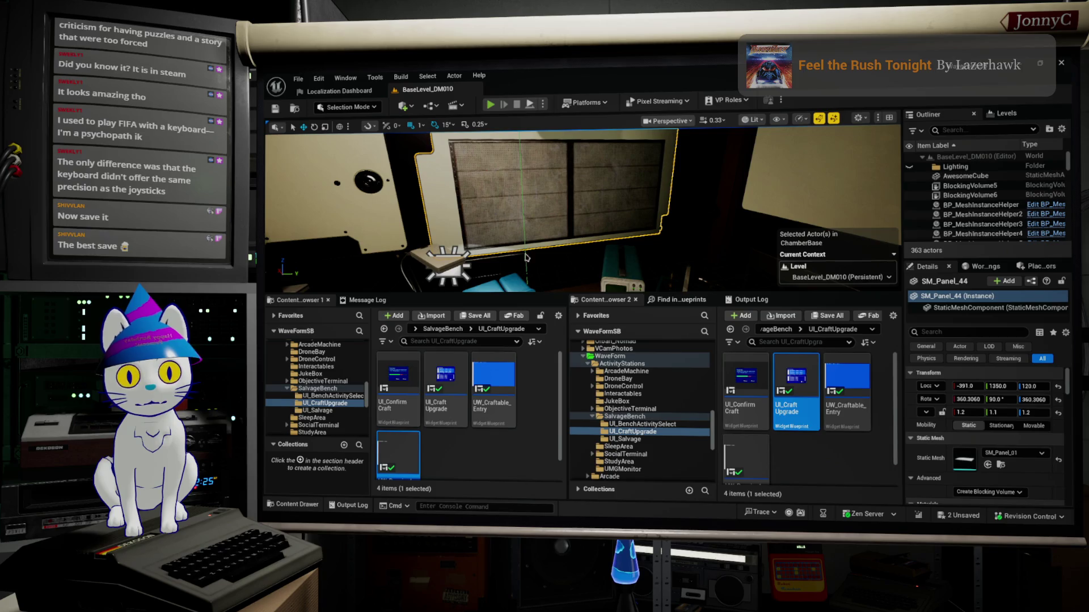
Start a fullscreen play session, use the workbench terminal, and cancel the Facility Exploration panel.
key(alt+p)
key(F11)
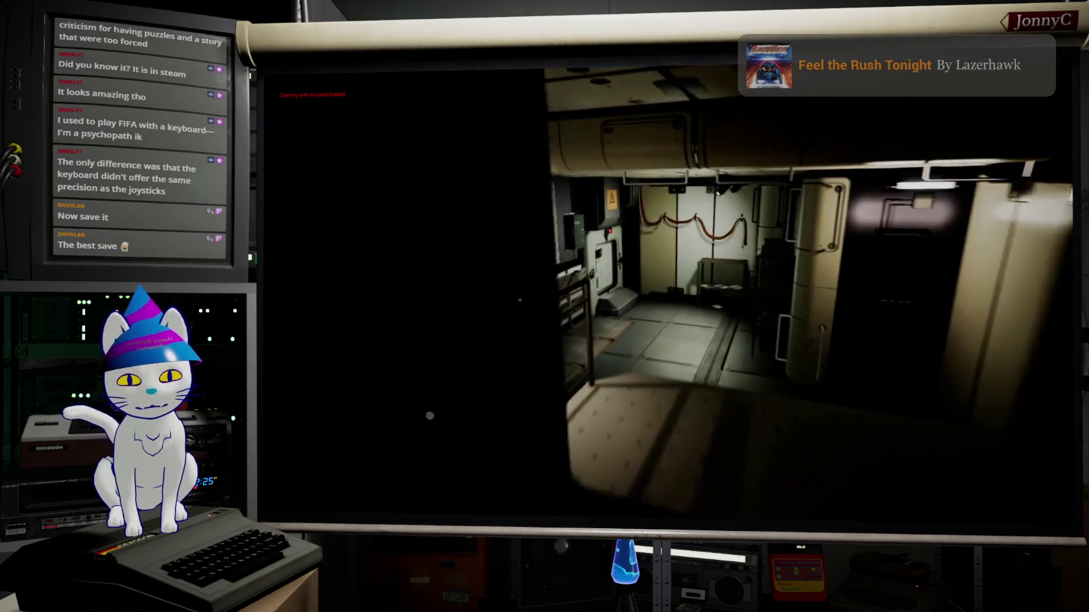
key(e)
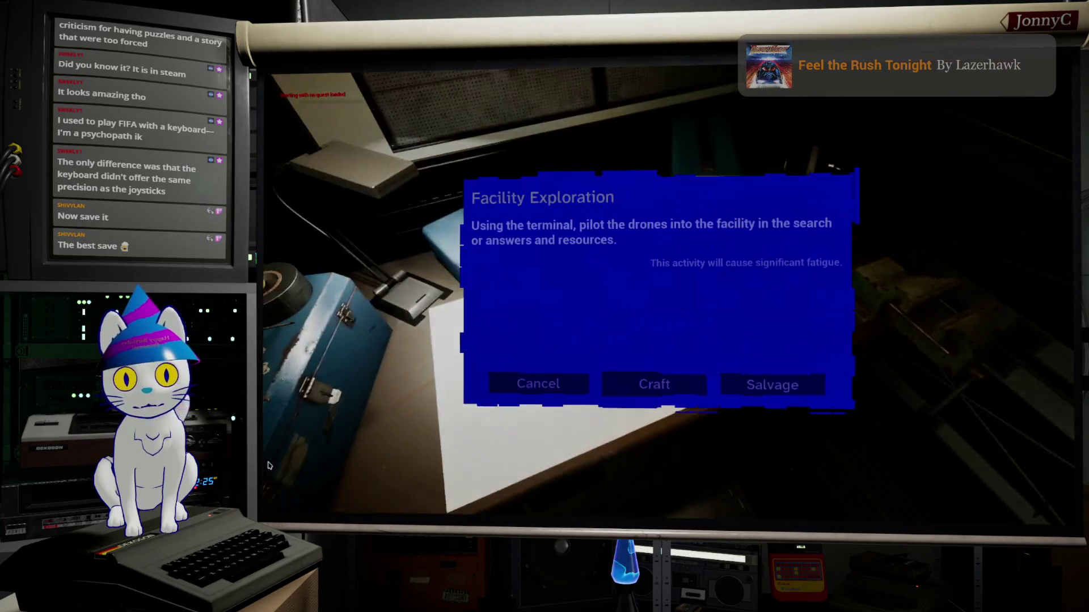
click(537, 384)
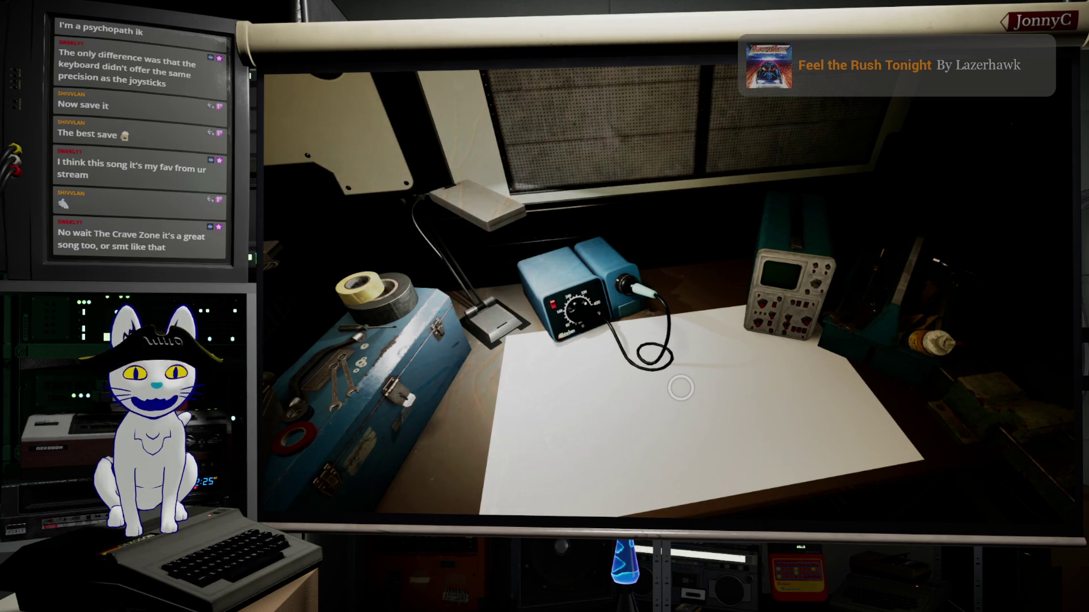
Zoom in on the paper lying on the desk to inspect it.
click(681, 388)
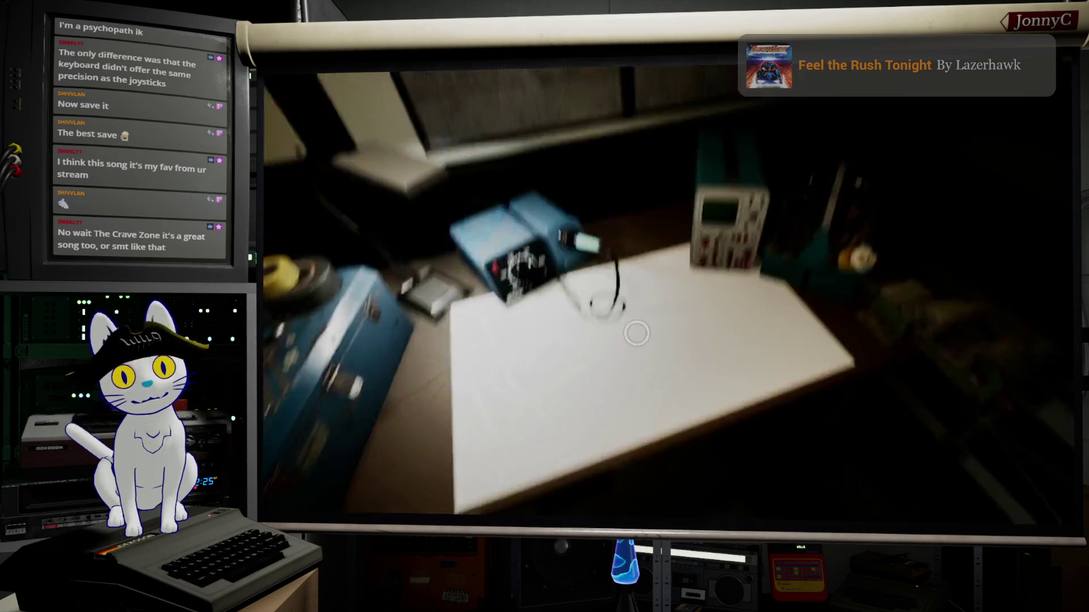
right_click(691, 309)
click(694, 329)
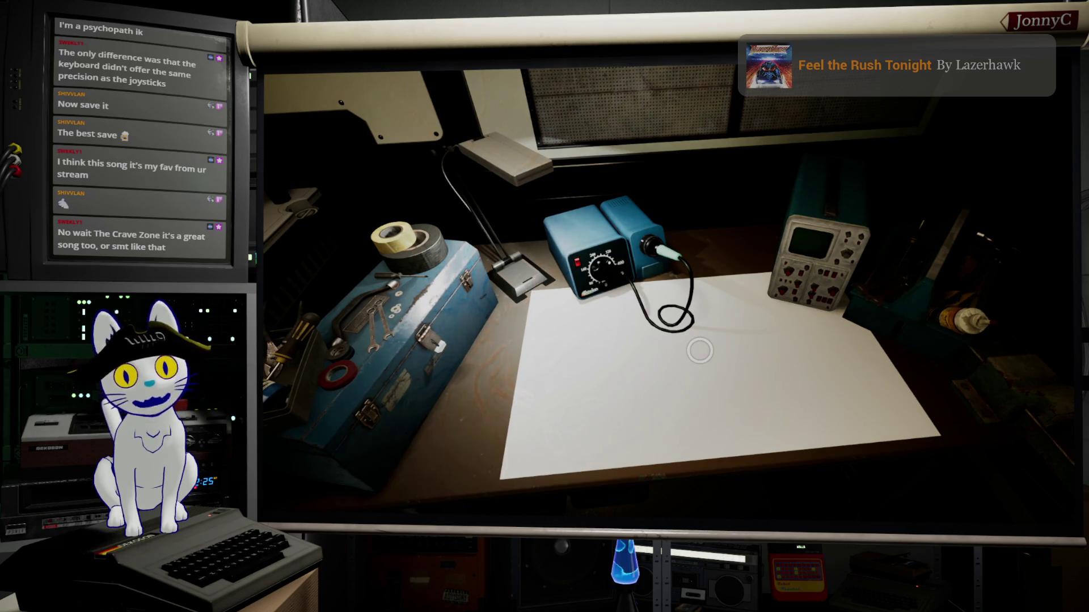
mouse_move(724, 461)
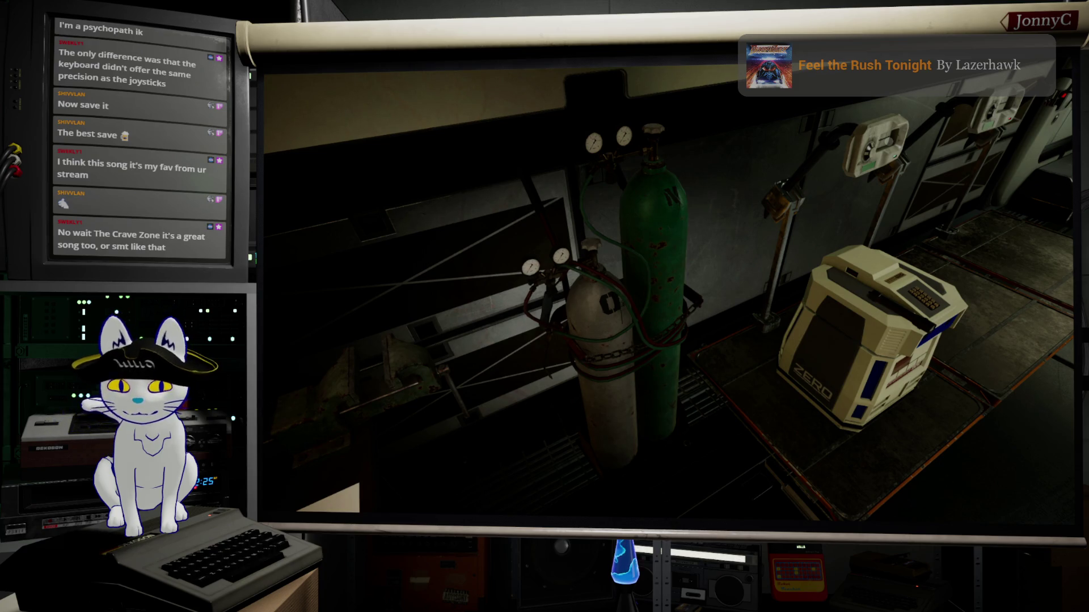
Choose Craft at the workbench, then cancel the Salvage Components panel.
key(e)
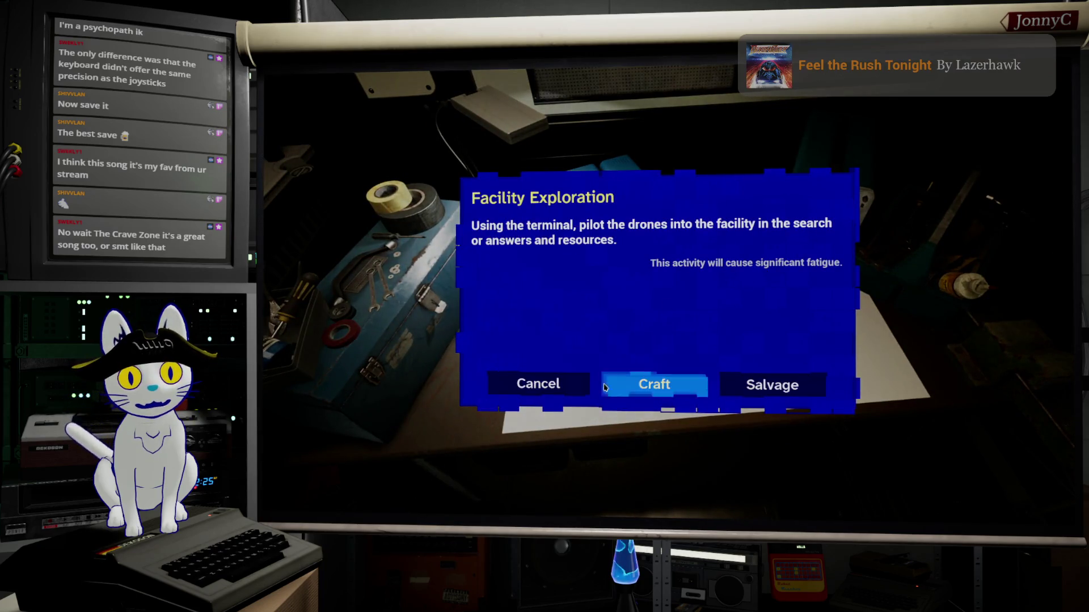
click(791, 387)
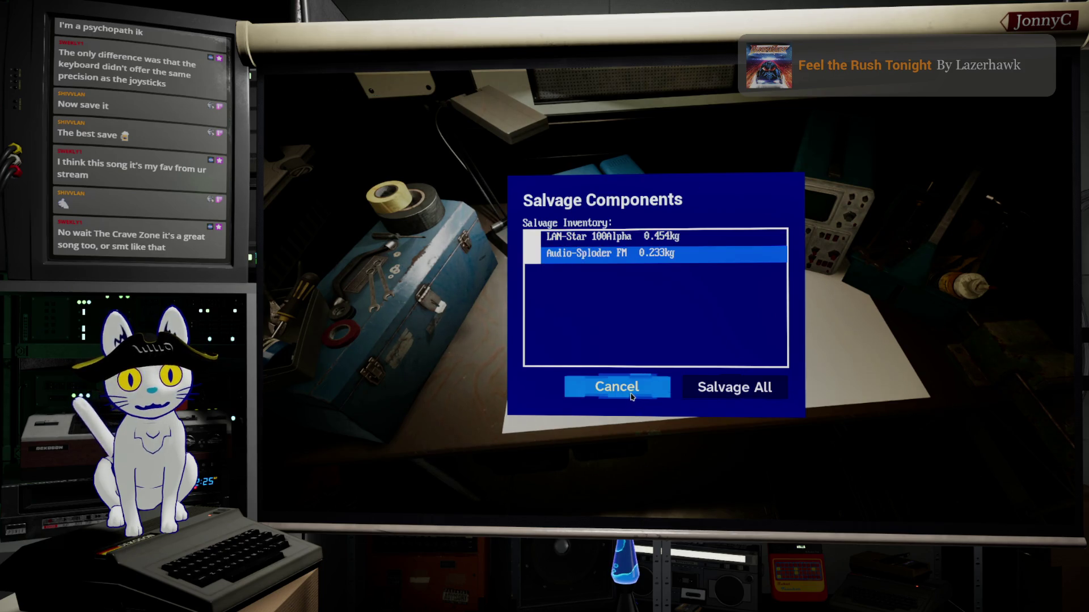
click(631, 397)
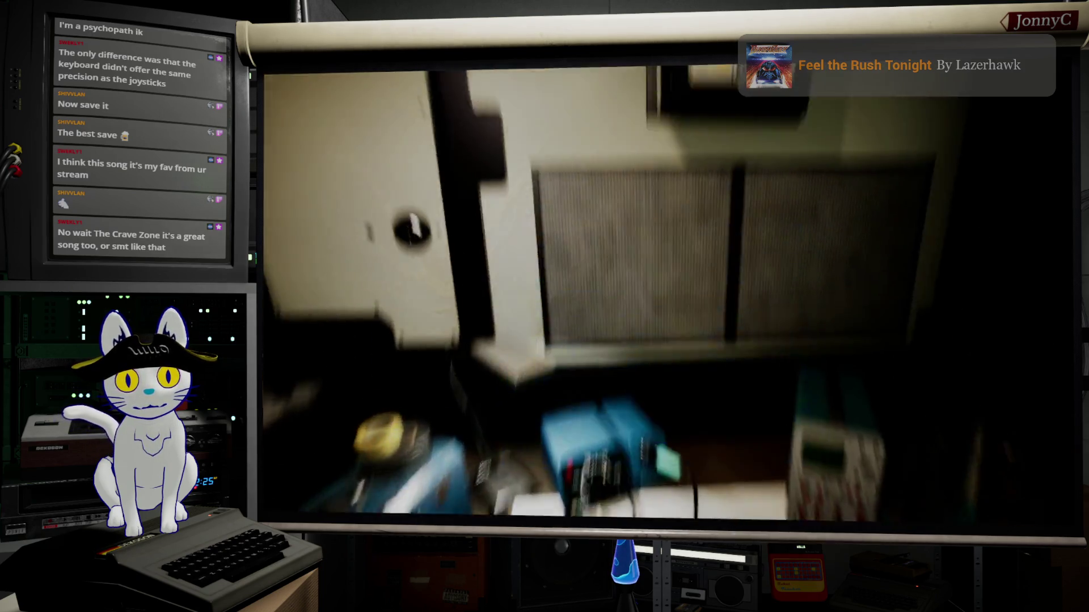
Stop Play-In-Editor and show the UI_Salvage folder's widget blueprints in Content Browser 2.
key(Escape)
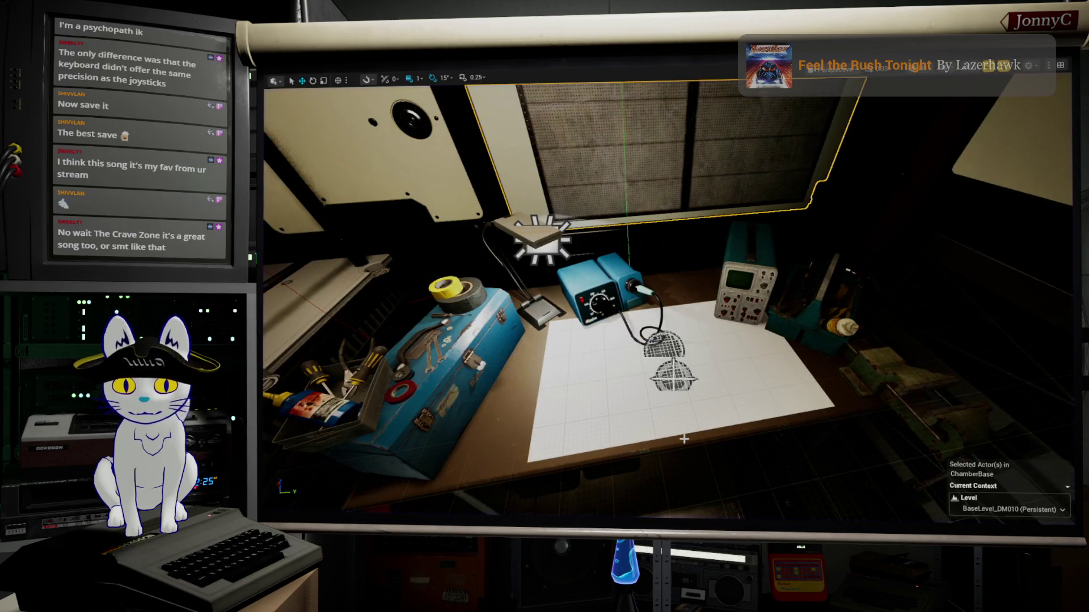
scroll(766, 438, down, 2)
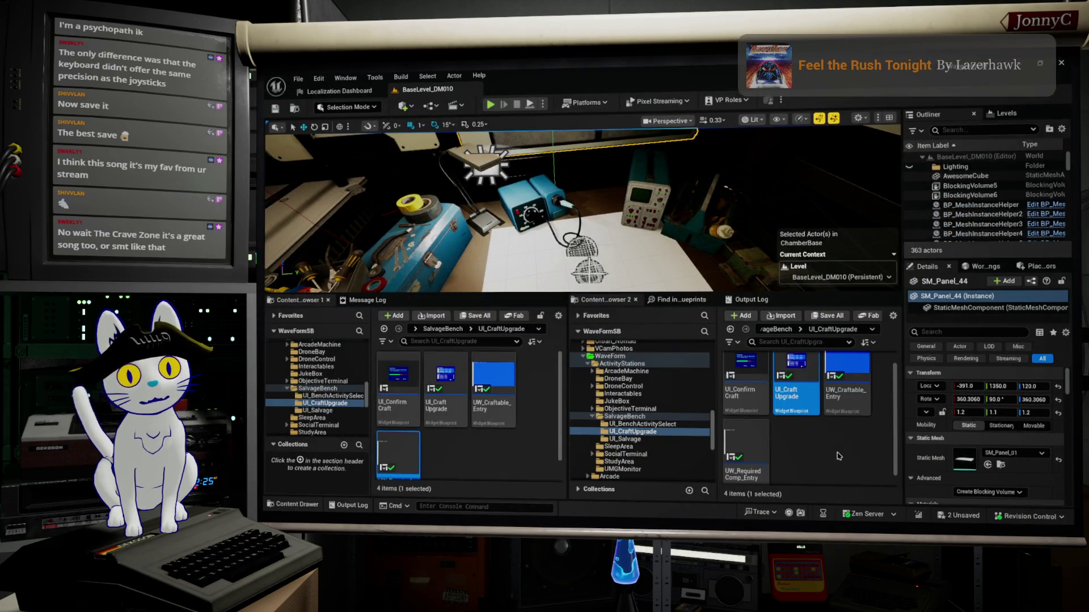
scroll(765, 434, up, 2)
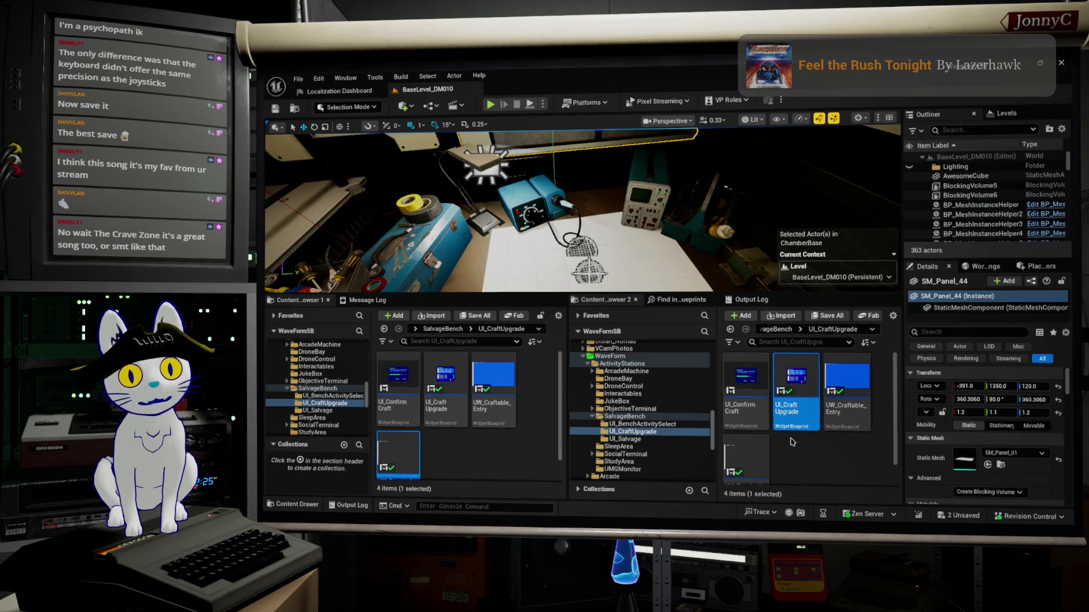
click(635, 439)
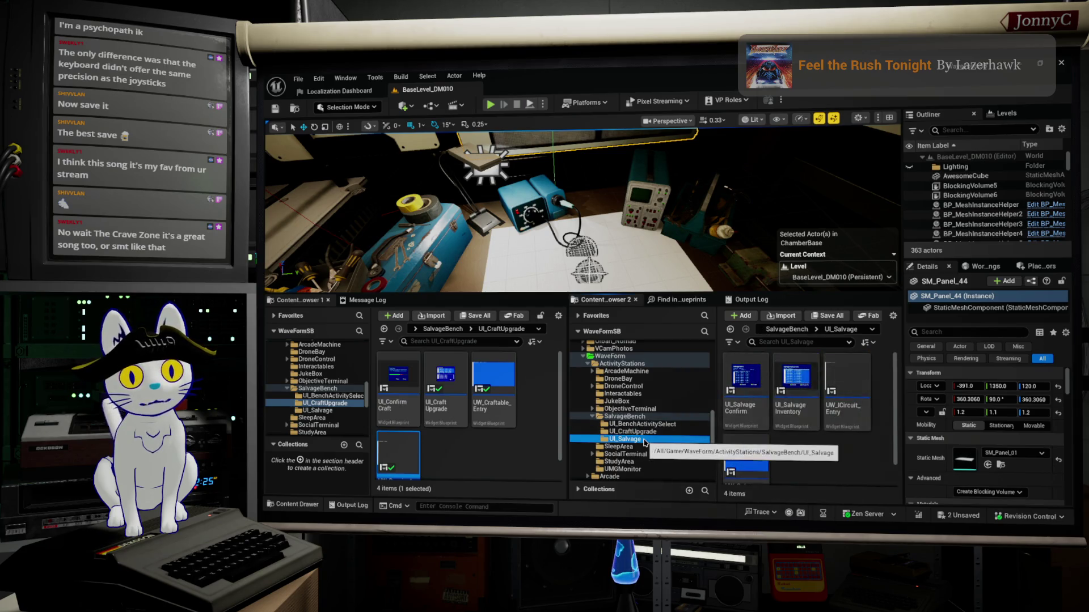
mouse_move(747, 379)
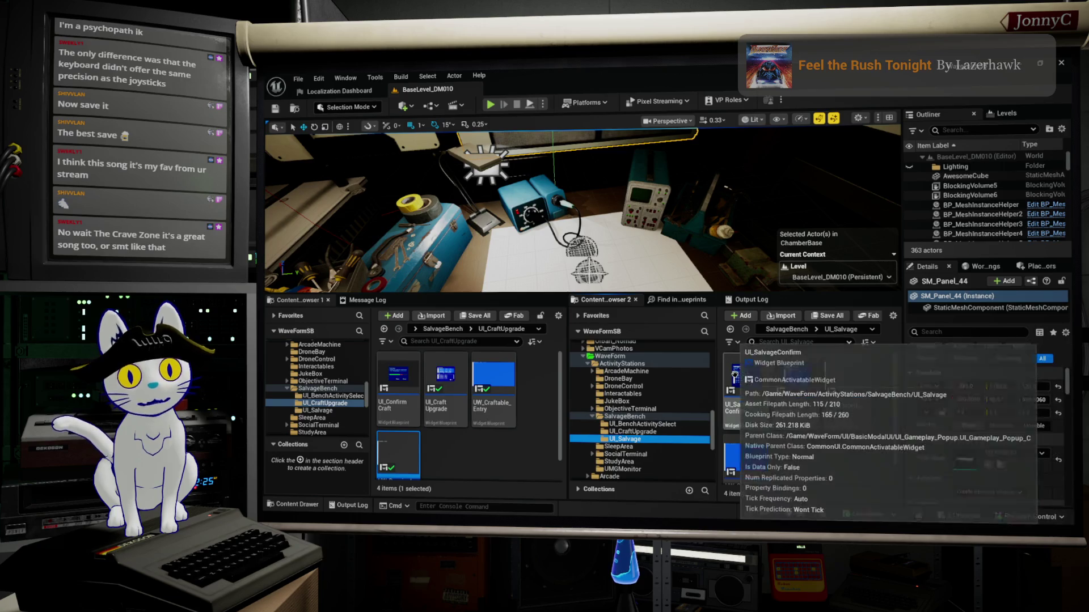